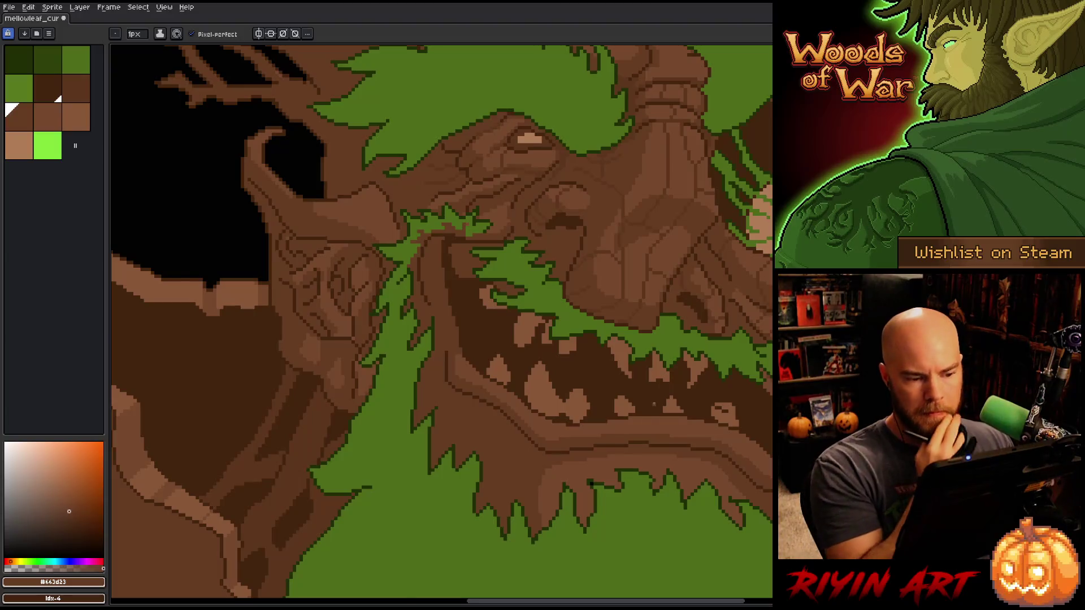
# - Zoom in on the leafy left brow and sample the mid and darker browns from its bark
pyautogui.scroll(1, 654, 403)
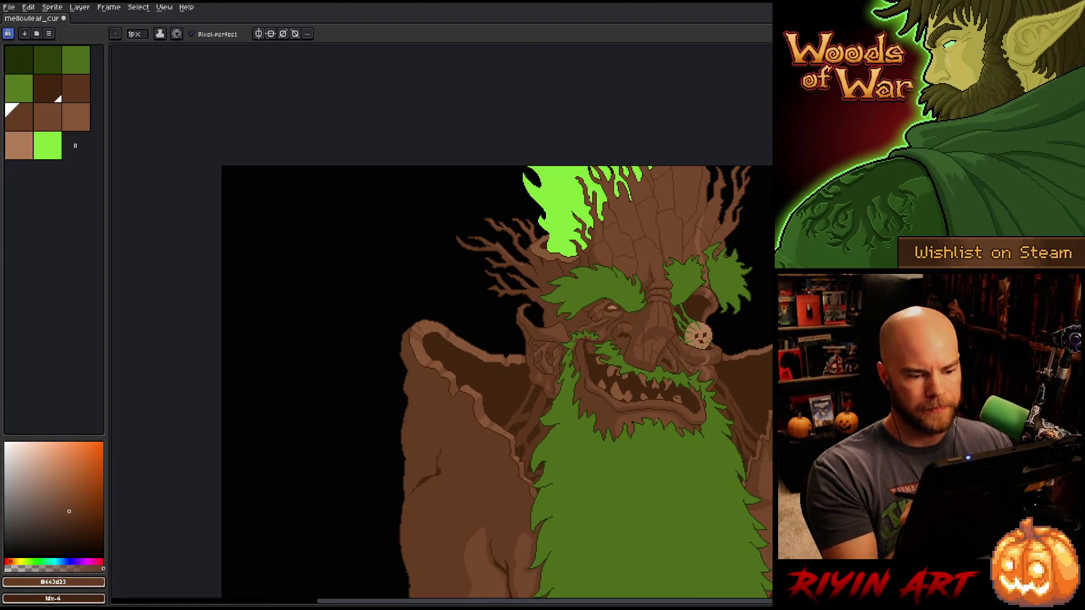
pyautogui.moveTo(683, 482)
pyautogui.mouseDown()
pyautogui.moveTo(543, 356)
pyautogui.moveTo(542, 367)
pyautogui.mouseUp()
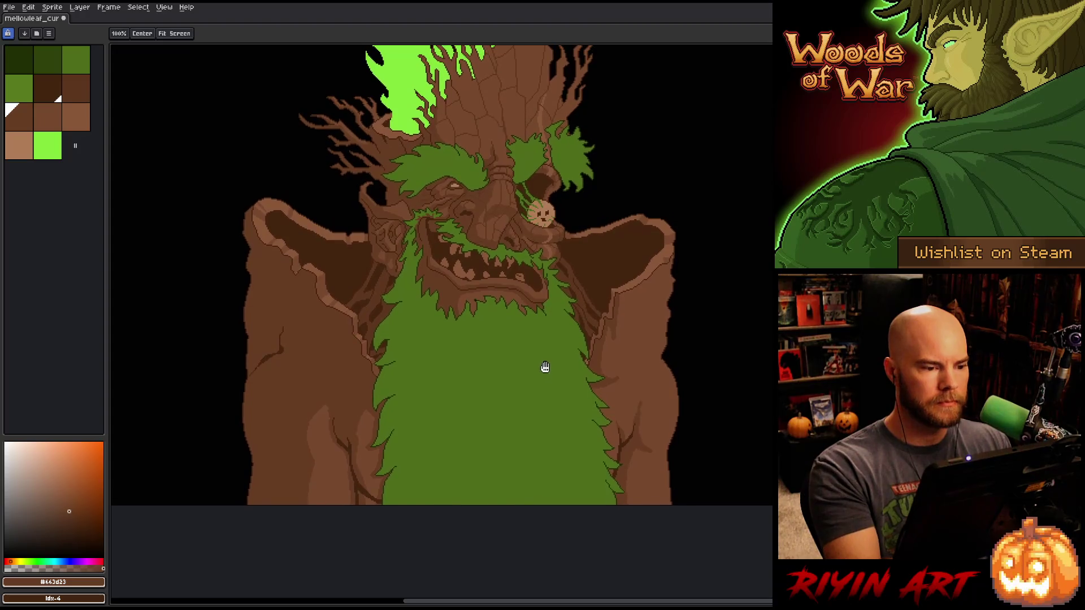
pyautogui.scroll(2, 428, 141)
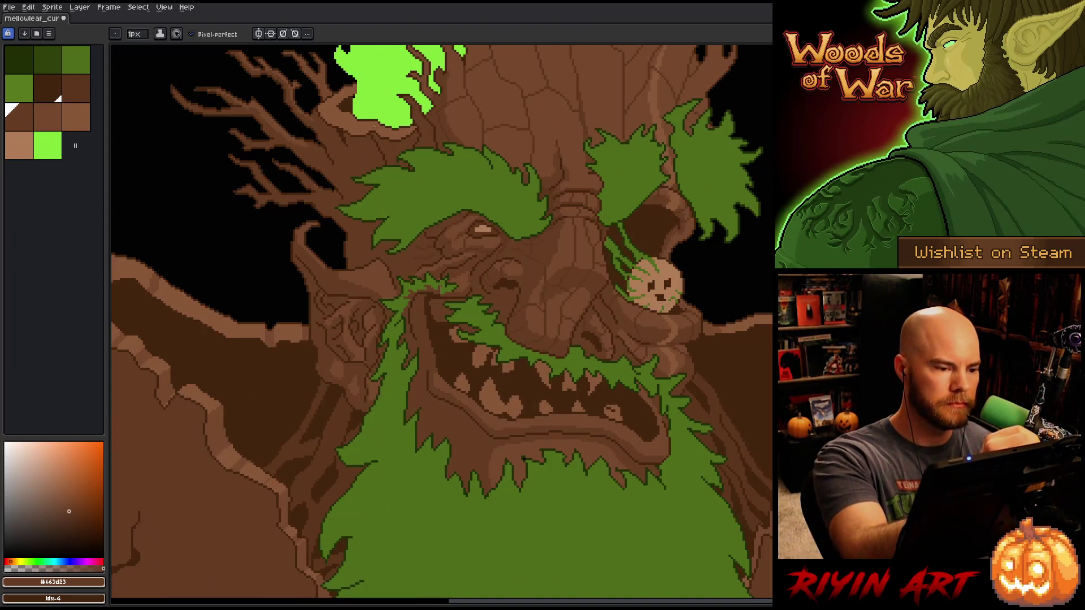
pyautogui.scroll(2, 395, 170)
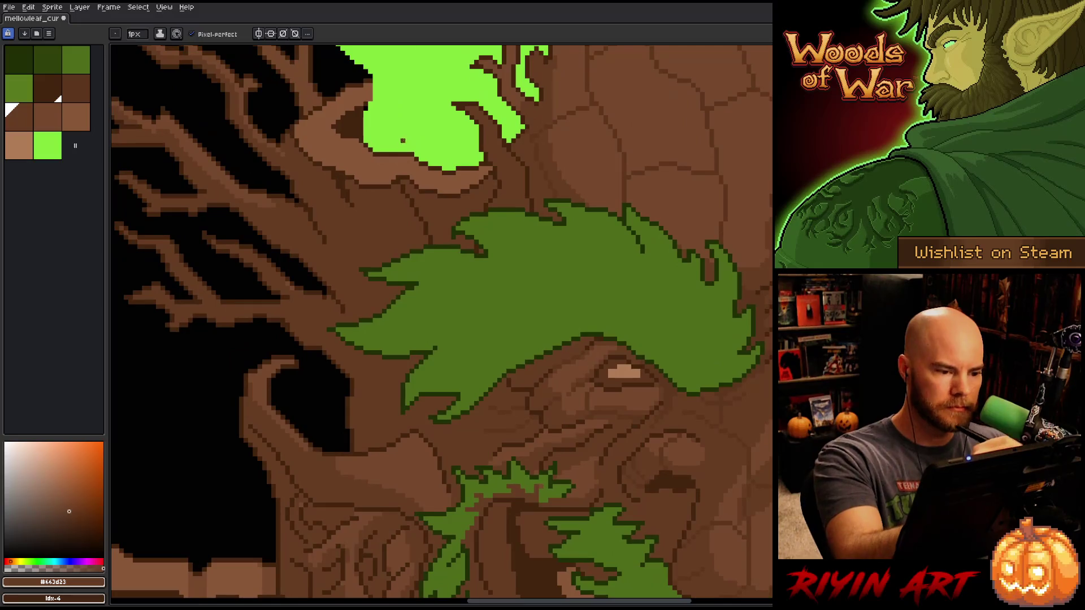
pyautogui.moveTo(430, 211); pyautogui.dragTo(444, 247)
pyautogui.press('alt')
pyautogui.keyDown('alt'); pyautogui.click(435, 250); pyautogui.keyUp('alt')
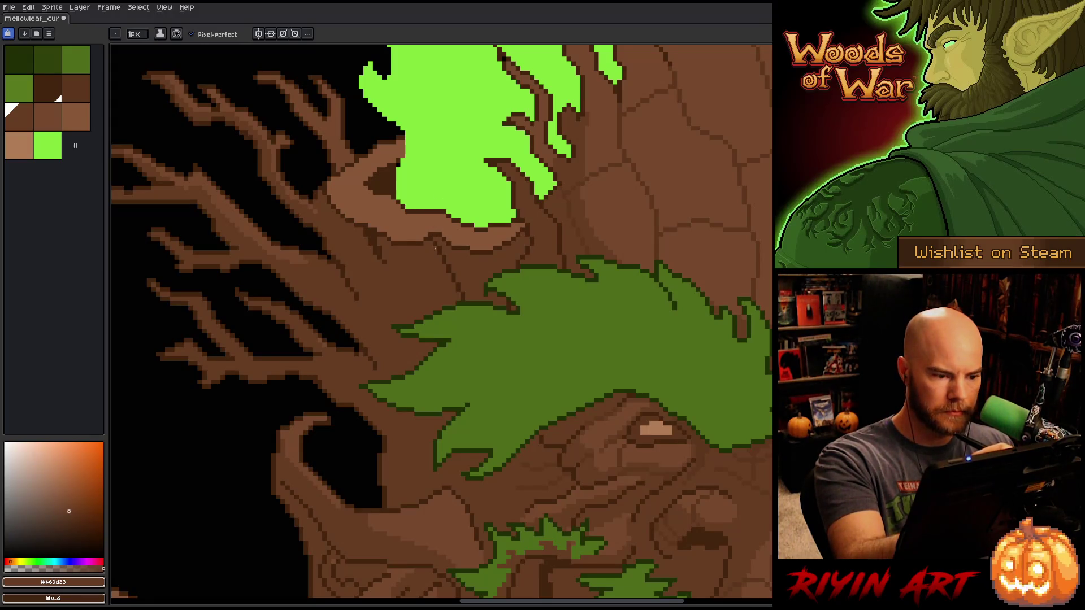
pyautogui.keyDown('alt'); pyautogui.click(436, 240); pyautogui.keyUp('alt')
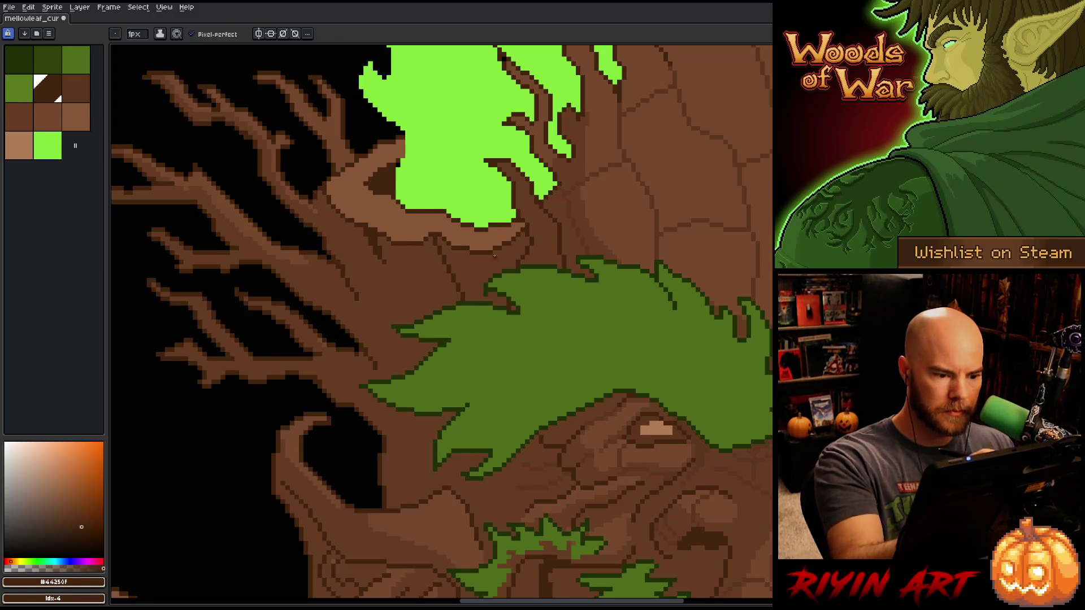
# - Resample bark browns around the branches and brow, ending on the mid bark brown
pyautogui.moveTo(494, 255); pyautogui.dragTo(716, 407)
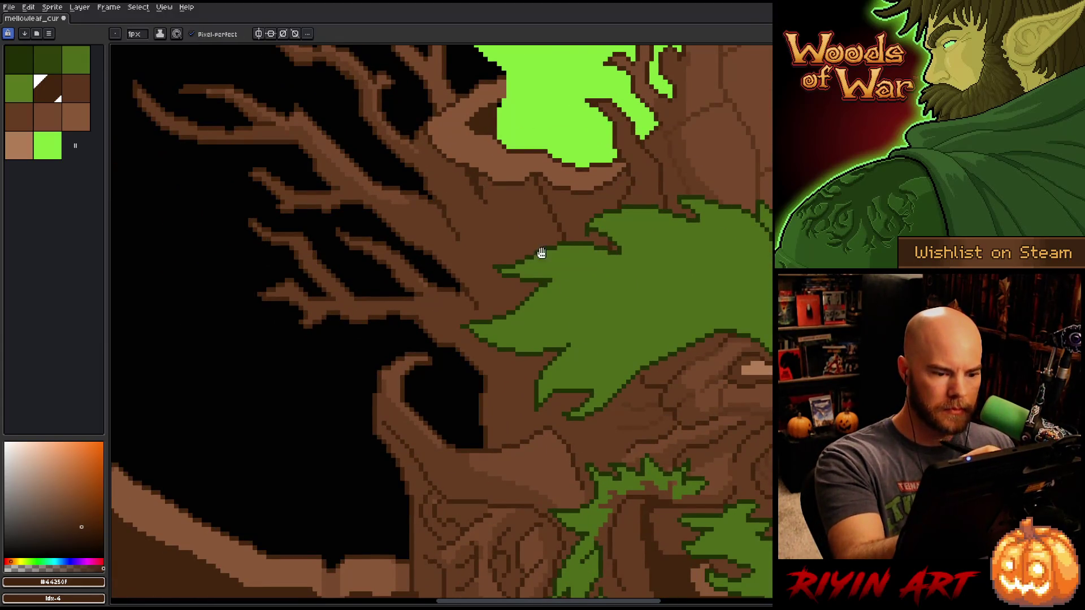
pyautogui.moveTo(541, 253); pyautogui.dragTo(526, 242)
pyautogui.keyDown('alt'); pyautogui.click(463, 150); pyautogui.keyUp('alt')
pyautogui.keyDown('alt'); pyautogui.click(440, 165); pyautogui.keyUp('alt')
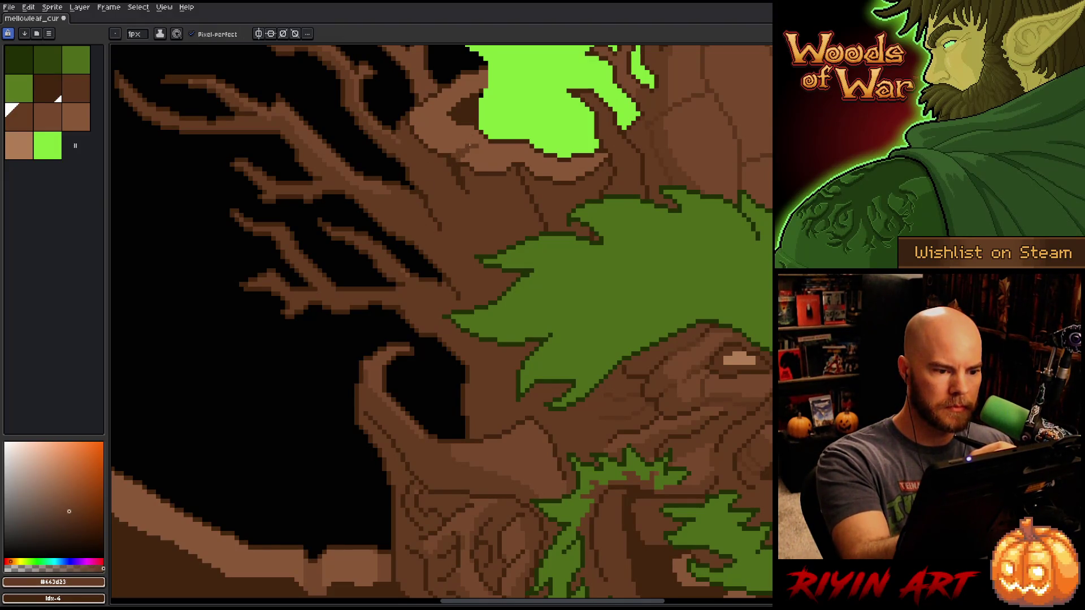
pyautogui.hscroll(5, 602, 371)
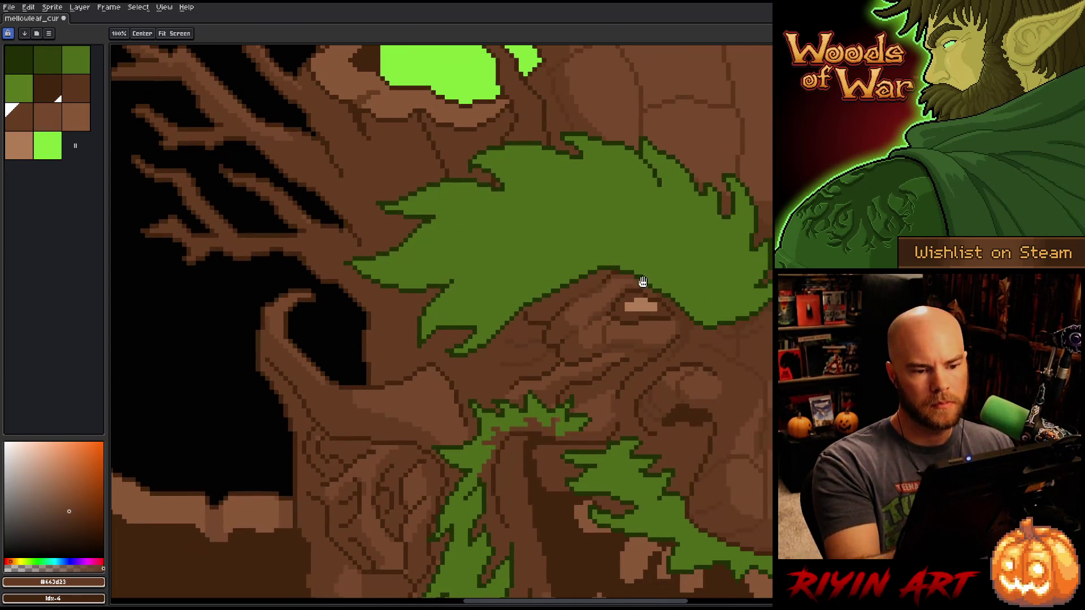
pyautogui.scroll(1, 625, 314)
pyautogui.keyDown('alt'); pyautogui.click(664, 176); pyautogui.keyUp('alt')
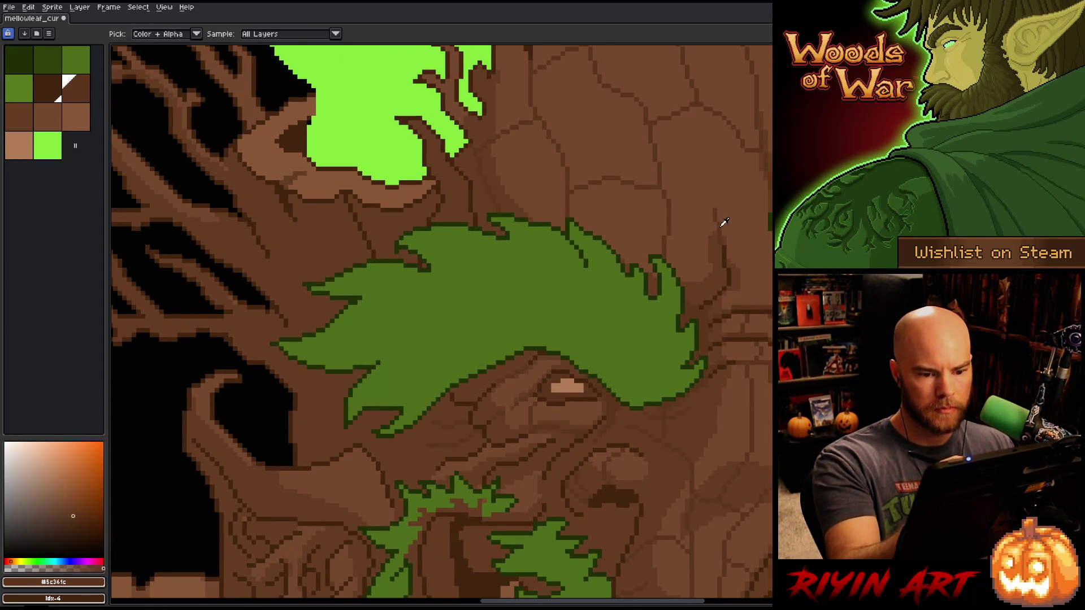
pyautogui.keyDown('alt'); pyautogui.click(728, 253); pyautogui.keyUp('alt')
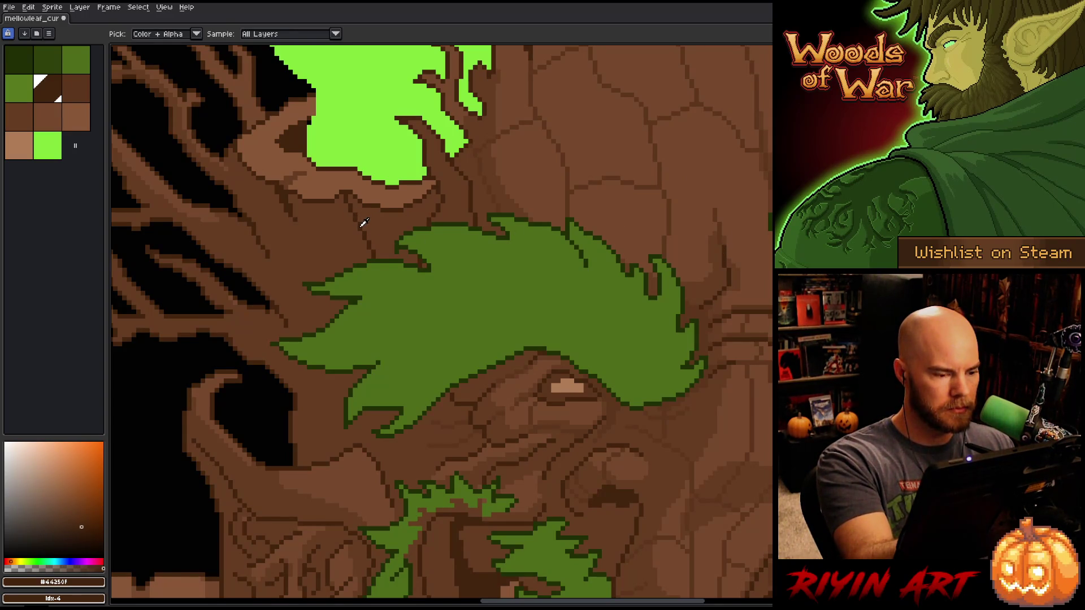
pyautogui.click(452, 423)
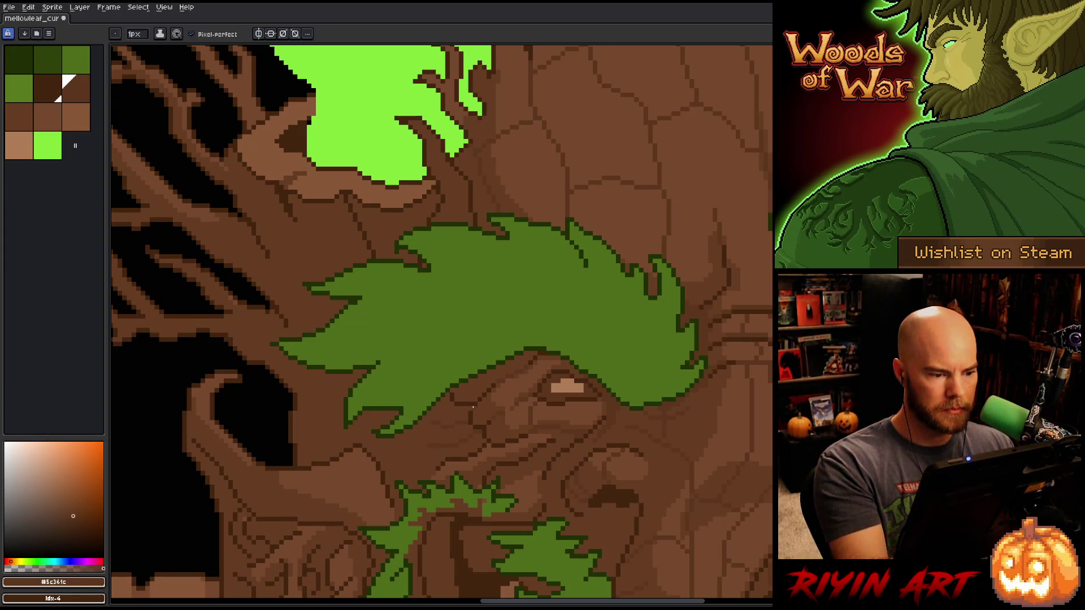
pyautogui.scroll(-4, 479, 422)
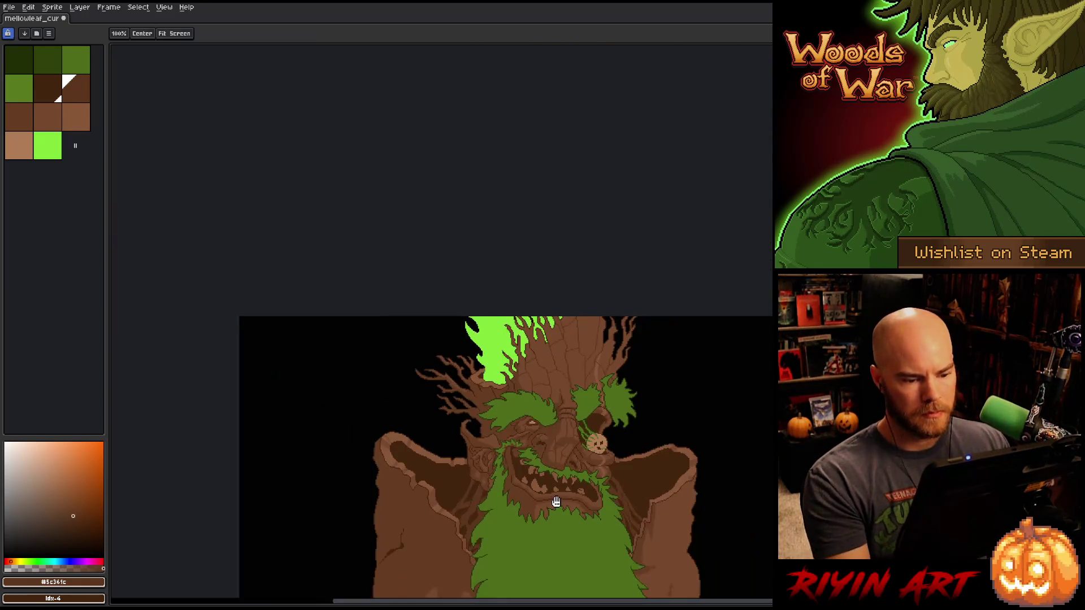
# - Recentre the whole treant in view and save the sprite
pyautogui.moveTo(519, 497); pyautogui.dragTo(420, 273)
pyautogui.scroll(1, 419, 274)
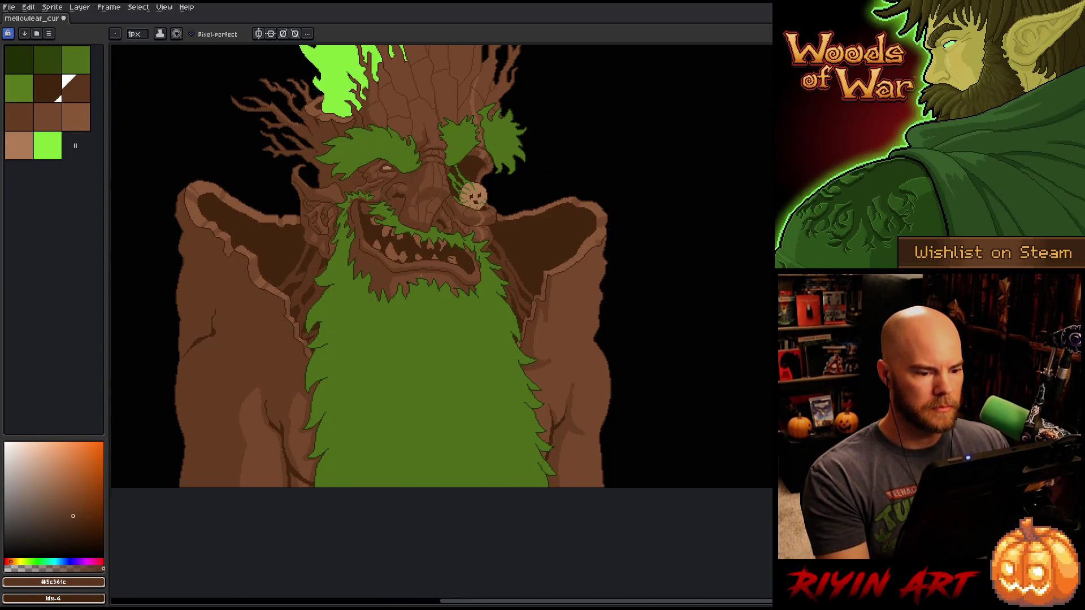
pyautogui.moveTo(430, 295); pyautogui.dragTo(438, 351)
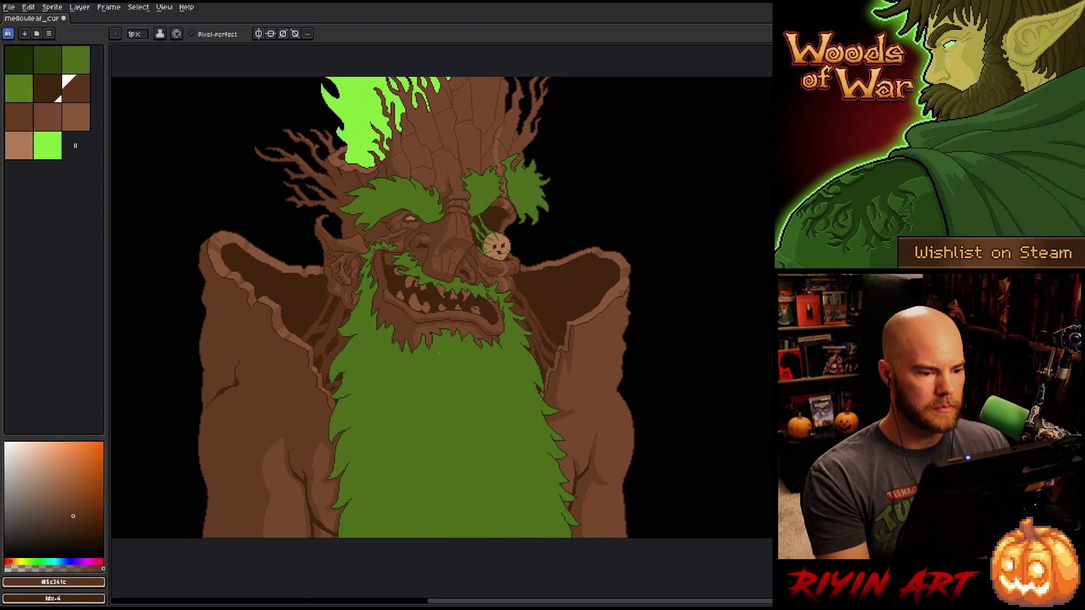
pyautogui.hotkey('ctrl', 's')
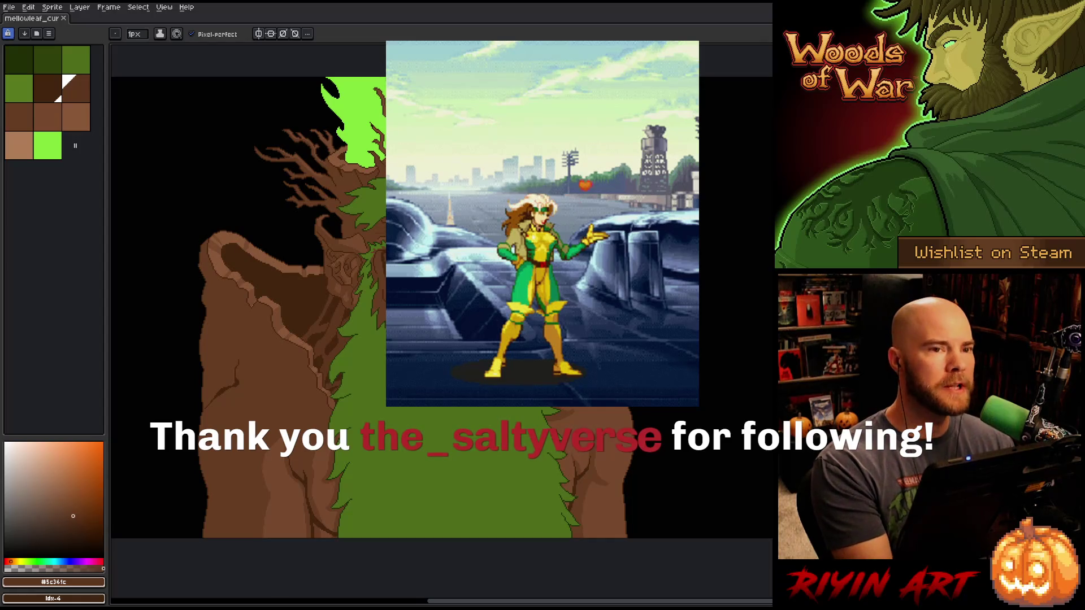
# - Magic-wand the green beard, then step through palette greens to the dark green on the Pencil
pyautogui.press('w')
pyautogui.click(435, 430)
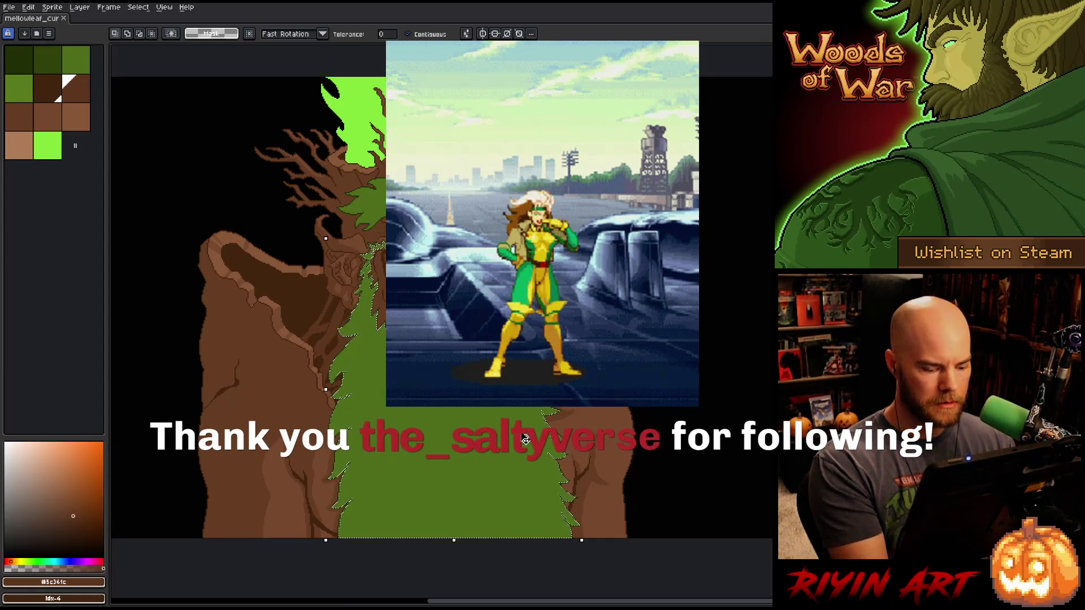
pyautogui.press('9')
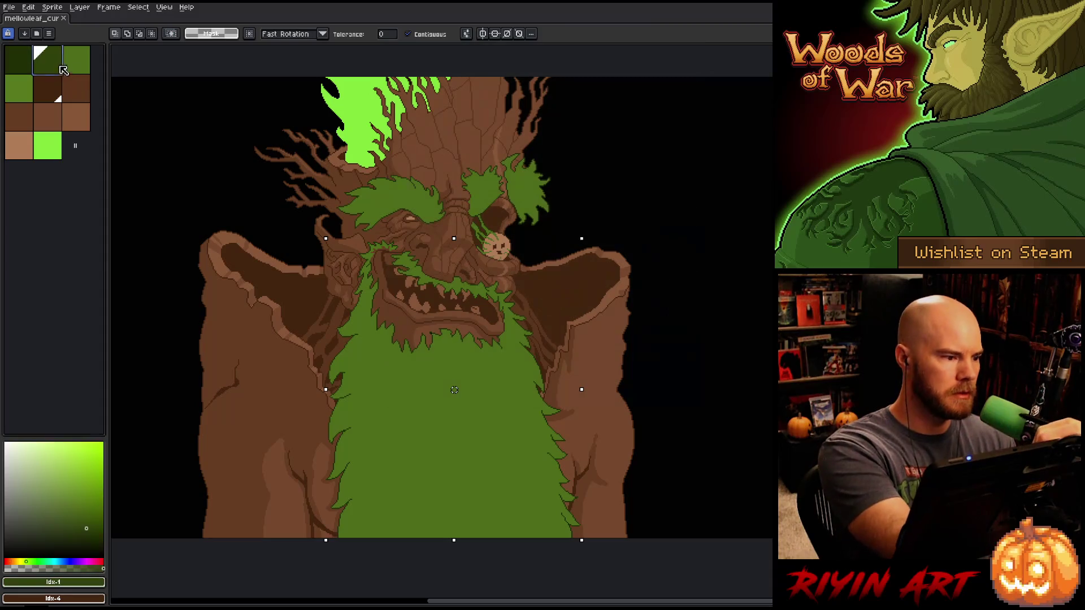
pyautogui.press('b')
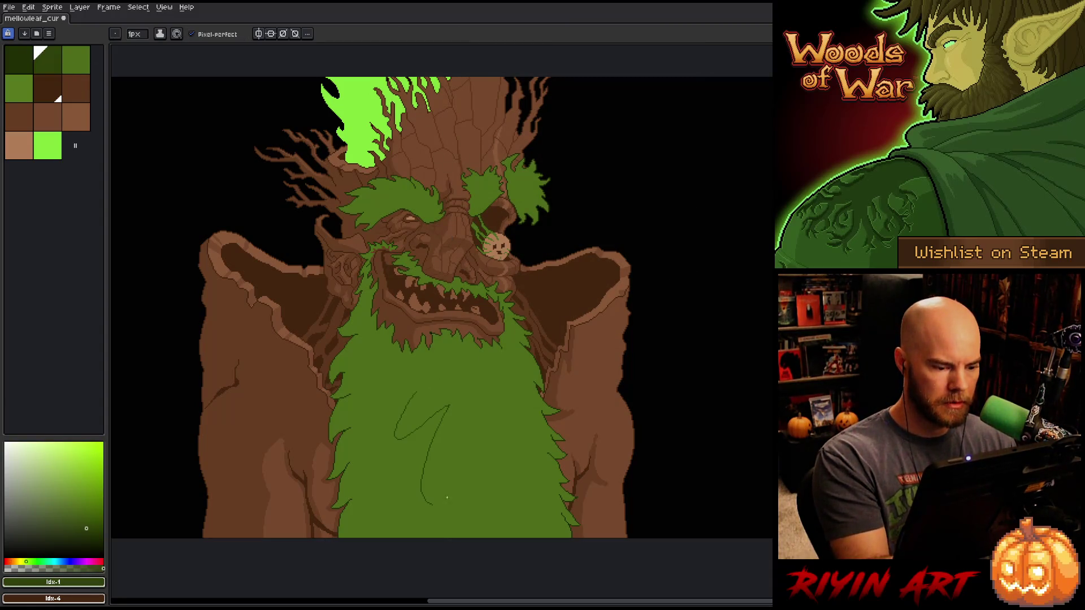
pyautogui.press('0')
pyautogui.press('0')
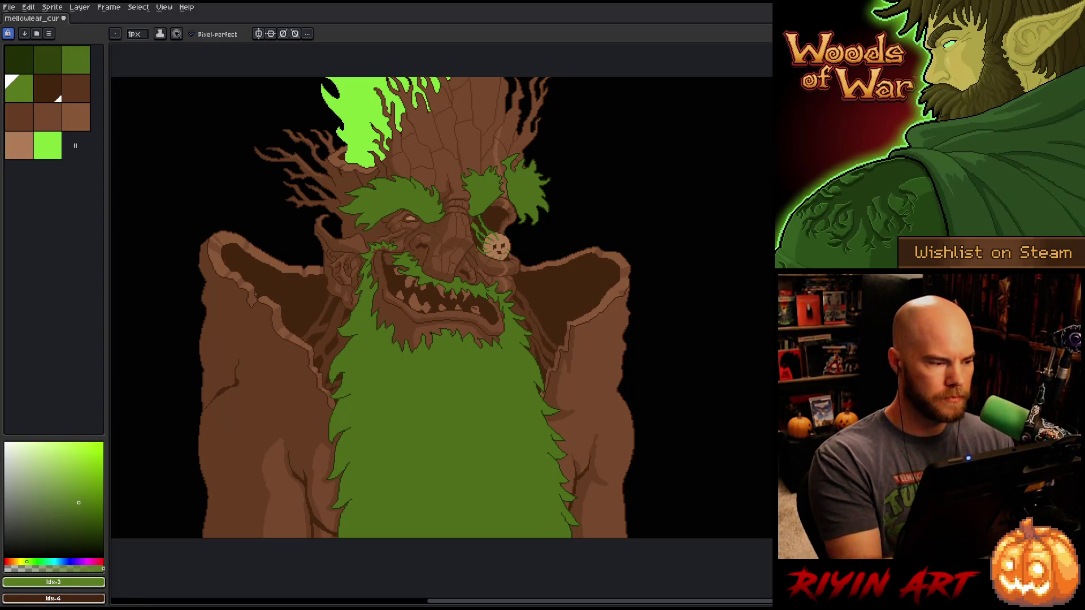
pyautogui.press('9')
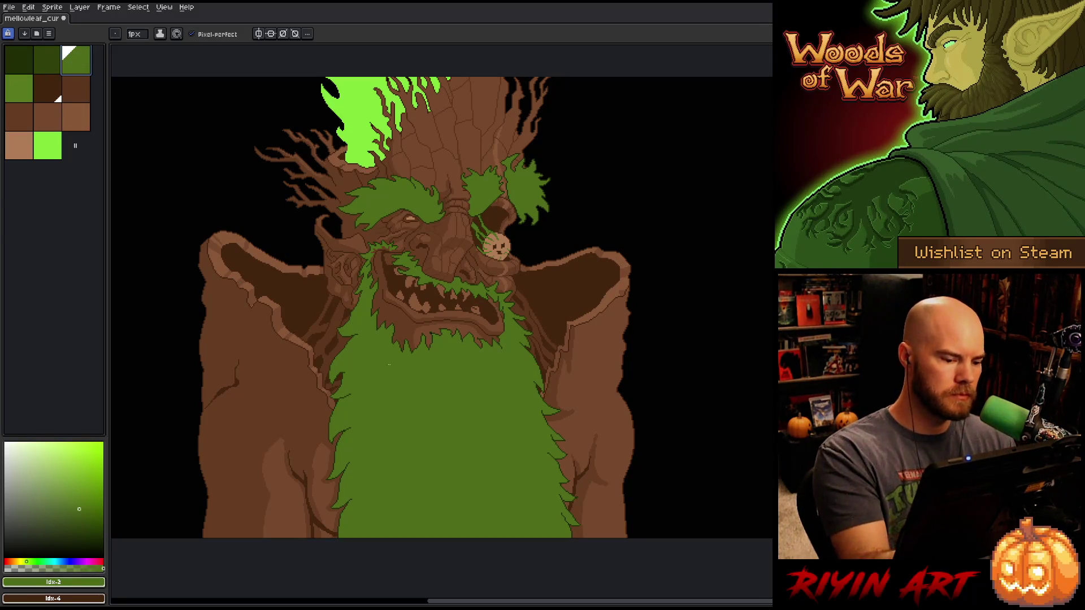
pyautogui.press('9')
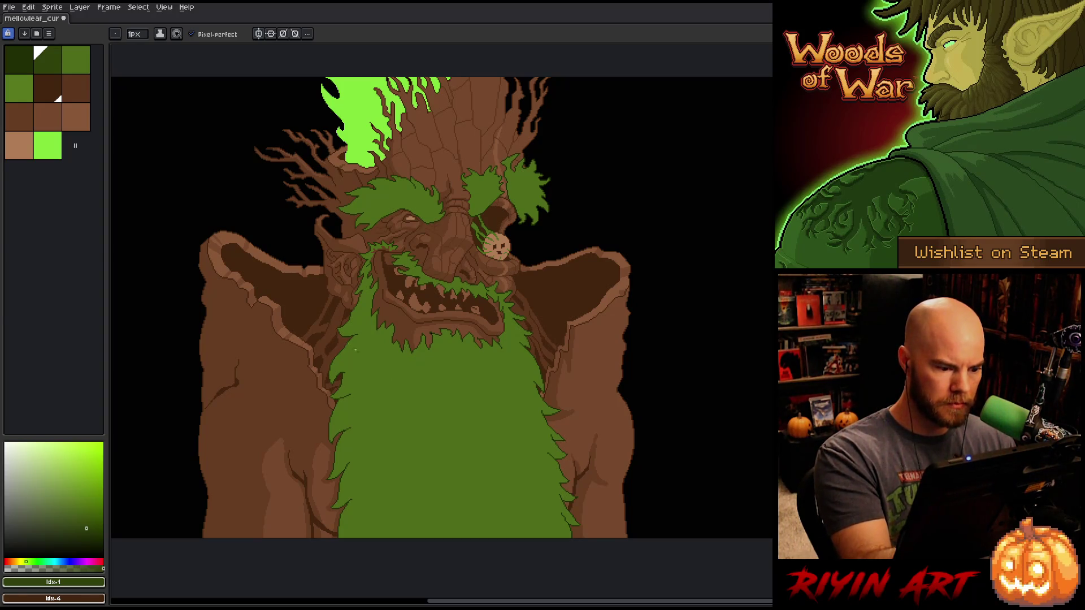
# - Sample the beard green, then choose the dark green palette swatch and lighten it slightly
pyautogui.press('i')
pyautogui.click(404, 383)
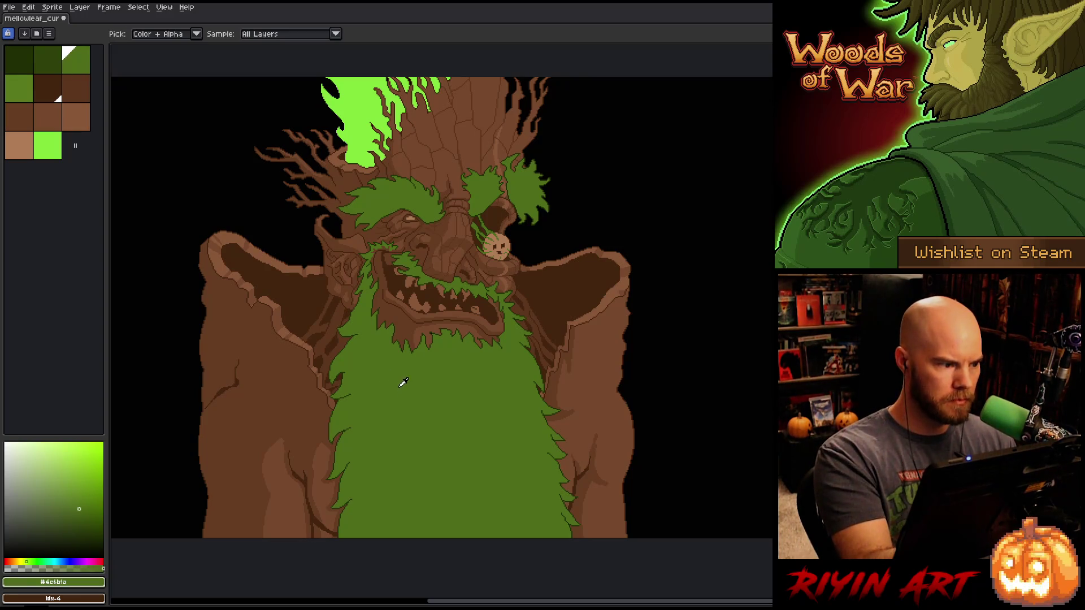
pyautogui.press('b')
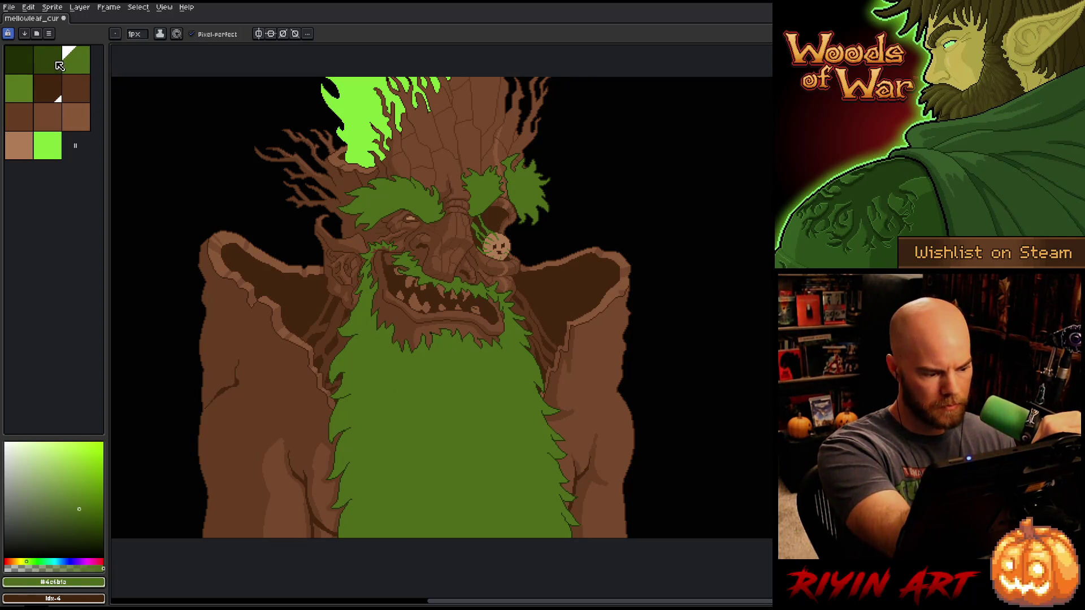
pyautogui.click(57, 65)
pyautogui.moveTo(90, 515); pyautogui.dragTo(83, 516)
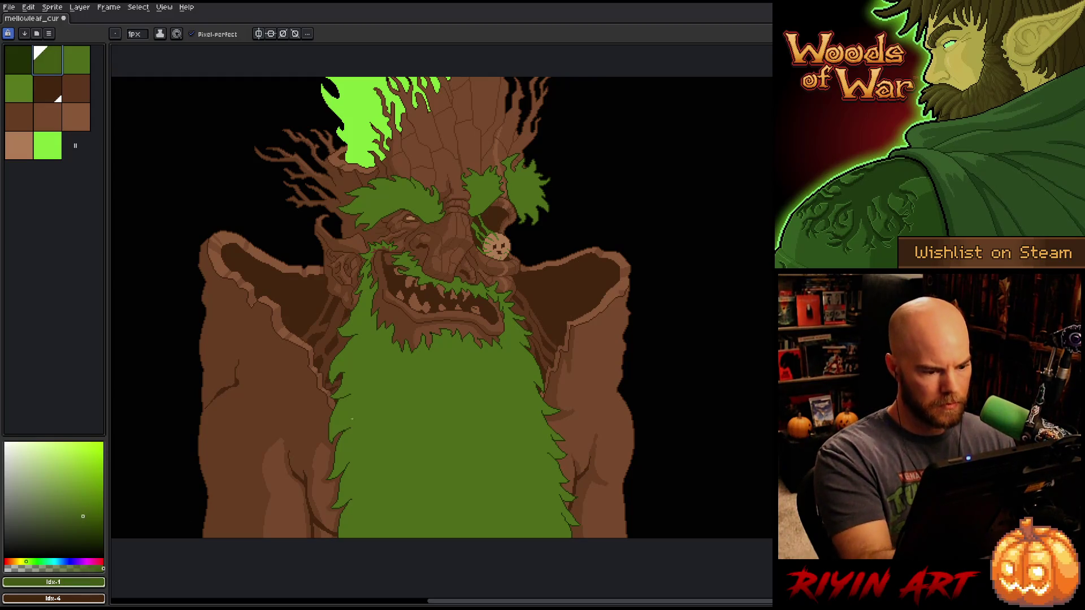
pyautogui.click(413, 367)
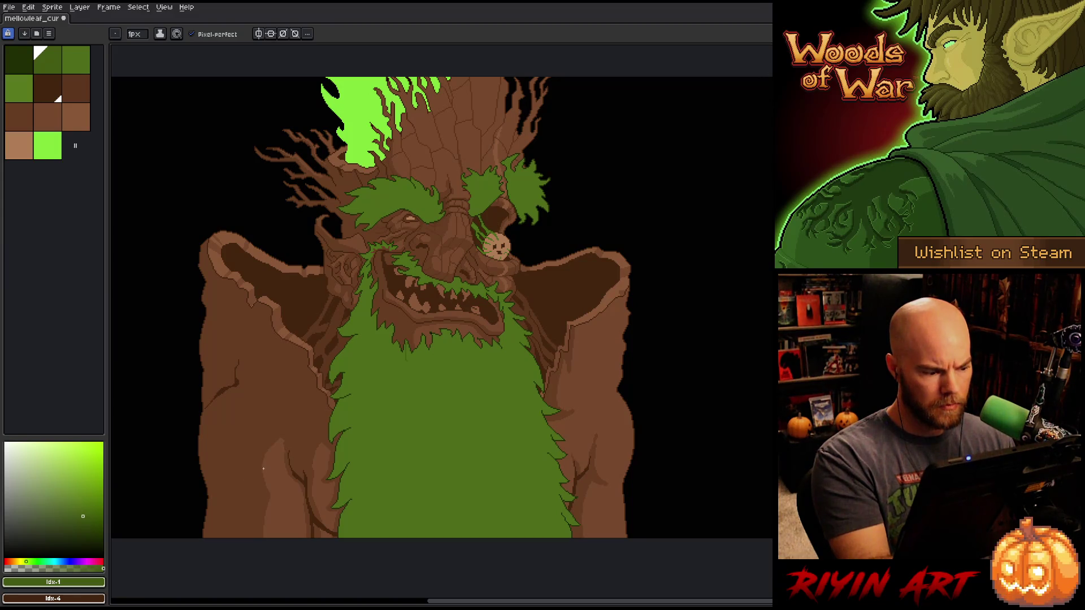
# - Resample the beard green, select the dark green swatch, and add a new black swatch to the palette
pyautogui.press('i')
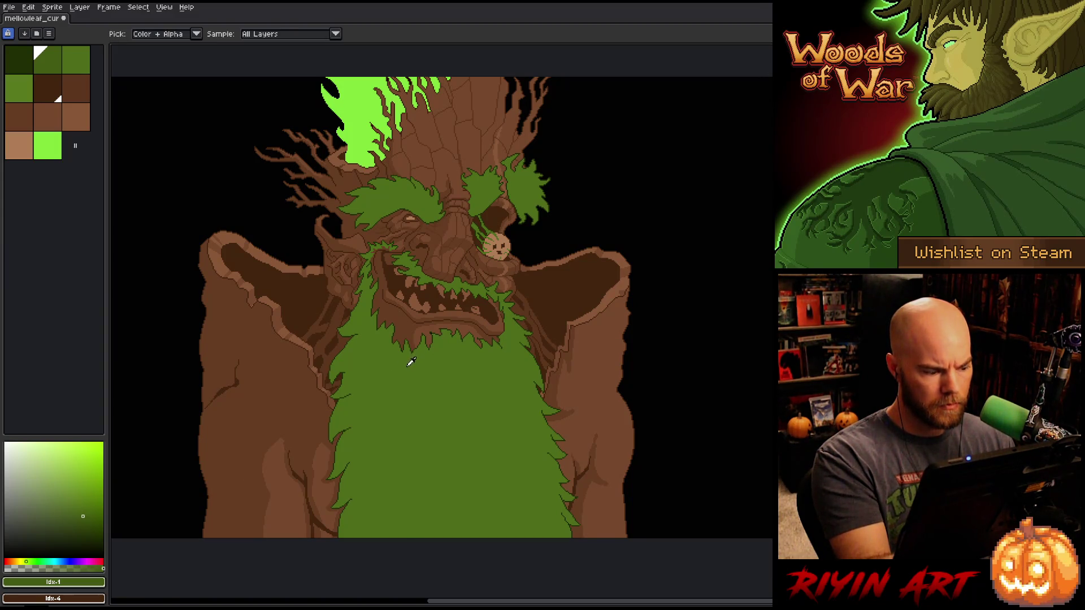
pyautogui.click(411, 365)
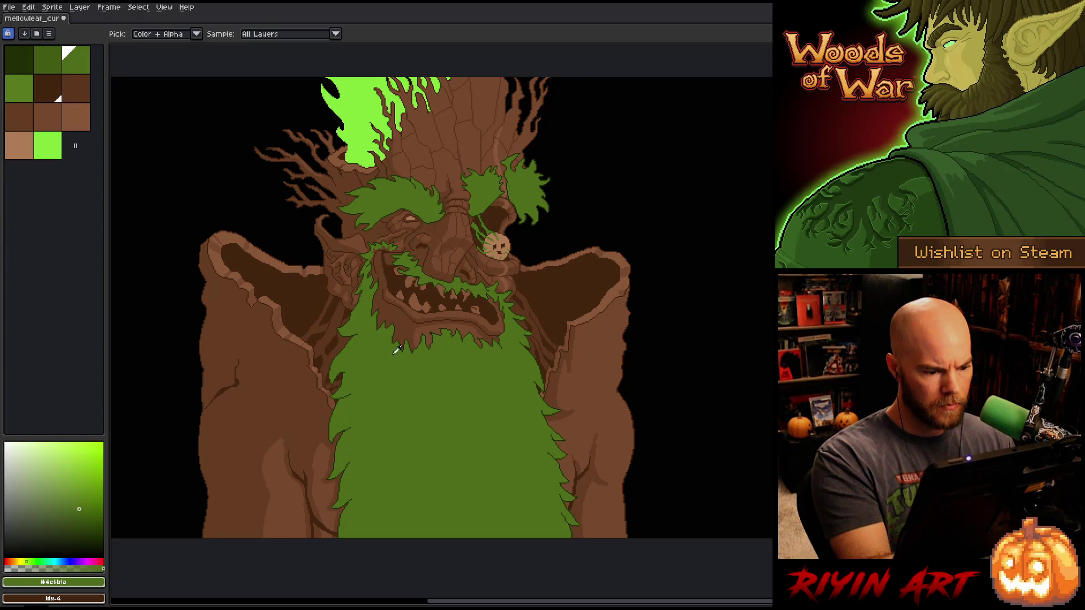
pyautogui.press('[')
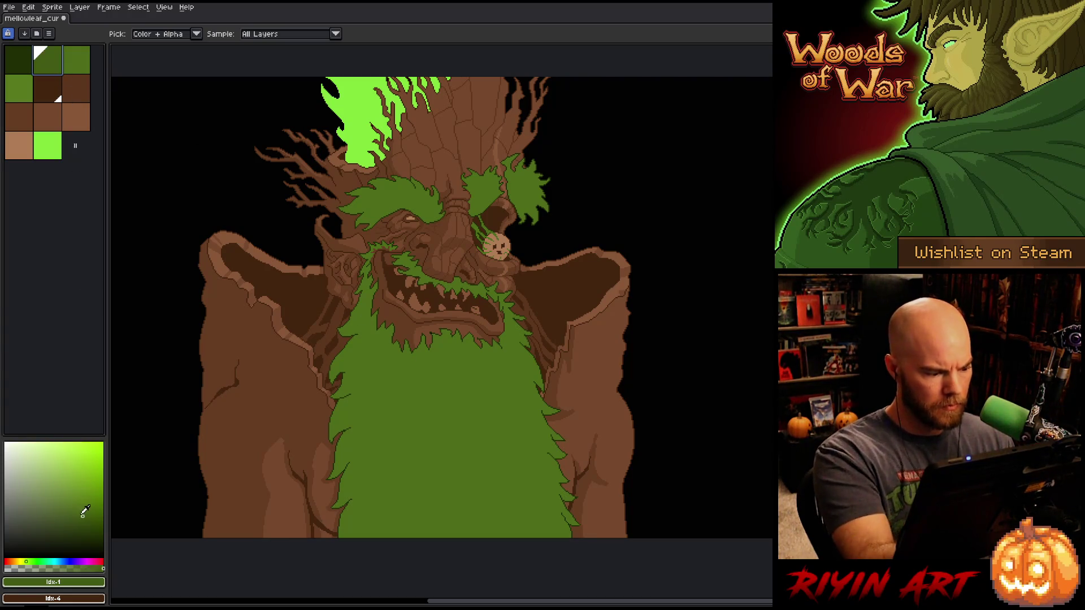
pyautogui.press('b')
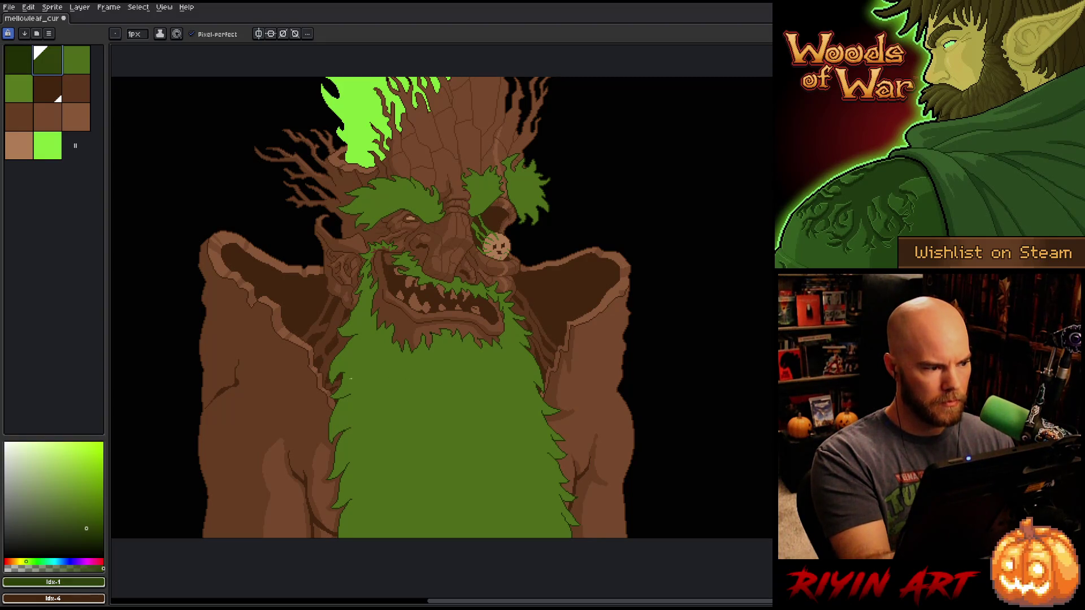
pyautogui.moveTo(81, 147); pyautogui.dragTo(90, 148)
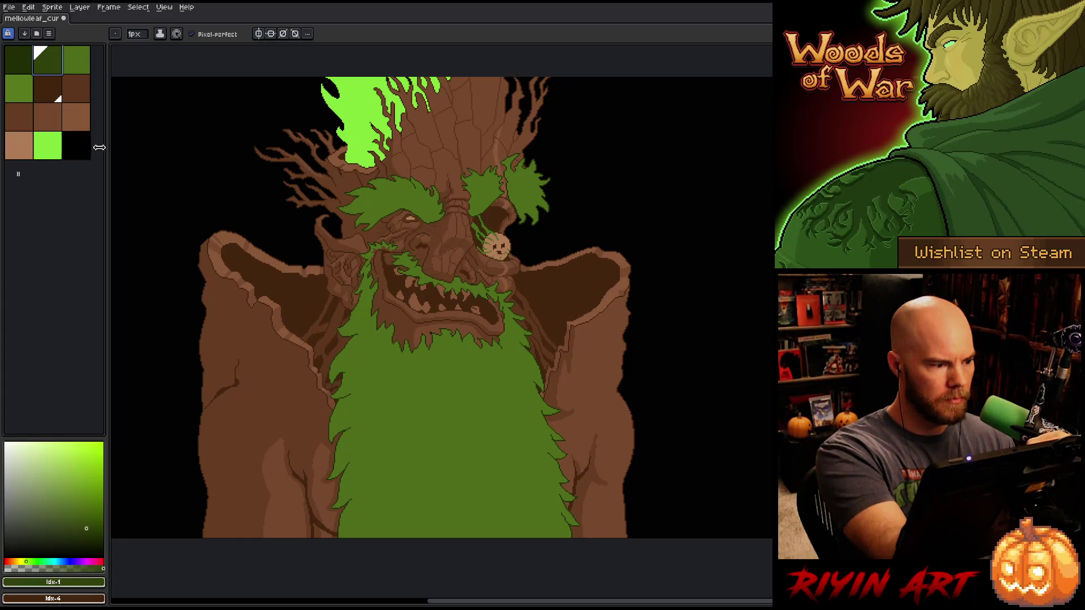
# - Select the new black swatch, swap colours, try the two darkest palette greens, then reselect black
pyautogui.click(76, 145)
pyautogui.press('x')
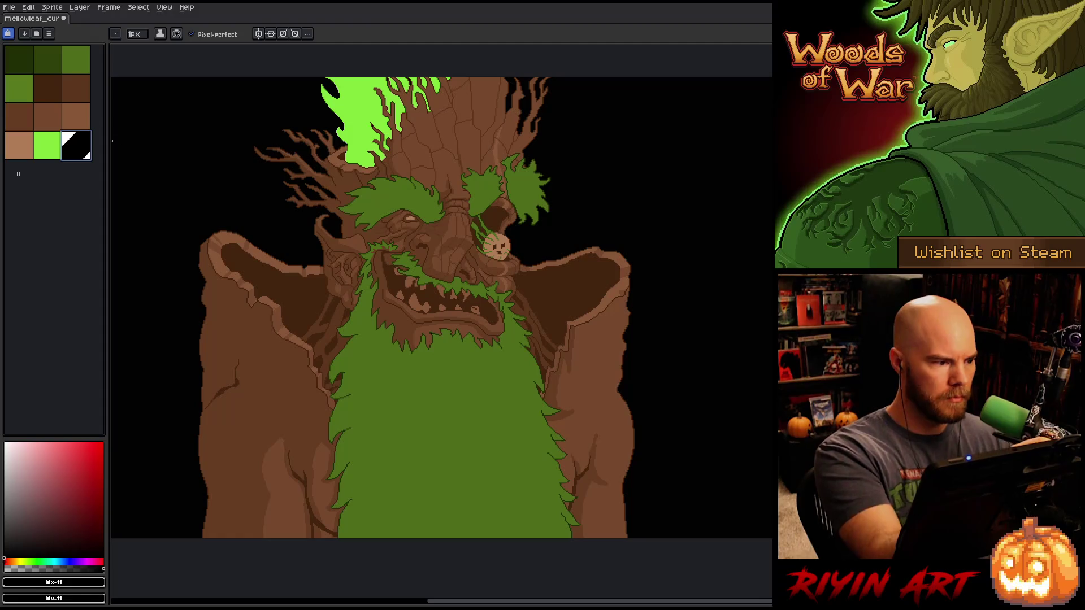
pyautogui.click(52, 68)
pyautogui.click(75, 68)
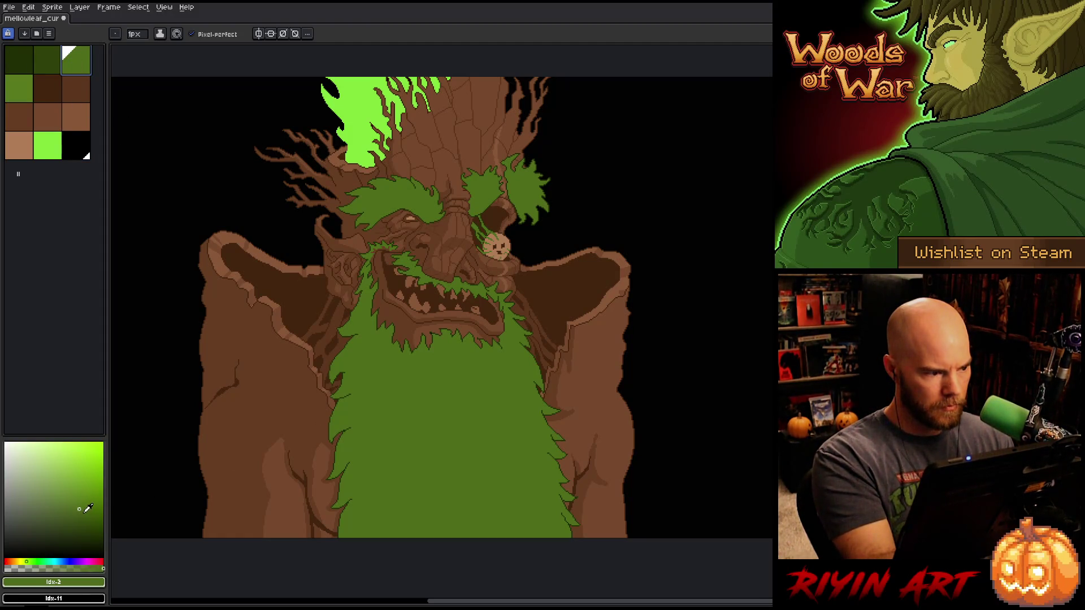
pyautogui.click(76, 145)
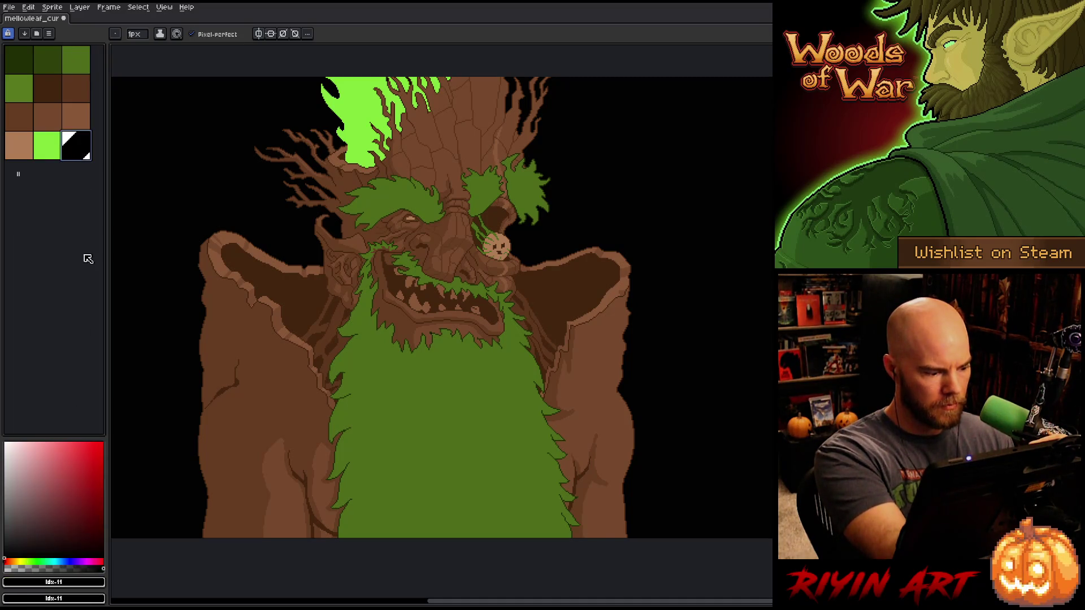
# - Sample the beard green #4c6b1a, compare it with a palette green, and finish on black
pyautogui.keyDown('alt'); pyautogui.click(409, 375); pyautogui.keyUp('alt')
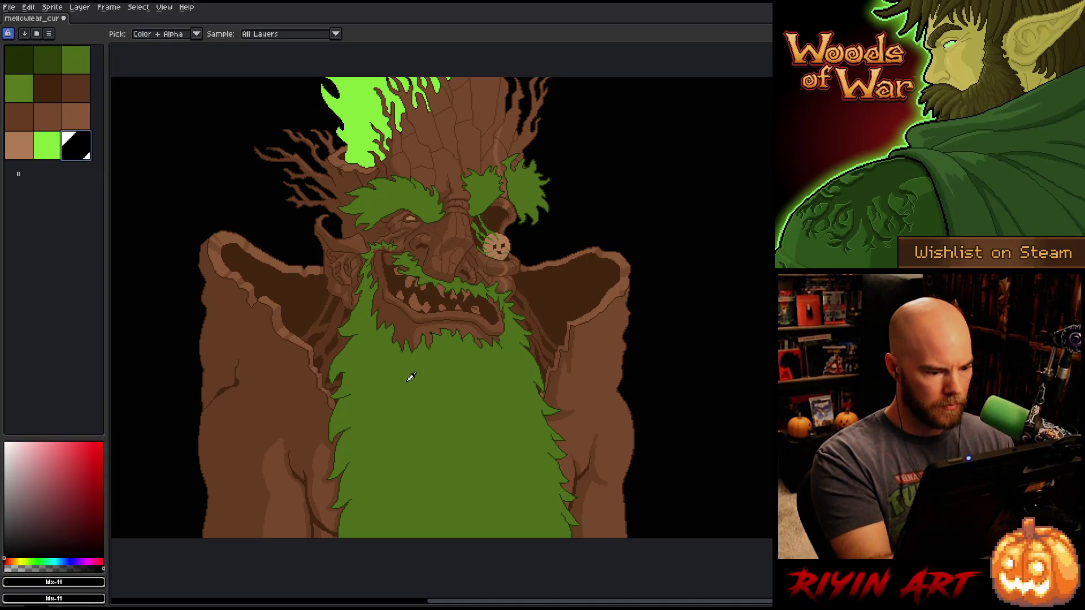
pyautogui.click(83, 515)
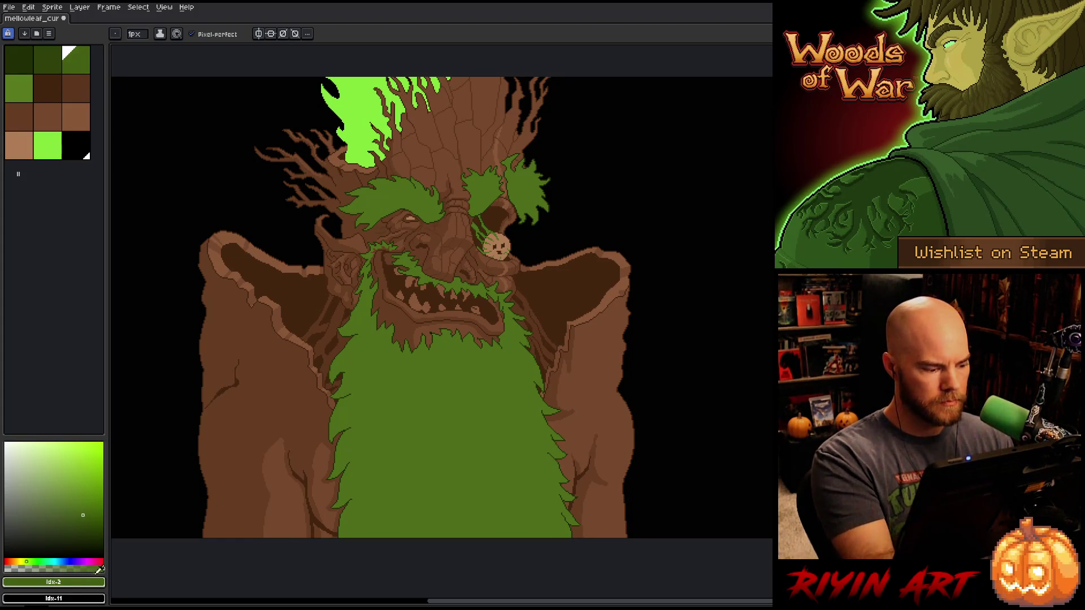
pyautogui.click(85, 498)
pyautogui.keyDown('alt'); pyautogui.click(438, 400); pyautogui.keyUp('alt')
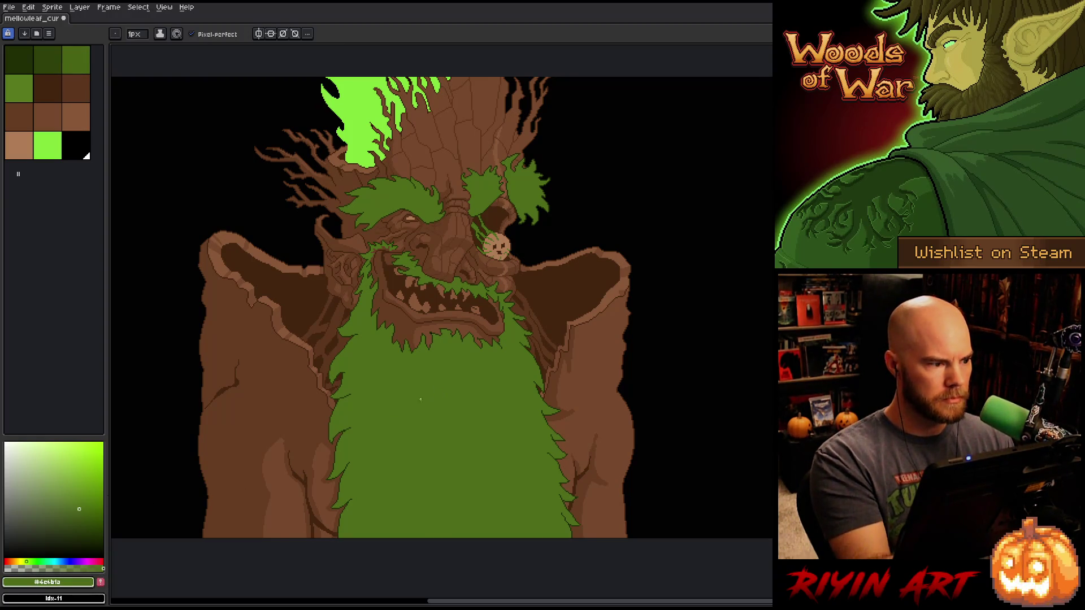
pyautogui.click(78, 146)
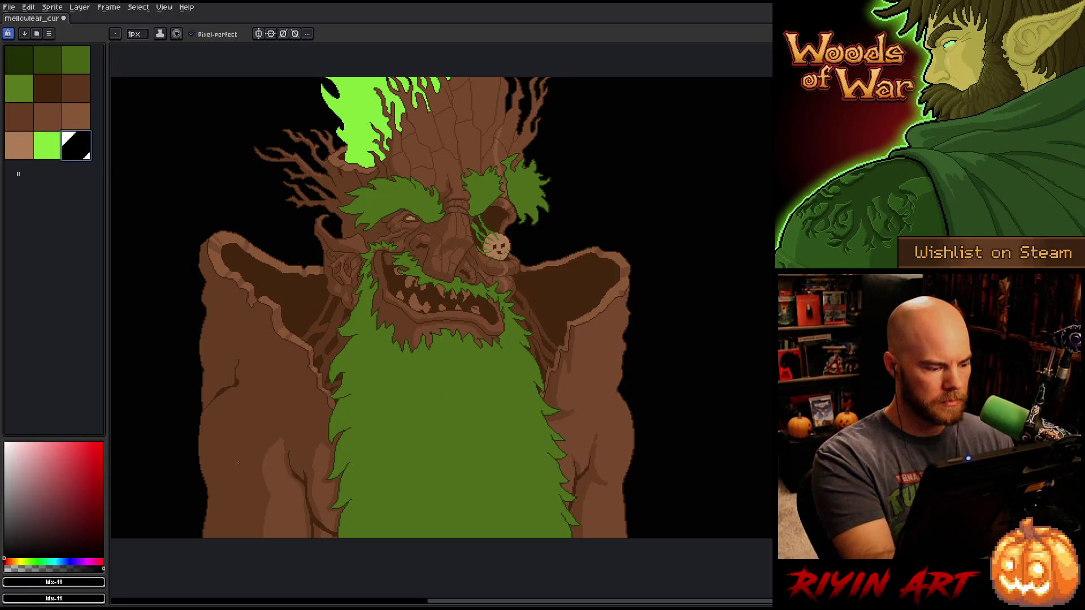
# - Make swatch 11 dark red, add the beard green #4c6b1a to the palette, and pick the first two greens
pyautogui.moveTo(89, 503); pyautogui.dragTo(71, 511)
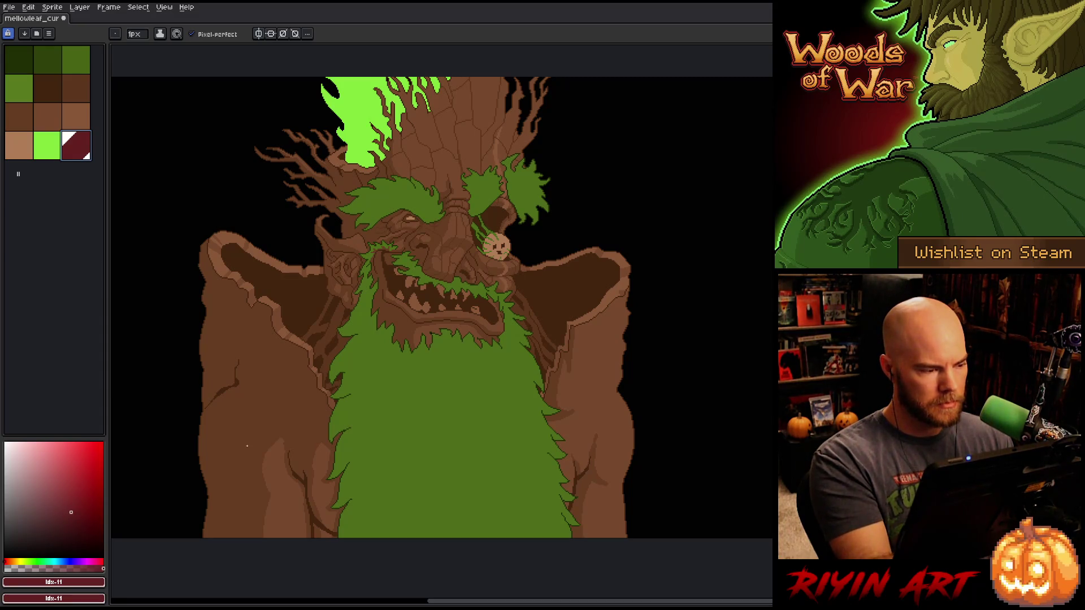
pyautogui.press('alt')
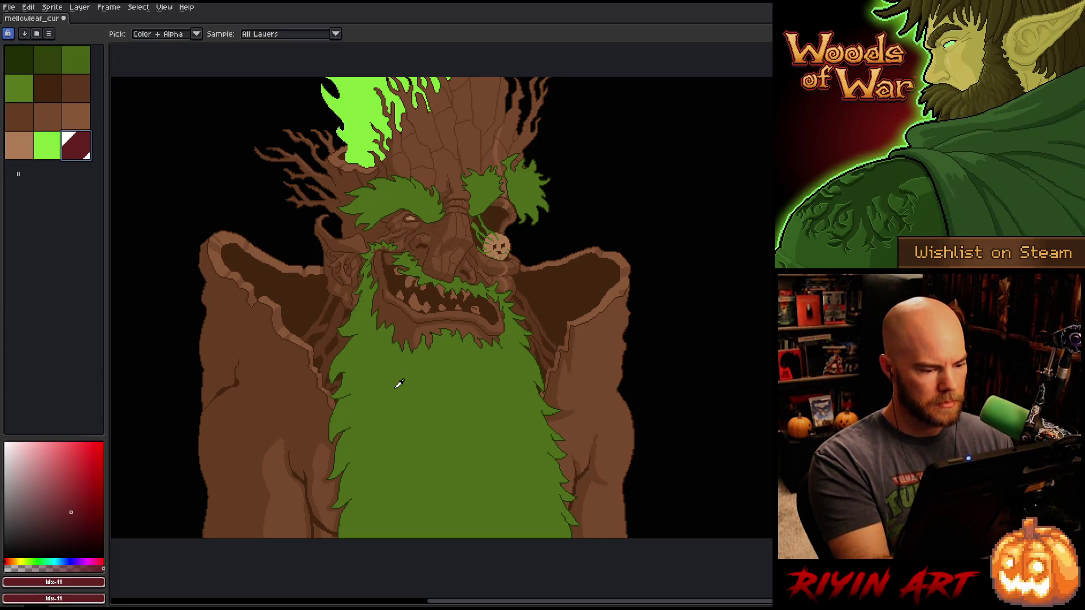
pyautogui.click(400, 383)
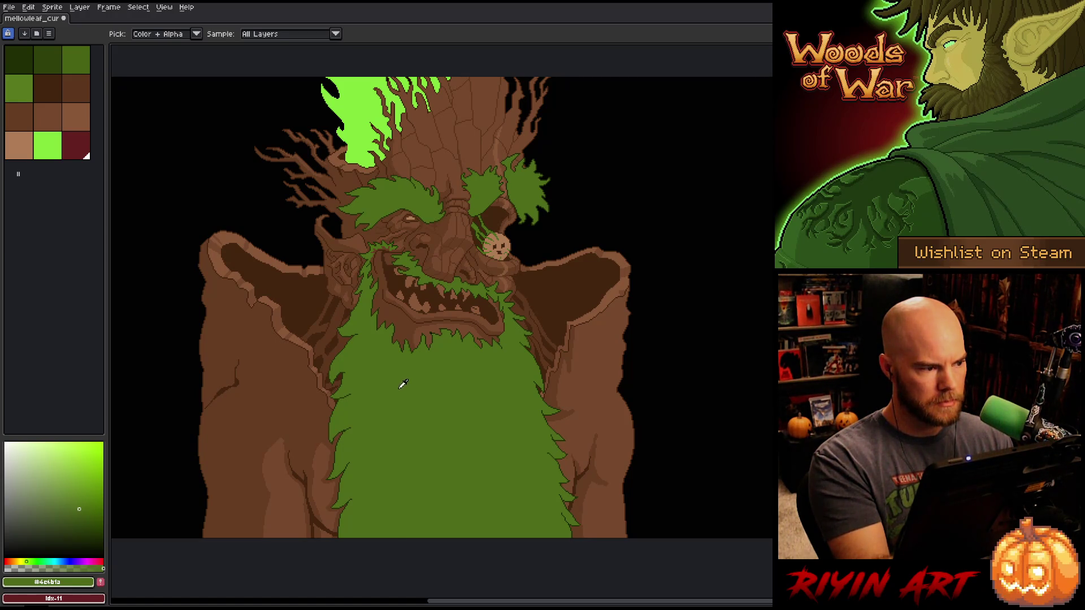
pyautogui.click(100, 584)
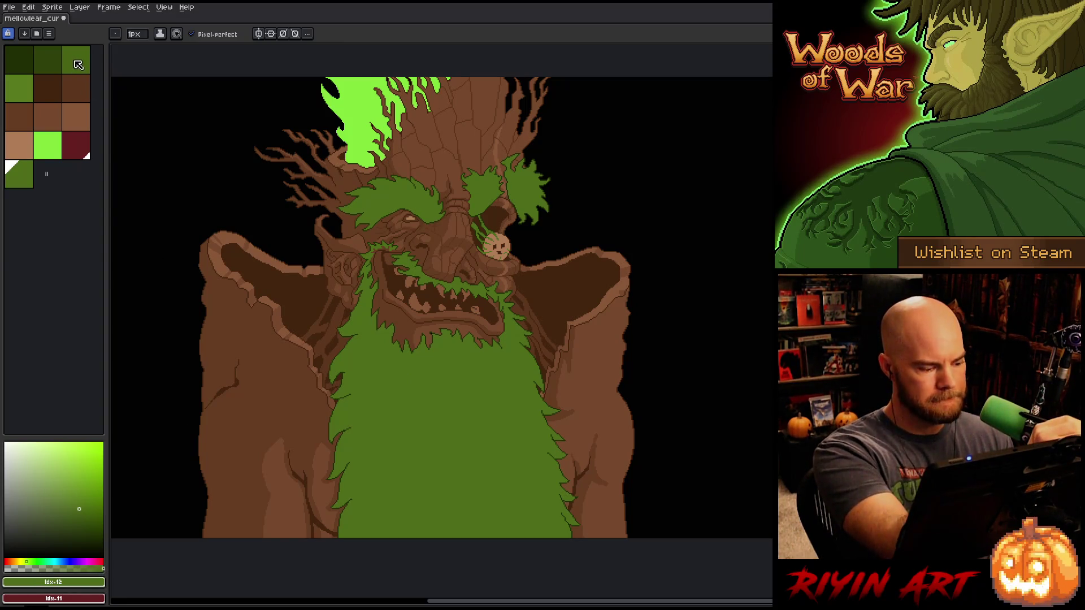
pyautogui.click(52, 62)
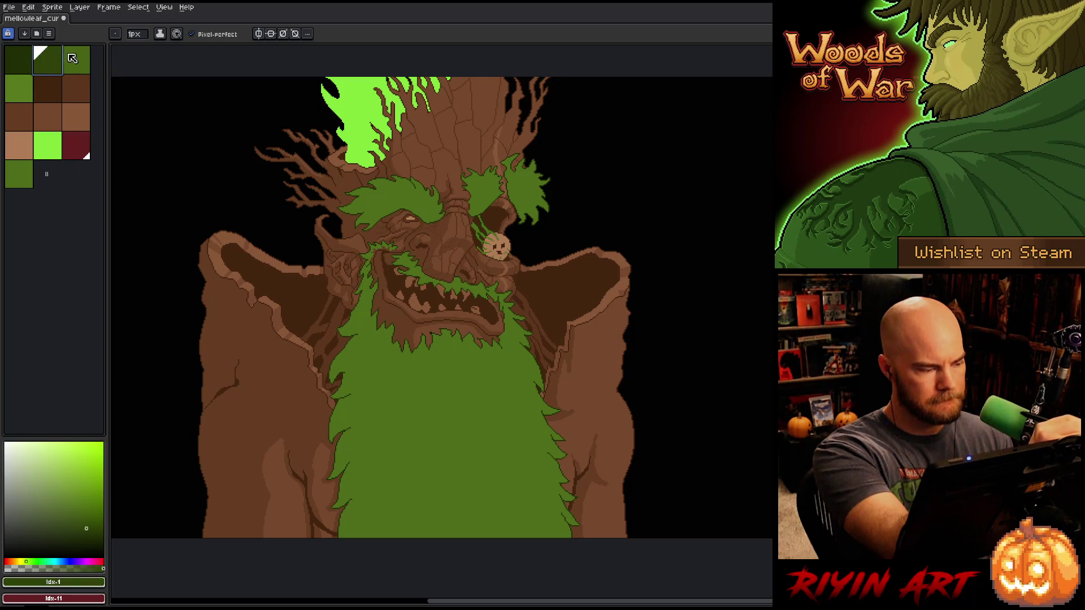
pyautogui.click(72, 59)
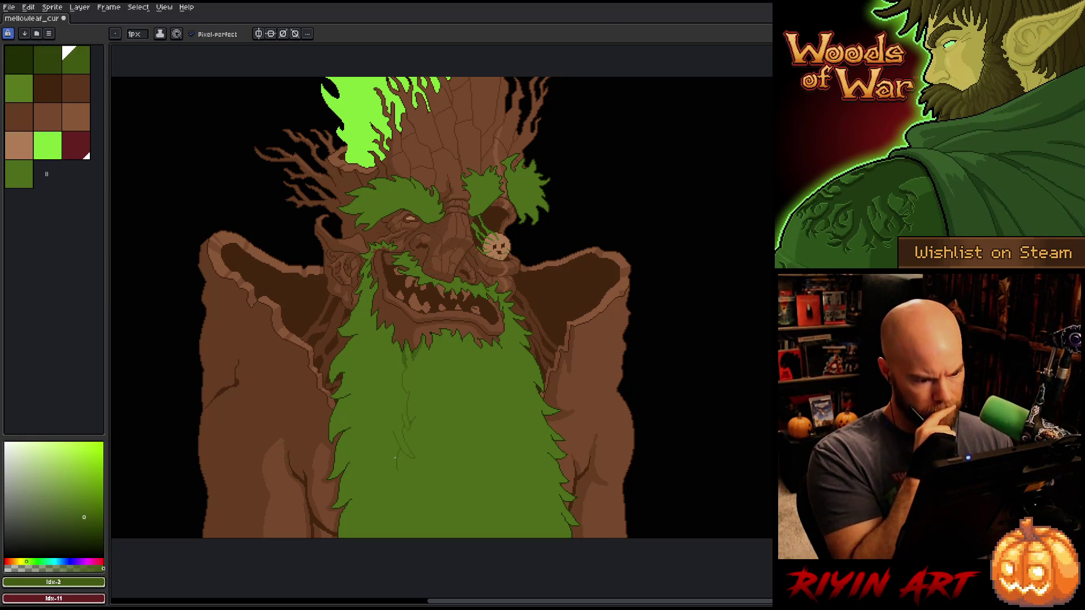
# - Eyedrop the darker beard green #405911 and draw hair strands with the Pencil
pyautogui.press('i')
pyautogui.click(415, 354)
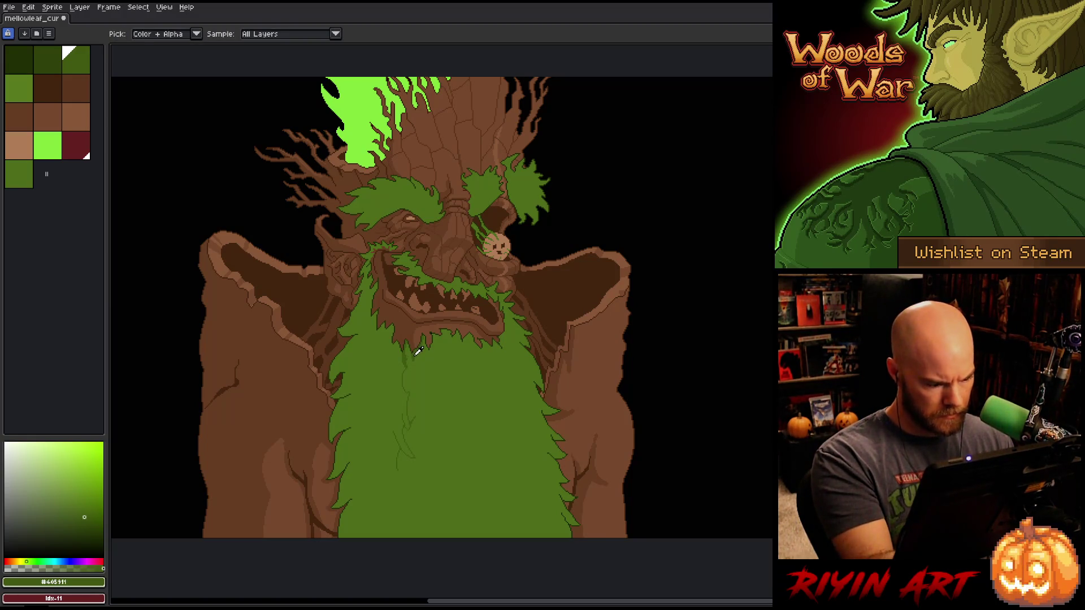
pyautogui.click(418, 352)
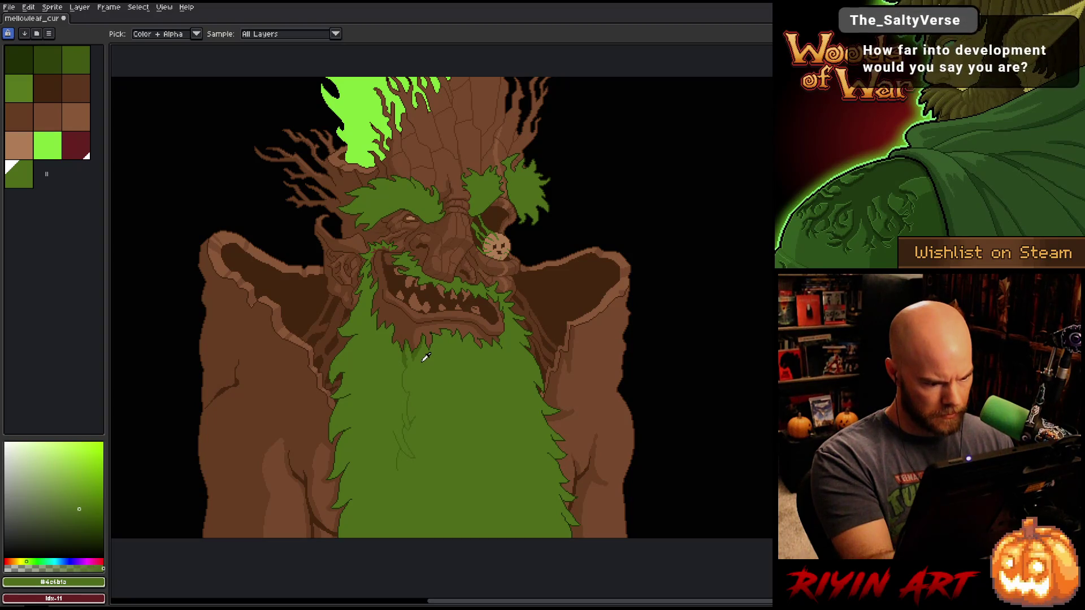
pyautogui.click(415, 354)
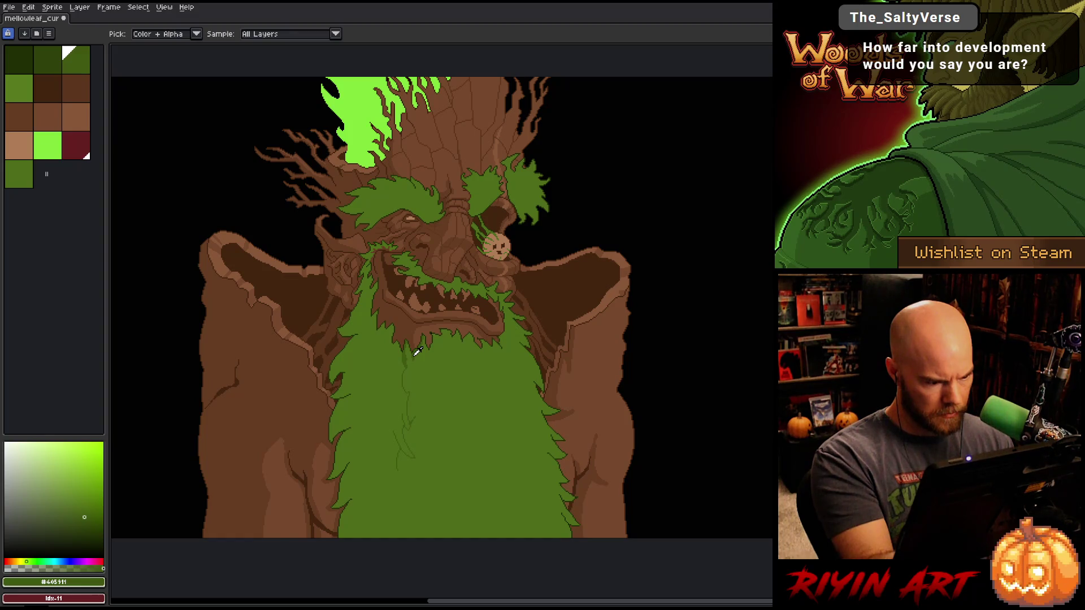
pyautogui.press('b')
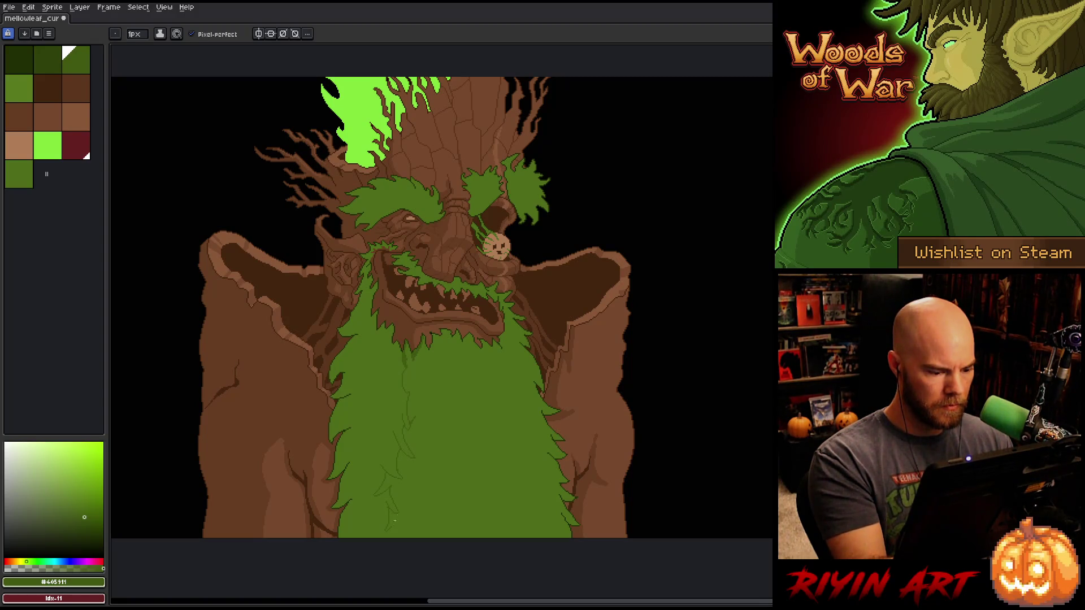
# - Flood-fill the beard's left strip with the darker green
pyautogui.press('g')
pyautogui.click(392, 531)
pyautogui.press('b')
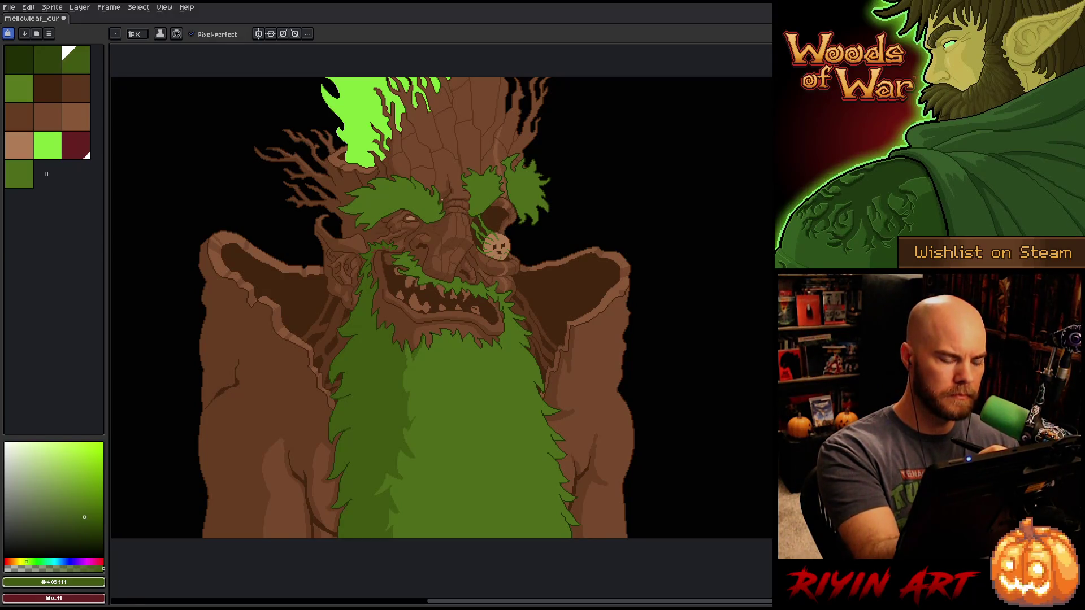
# - Try Select > Color Range on the beard green, cancel it, and save the treant sprite
pyautogui.hotkey('ctrl', 'shift', 'c')
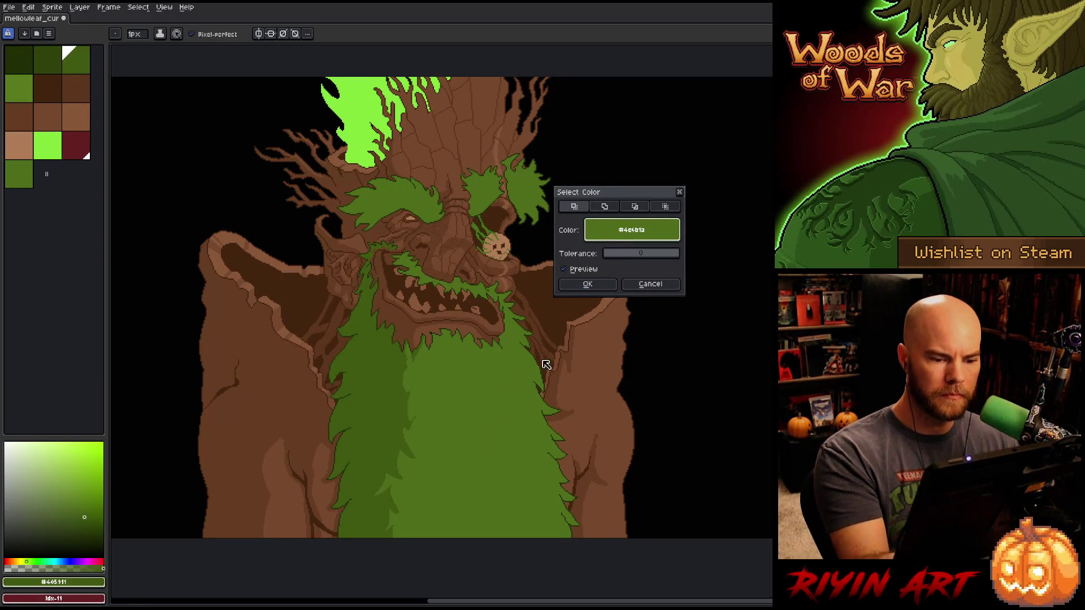
pyautogui.press('Return')
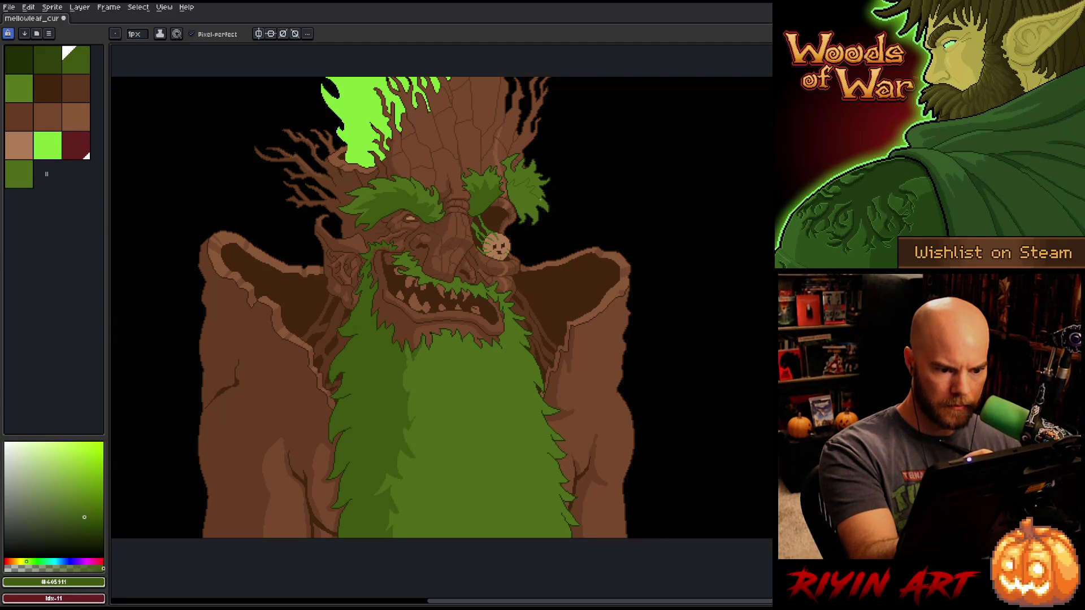
pyautogui.press('g')
pyautogui.press('b')
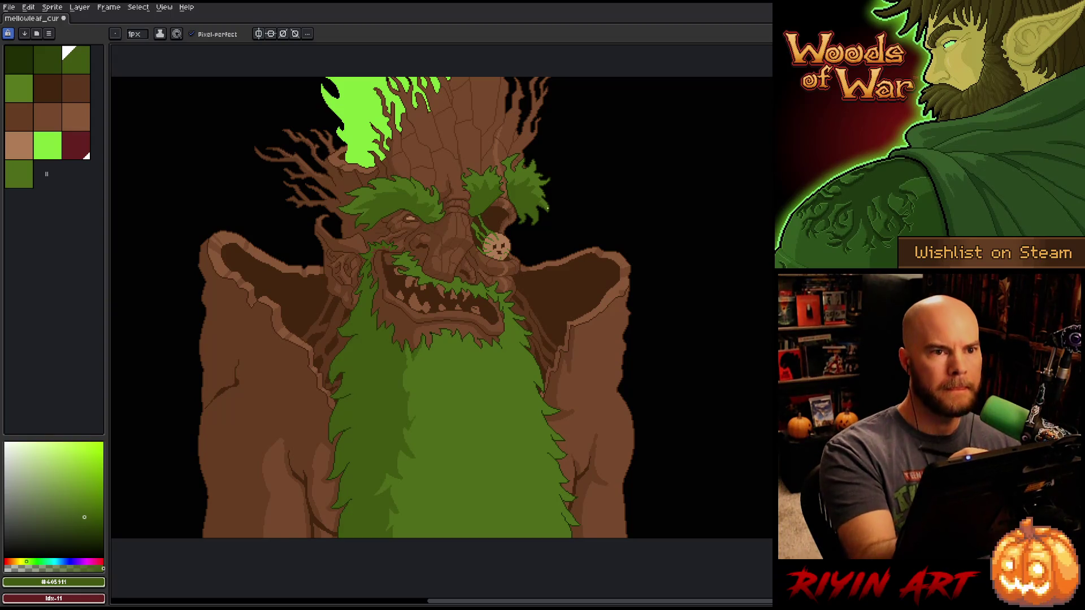
pyautogui.hotkey('ctrl', 's')
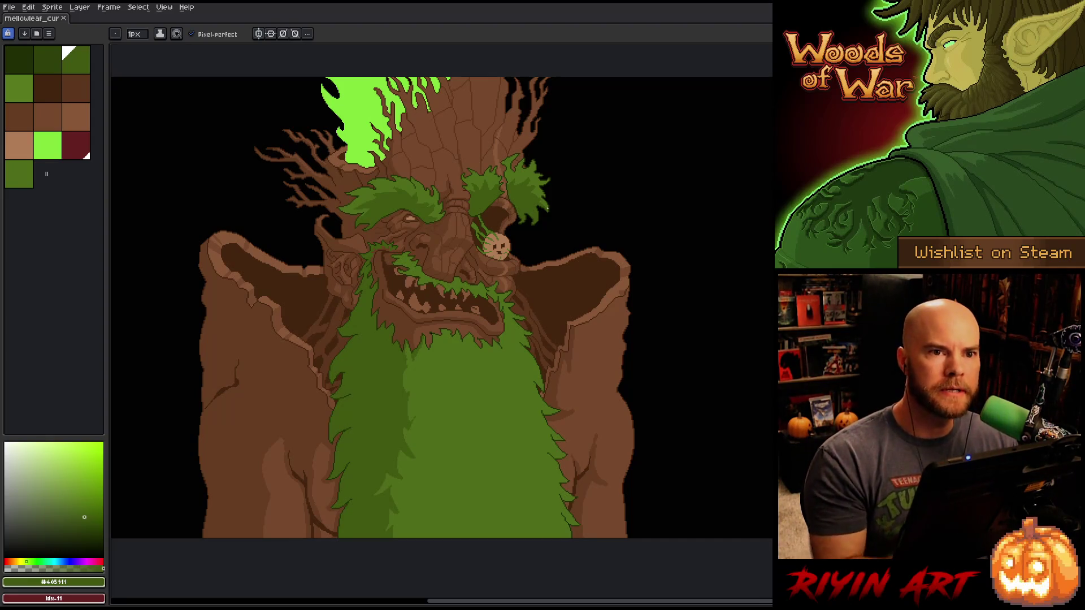
pyautogui.moveTo(561, 370); pyautogui.dragTo(570, 359)
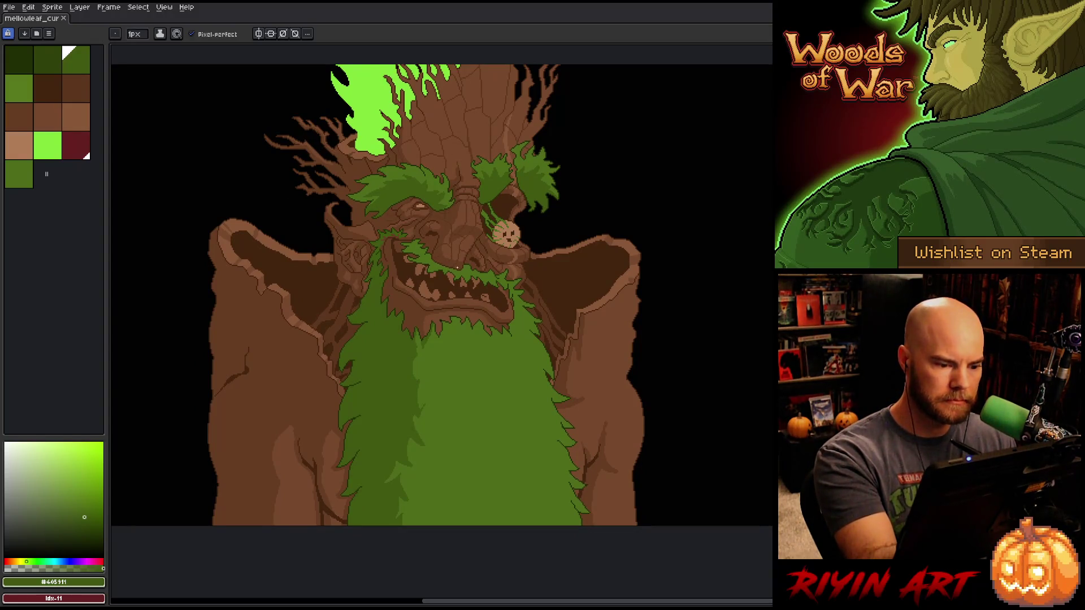
# - Shade the beard's right-edge strands with dark green outlines and thin lighter green highlights
pyautogui.press('g')
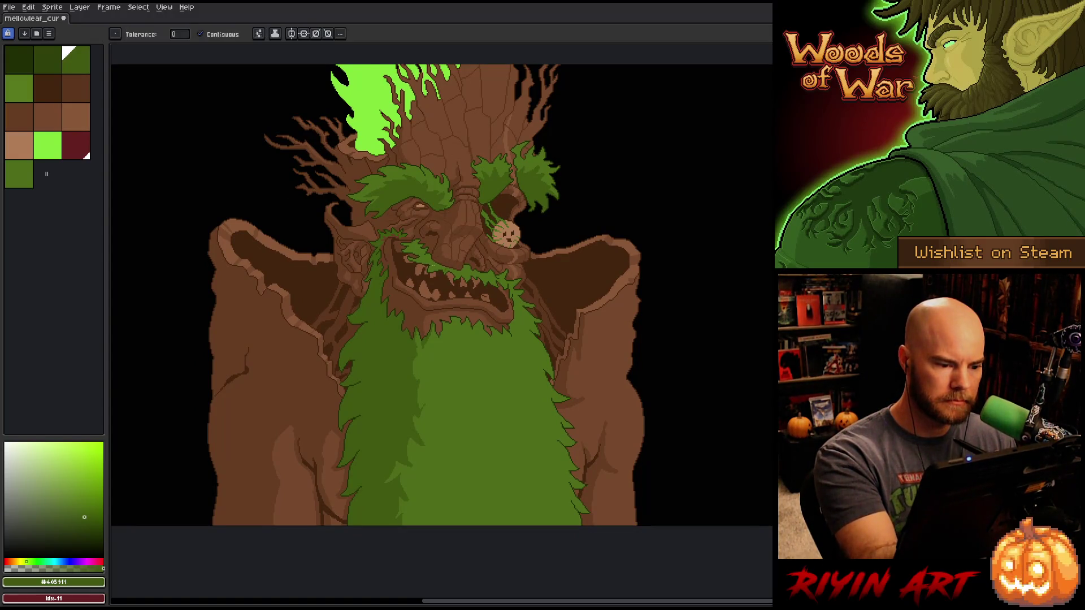
pyautogui.press('b')
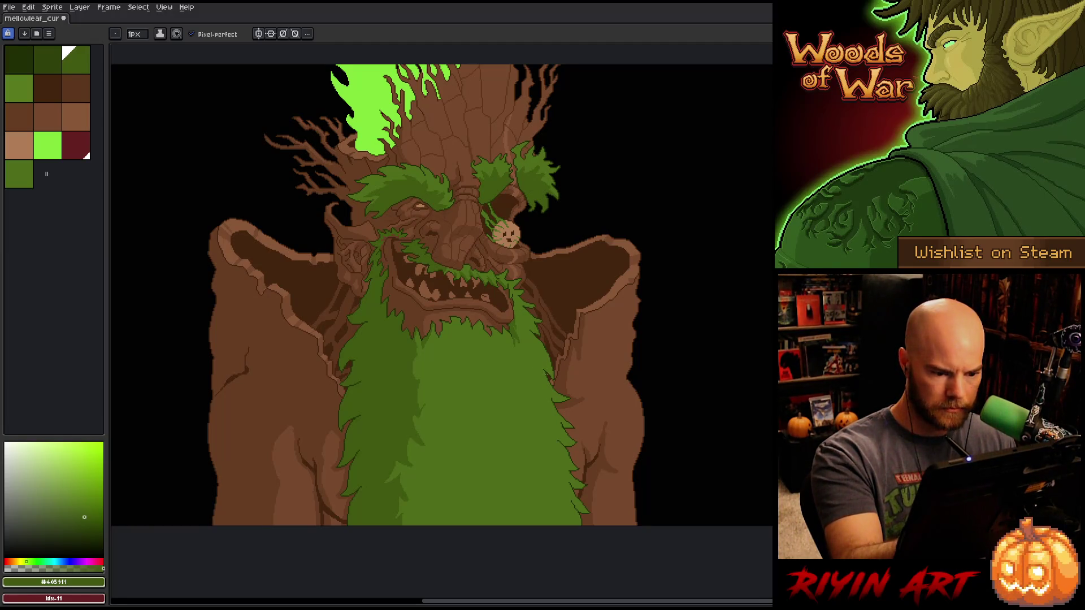
pyautogui.press('g')
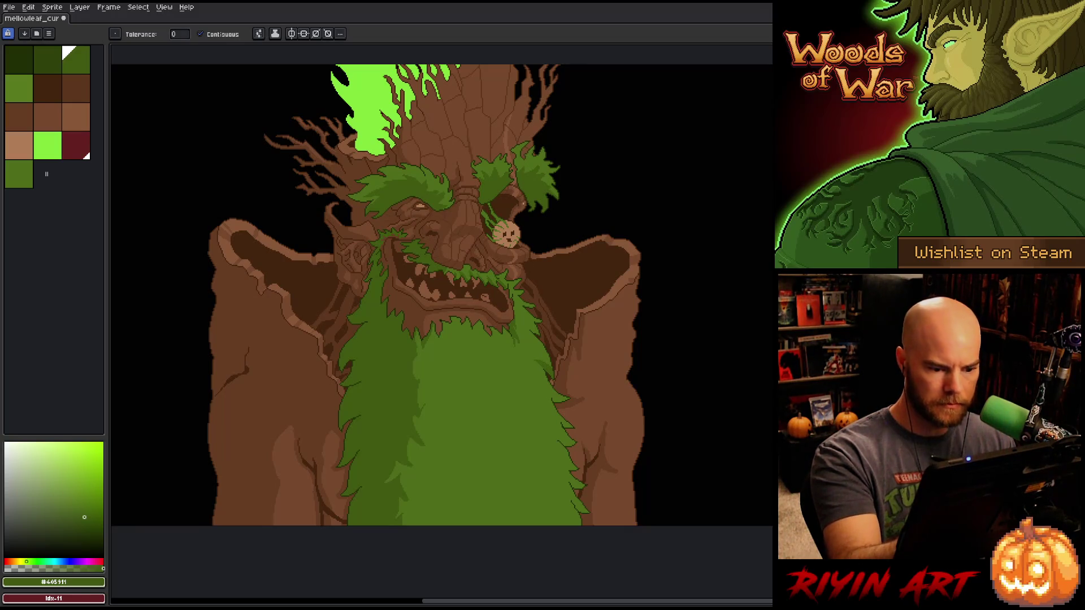
pyautogui.press('b')
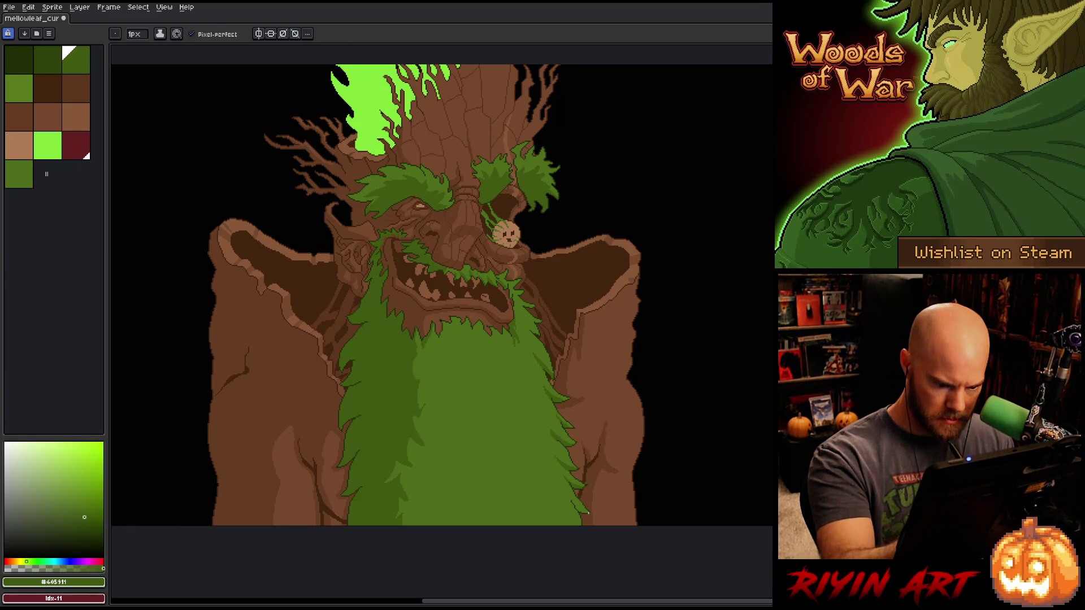
pyautogui.press('space')
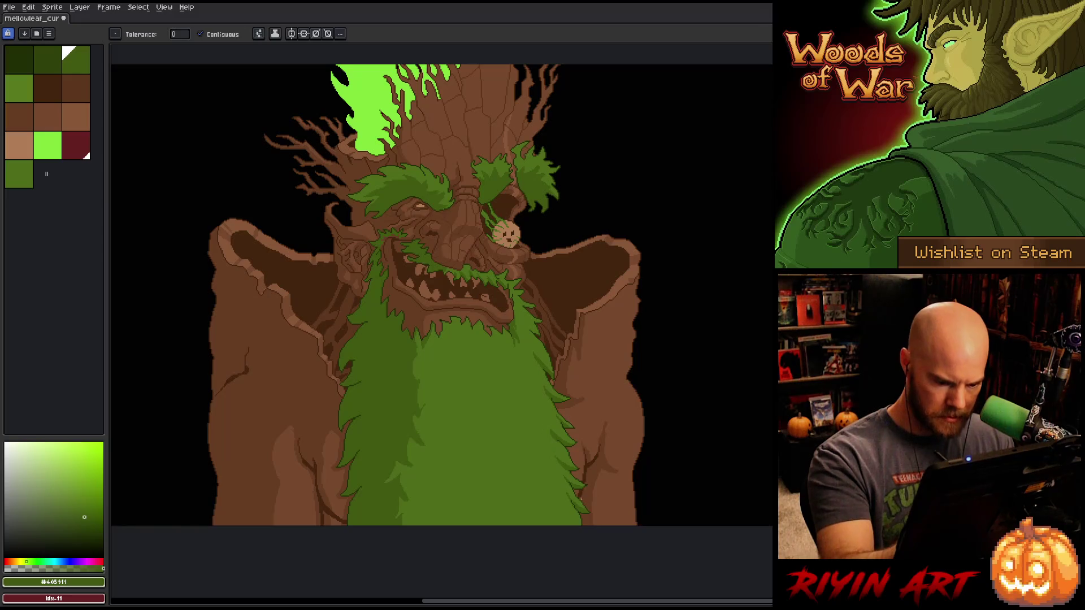
pyautogui.moveTo(592, 477); pyautogui.dragTo(573, 391)
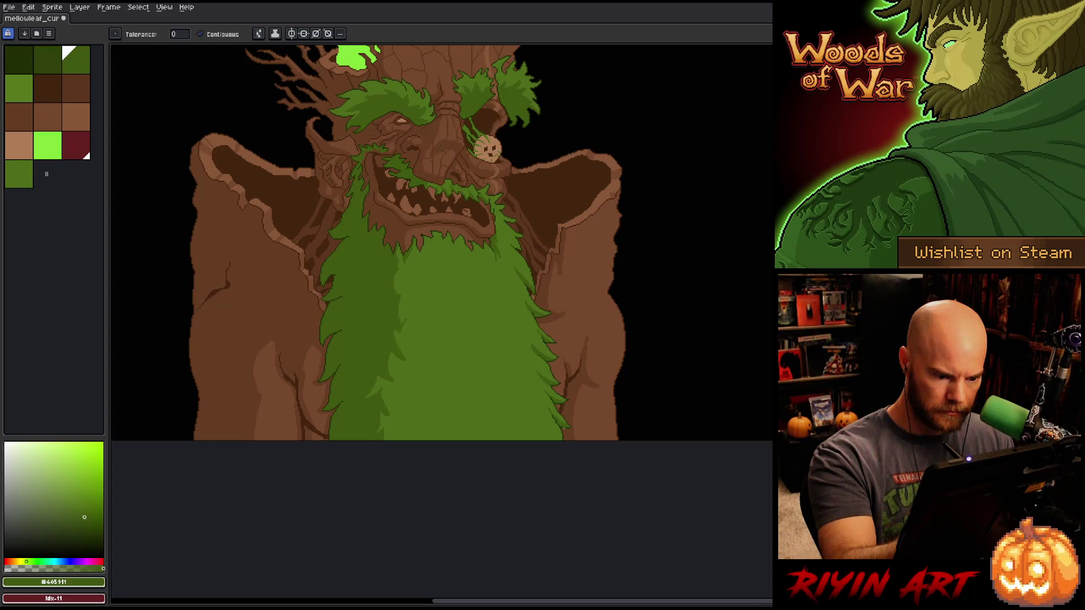
pyautogui.scroll(3, 561, 423)
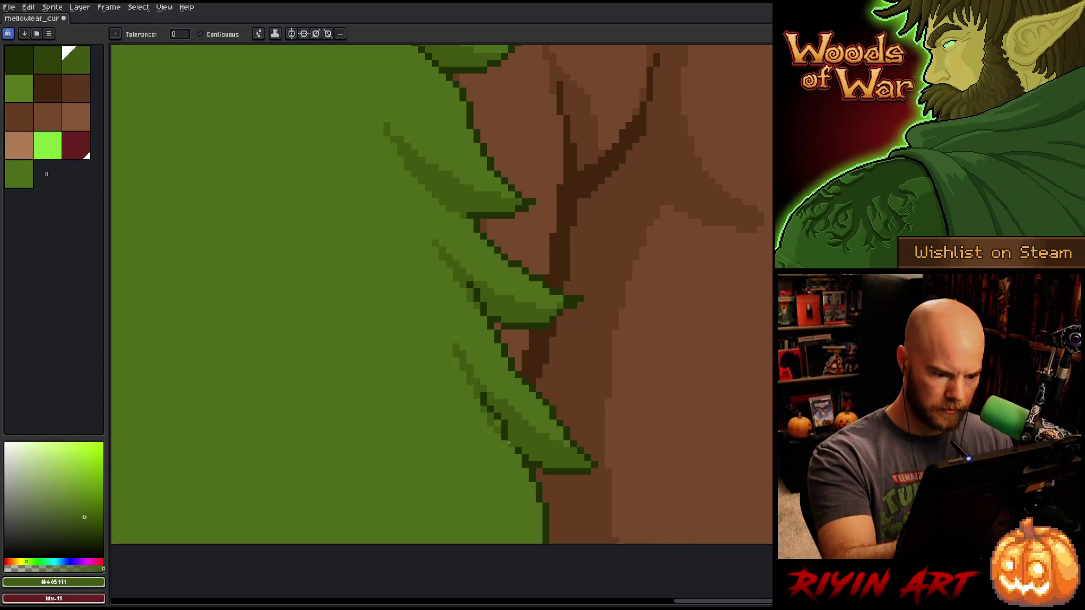
# - Alternate between the lighter and darker beard greens while working along the beard's right edge
pyautogui.press('b')
pyautogui.keyDown('alt'); pyautogui.click(495, 442); pyautogui.keyUp('alt')
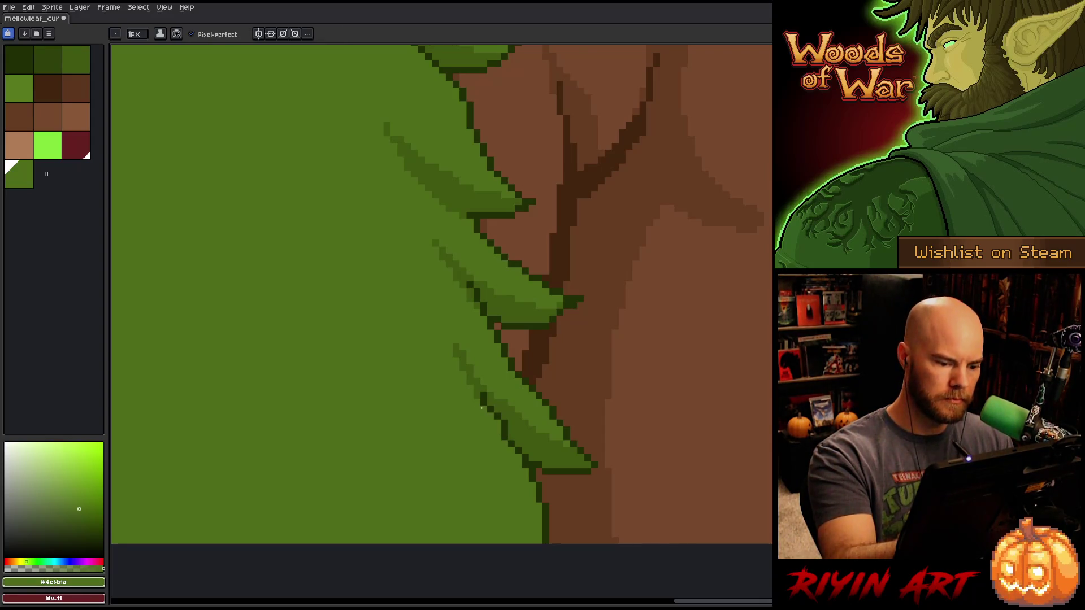
pyautogui.keyDown('alt'); pyautogui.click(526, 315); pyautogui.keyUp('alt')
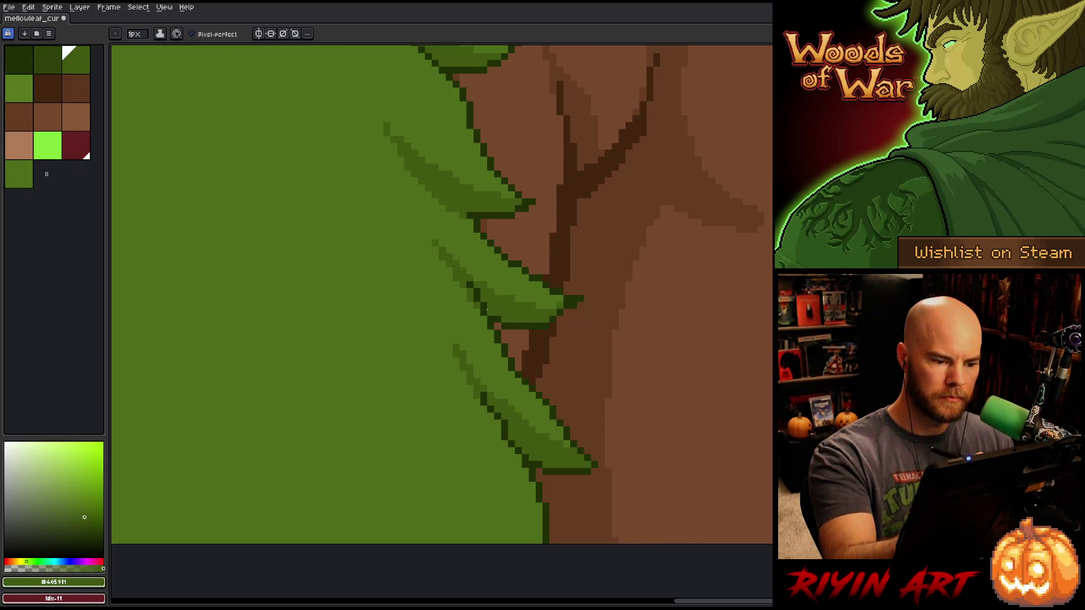
pyautogui.keyDown('alt'); pyautogui.click(463, 292); pyautogui.keyUp('alt')
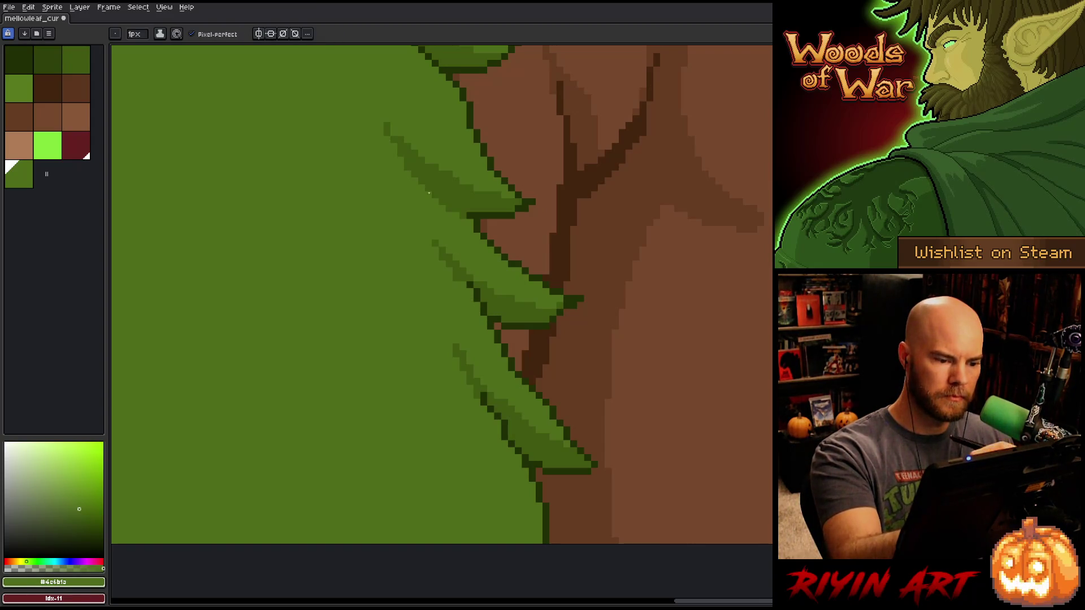
pyautogui.keyDown('alt'); pyautogui.click(507, 302); pyautogui.keyUp('alt')
pyautogui.moveTo(469, 177); pyautogui.dragTo(500, 236)
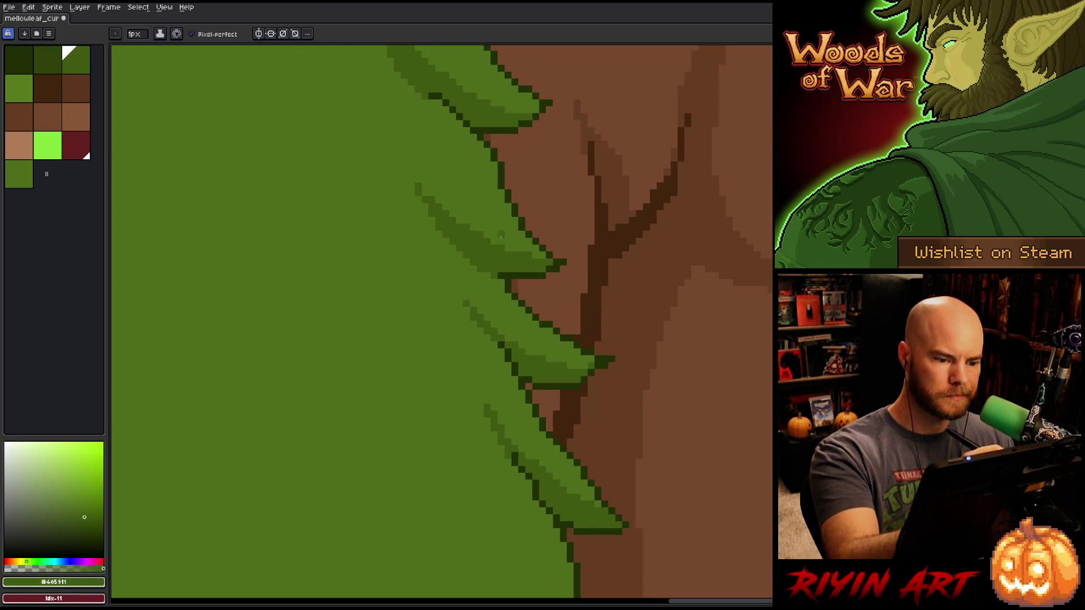
pyautogui.keyDown('alt'); pyautogui.click(501, 290); pyautogui.keyUp('alt')
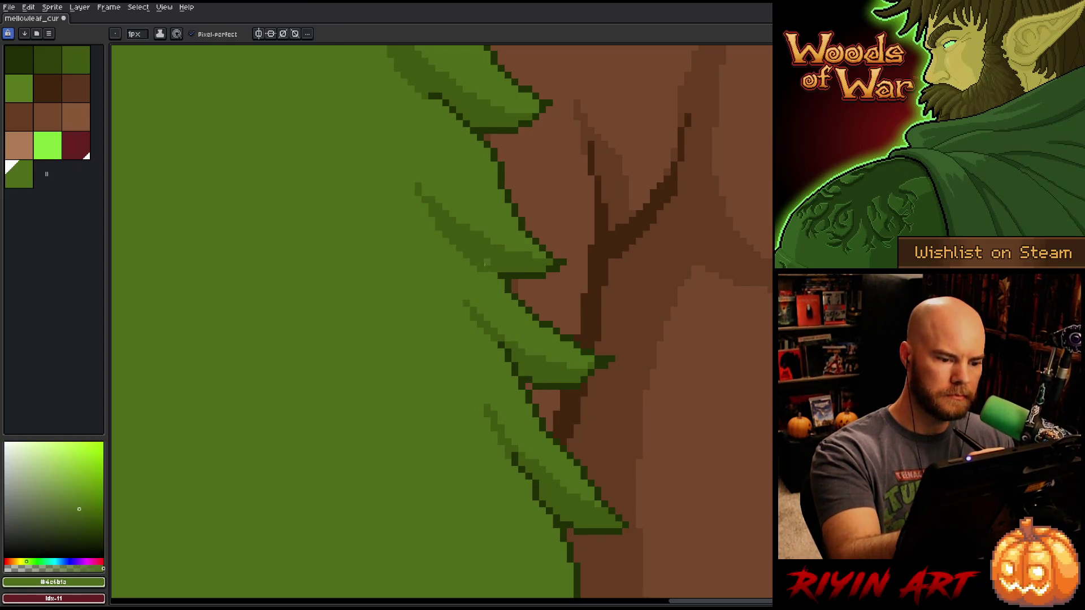
# - Repaint the lower leaf tips, darkening their outline pixels and adding lighter green edge pixels
pyautogui.moveTo(514, 183); pyautogui.dragTo(582, 392)
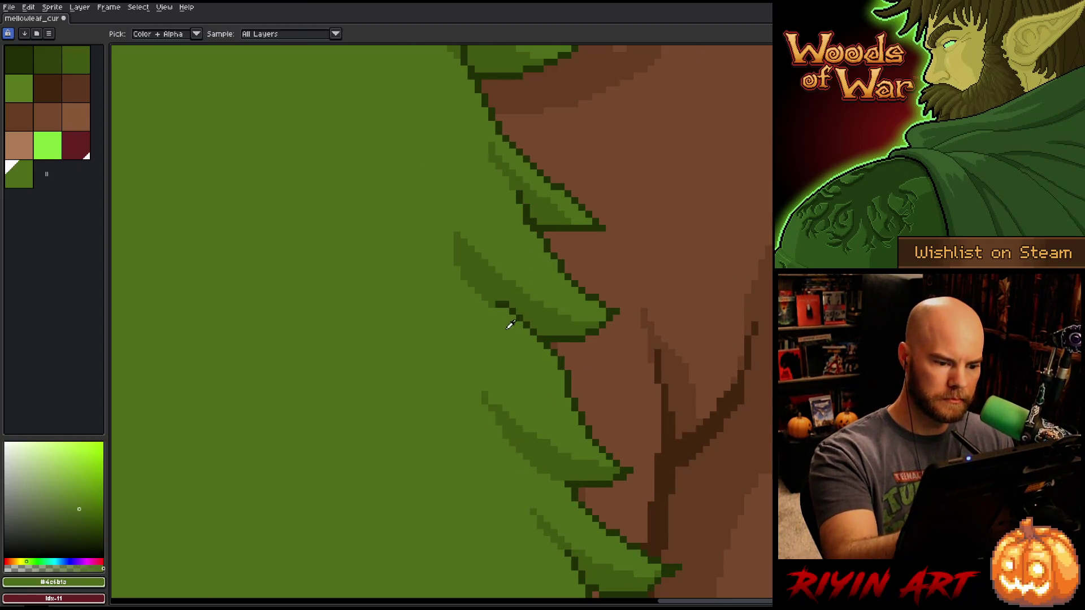
pyautogui.keyDown('alt'); pyautogui.click(552, 315); pyautogui.keyUp('alt')
pyautogui.moveTo(552, 315)
pyautogui.mouseDown()
pyautogui.moveTo(612, 328)
pyautogui.moveTo(612, 274)
pyautogui.moveTo(574, 302)
pyautogui.mouseUp()
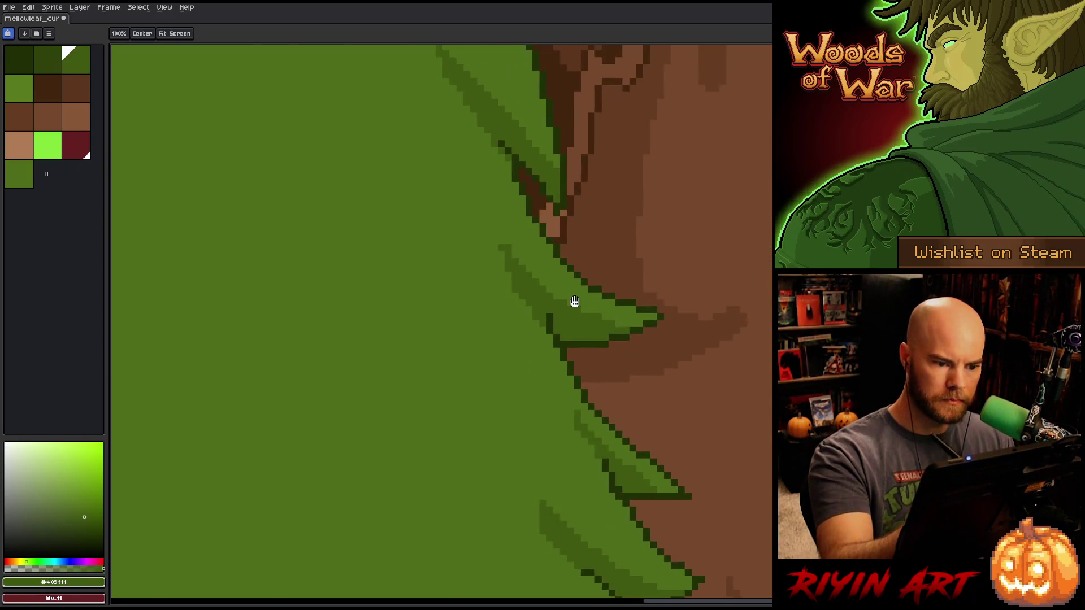
pyautogui.keyDown('alt'); pyautogui.click(547, 340); pyautogui.keyUp('alt')
pyautogui.keyDown('alt'); pyautogui.click(551, 315); pyautogui.keyUp('alt')
pyautogui.moveTo(501, 271)
pyautogui.mouseDown()
pyautogui.moveTo(495, 232)
pyautogui.moveTo(507, 275)
pyautogui.mouseUp()
pyautogui.keyDown('alt'); pyautogui.click(503, 243); pyautogui.keyUp('alt')
pyautogui.click(508, 269)
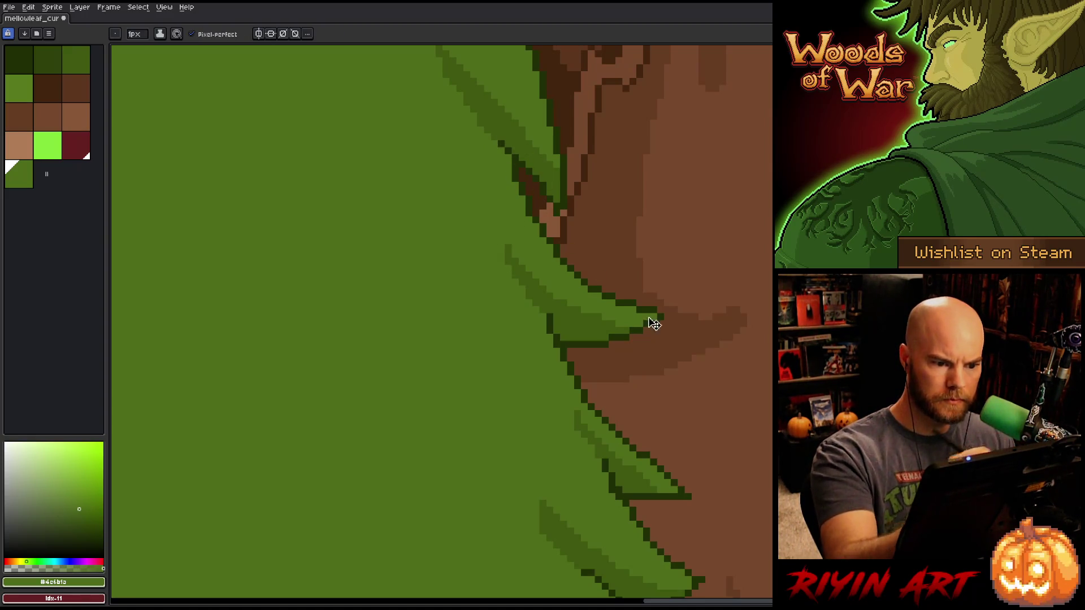
pyautogui.scroll(-5, 653, 324)
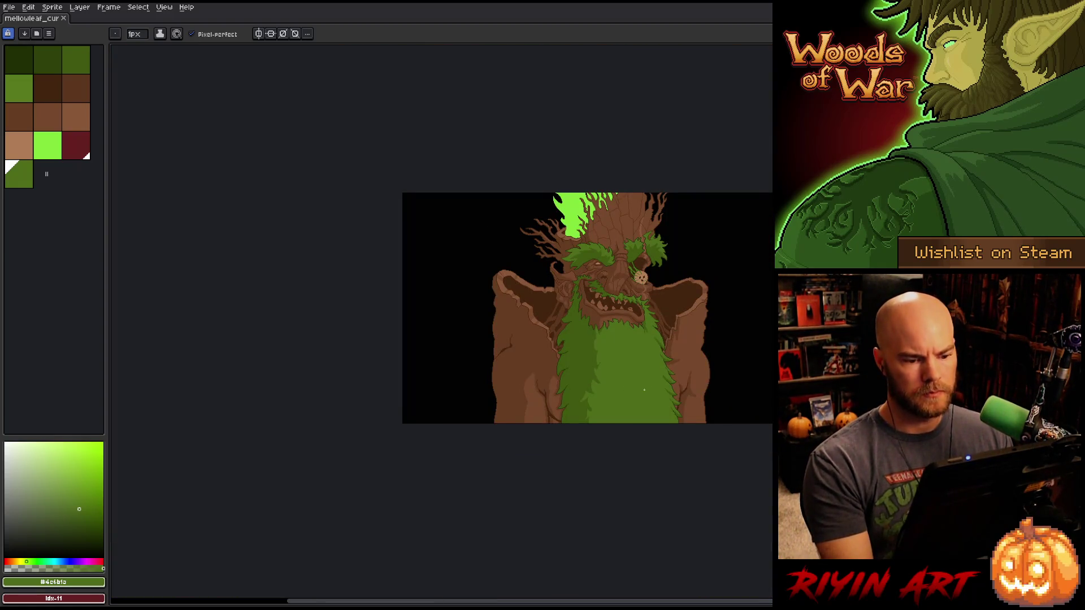
# - Magic-wand the whole beard, then only its darker left strip, and deselect
pyautogui.scroll(2, 643, 386)
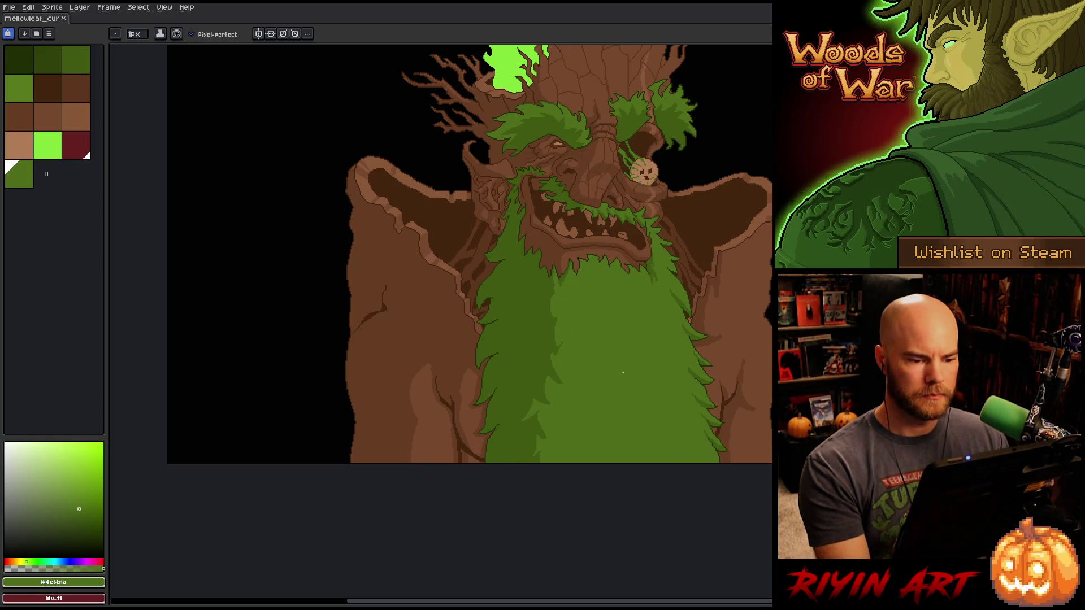
pyautogui.press('w')
pyautogui.click(543, 325)
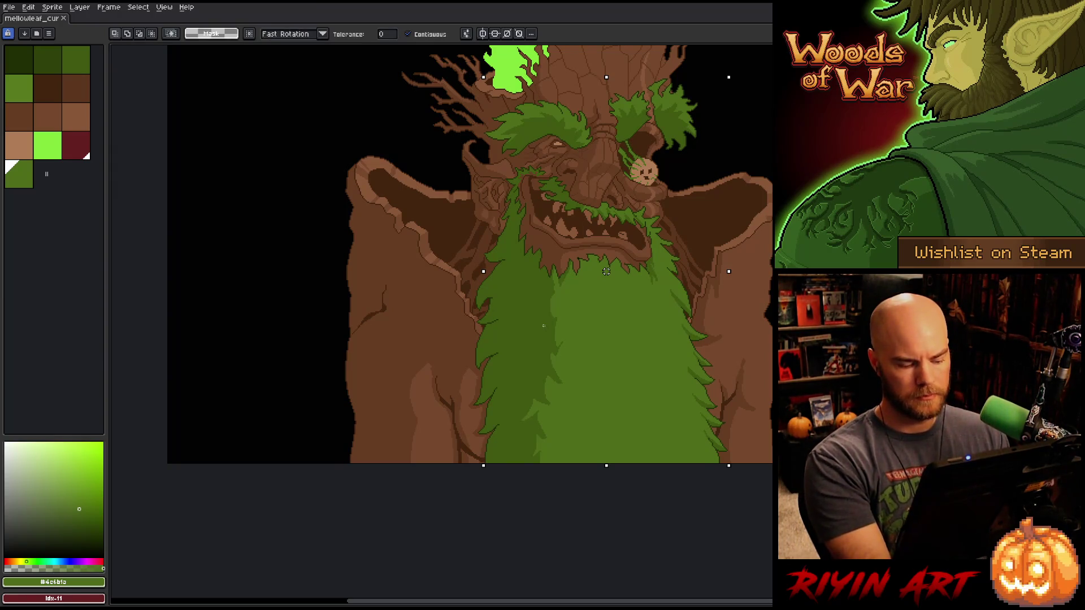
pyautogui.click(546, 327)
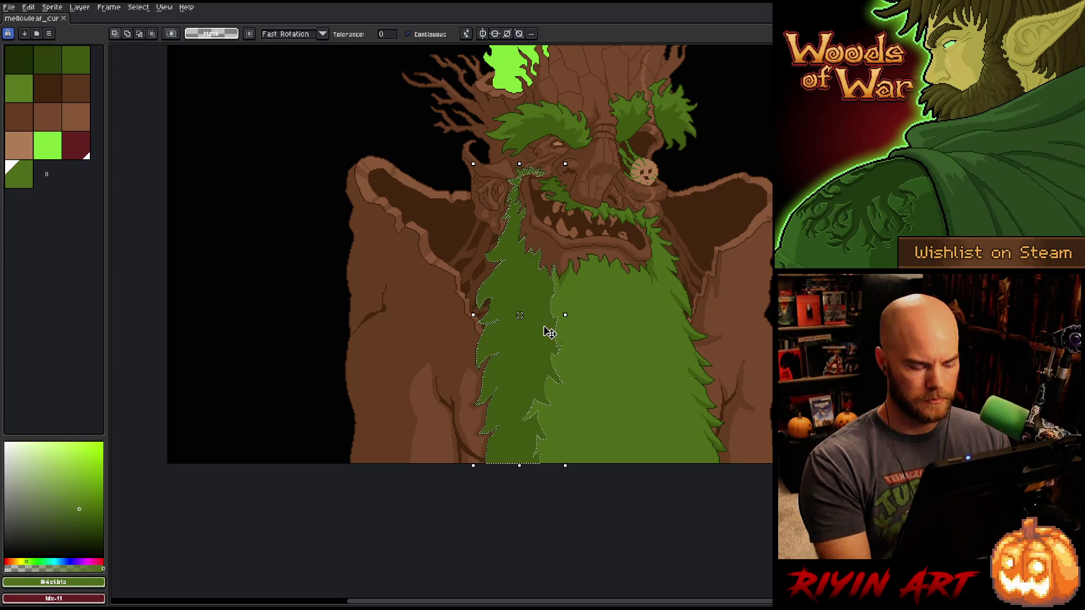
pyautogui.hotkey('ctrl', 'd')
# - Pick the darker and lighter beard greens on the Pencil and save the treant artwork
pyautogui.press('b')
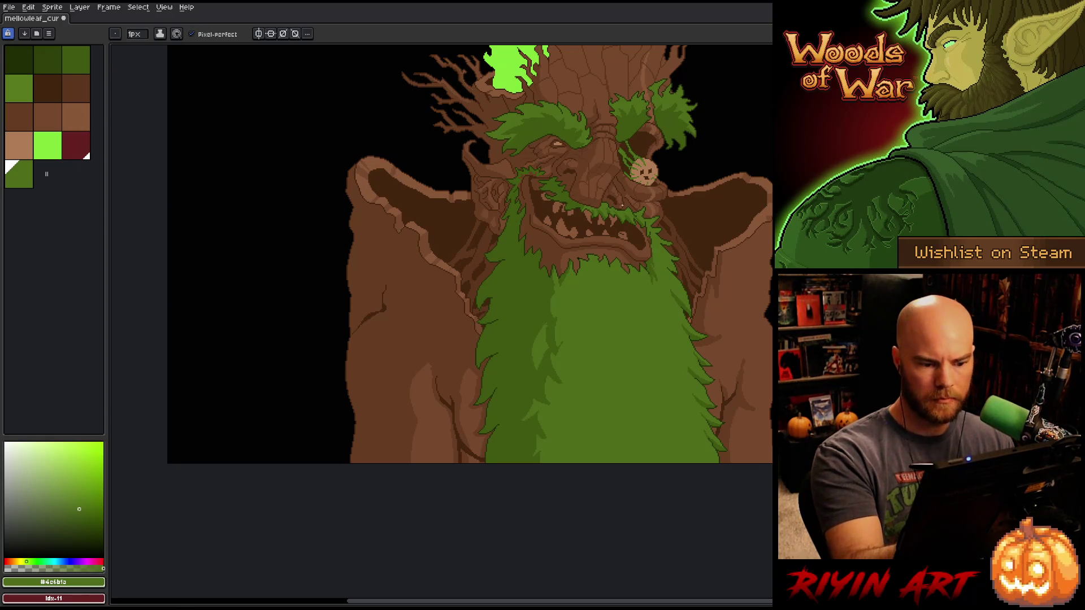
pyautogui.keyDown('alt'); pyautogui.click(548, 336); pyautogui.keyUp('alt')
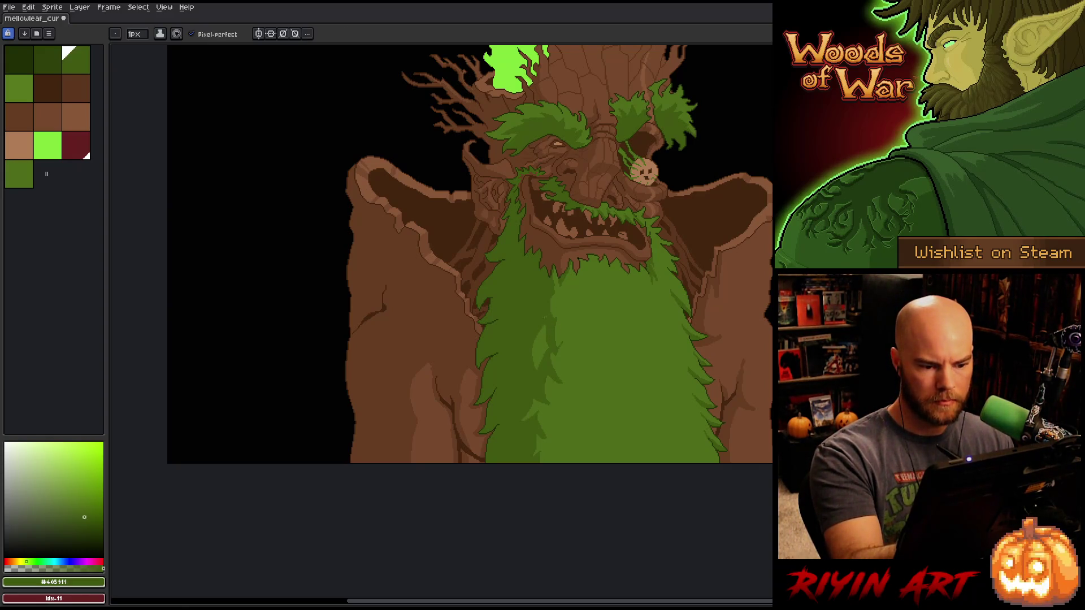
pyautogui.keyDown('alt'); pyautogui.click(543, 346); pyautogui.keyUp('alt')
pyautogui.hotkey('ctrl', 's')
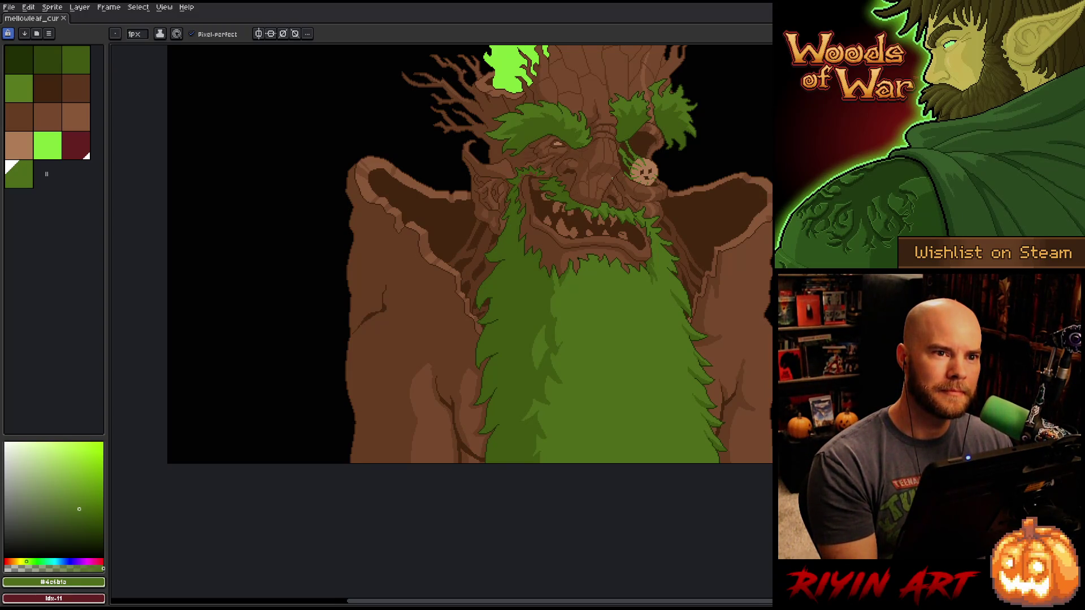
pyautogui.moveTo(544, 325); pyautogui.dragTo(511, 336)
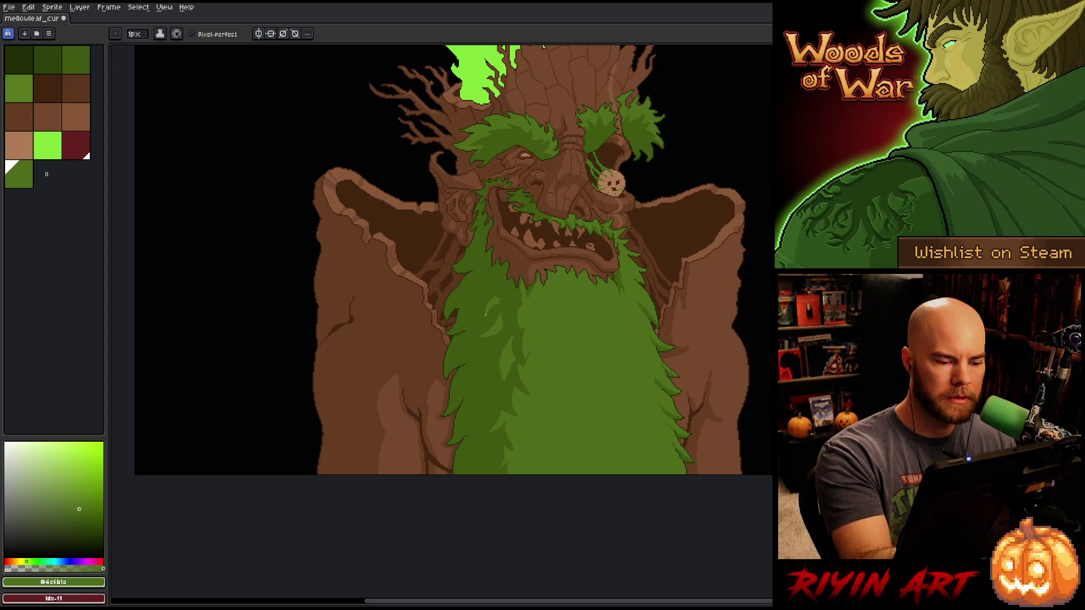
pyautogui.keyDown('alt'); pyautogui.click(498, 306); pyautogui.keyUp('alt')
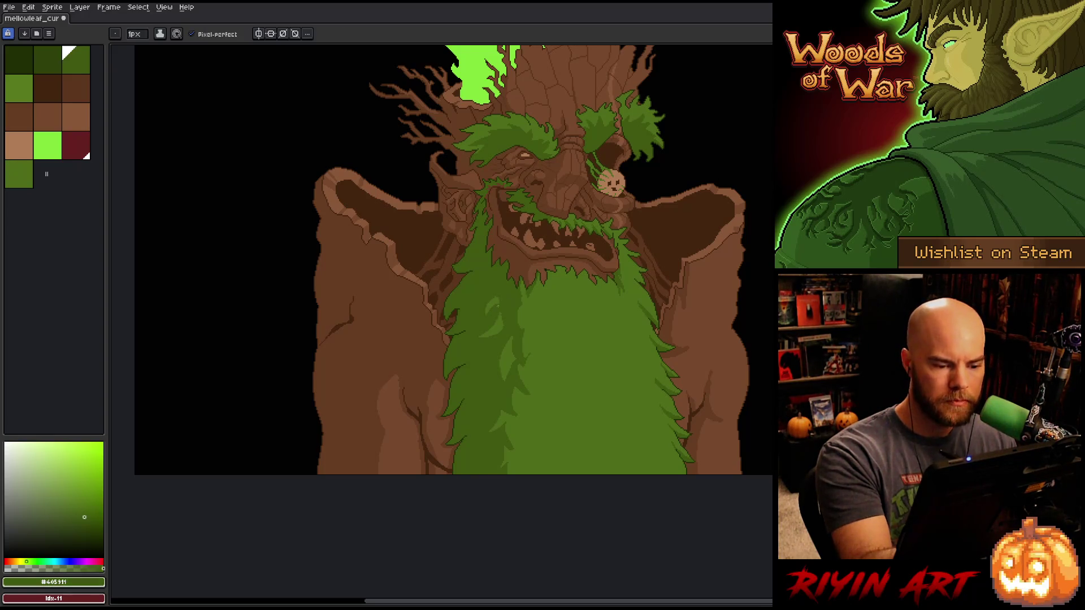
# - Pick the lighter beard green and switch between Paint Bucket and Pencil several times
pyautogui.keyDown('alt'); pyautogui.click(536, 404); pyautogui.keyUp('alt')
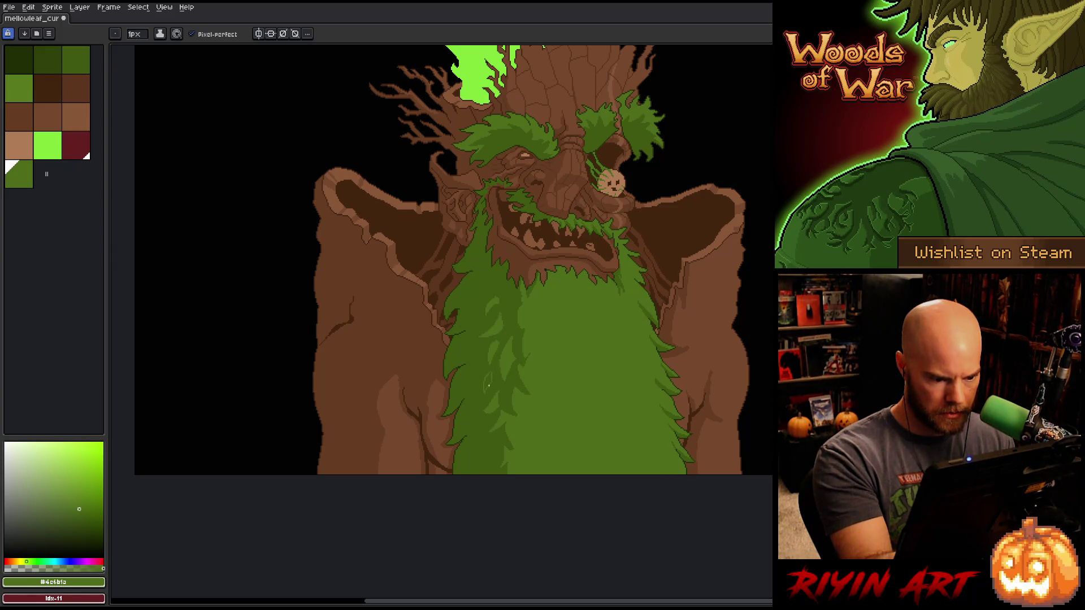
pyautogui.press('g')
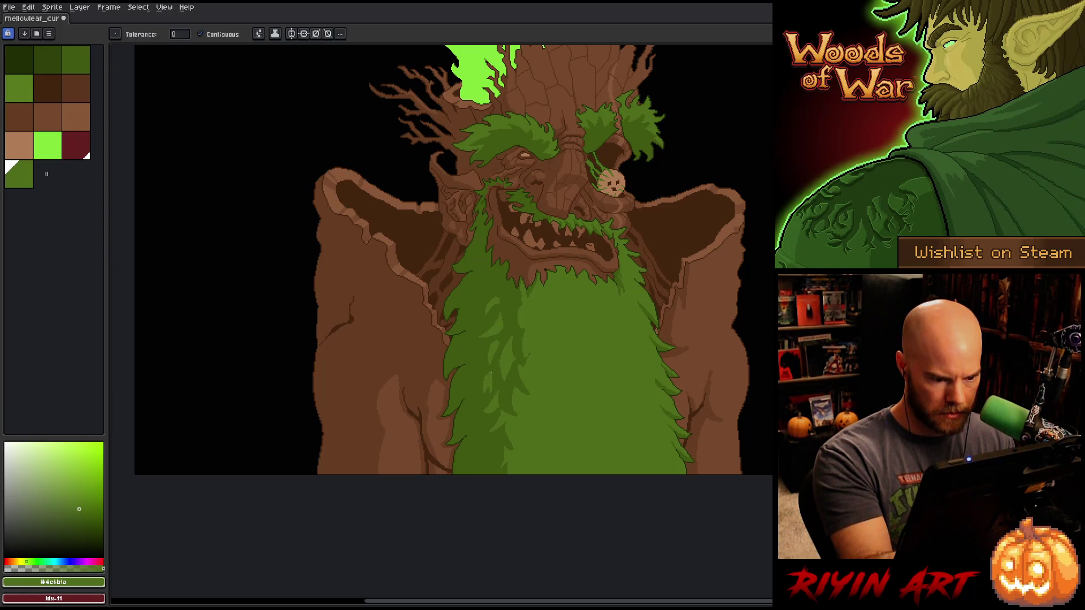
pyautogui.press('b')
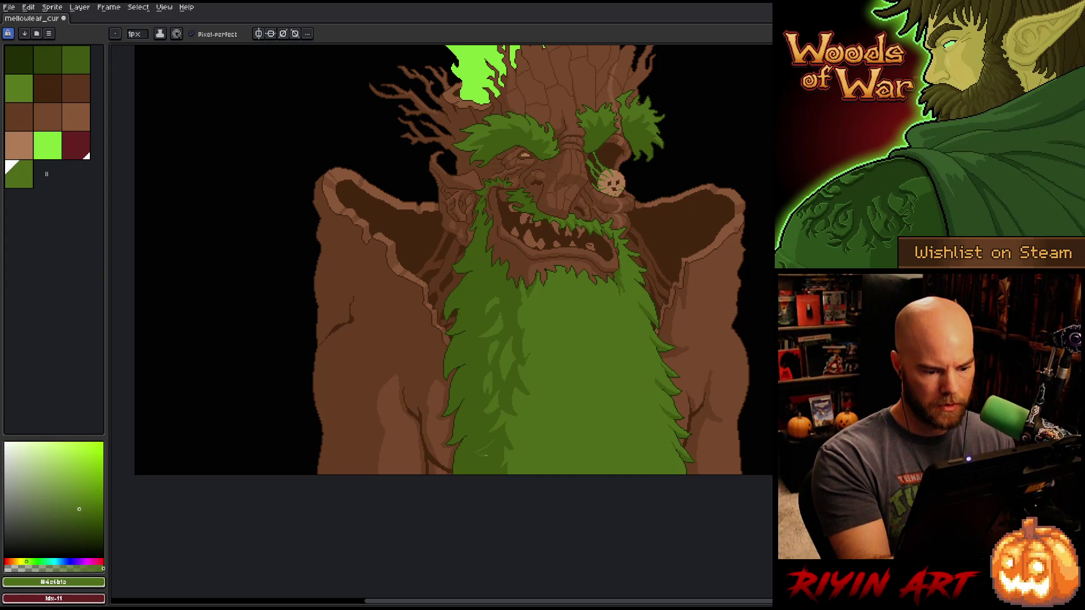
pyautogui.press('g')
pyautogui.press('b')
pyautogui.press('g')
pyautogui.press('b')
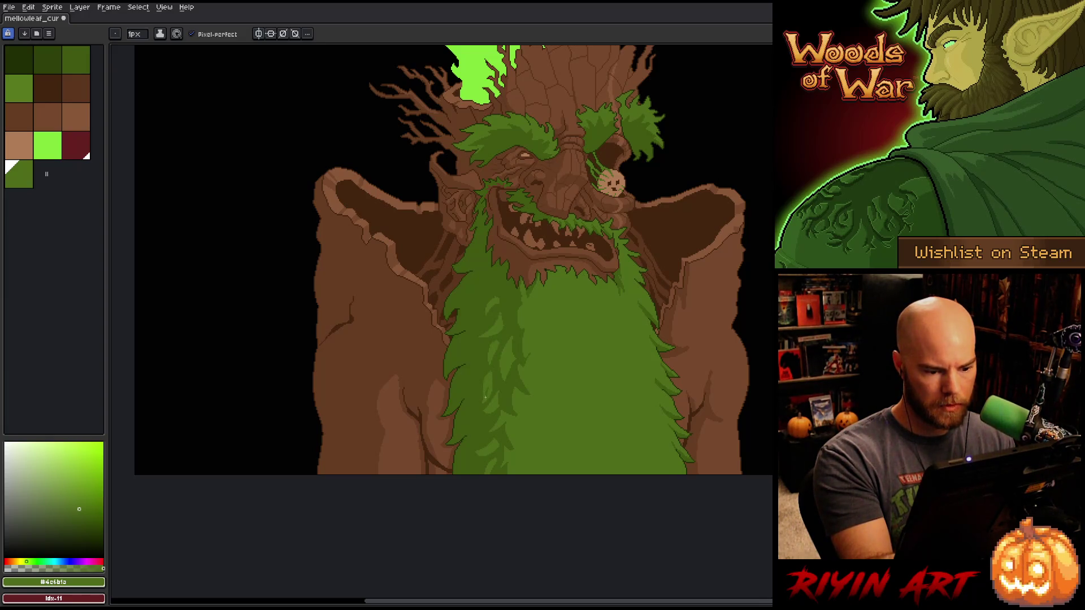
# - Alternate darker and lighter beard greens for leaf shapes, then Magic Wand the dark-green strip
pyautogui.keyDown('alt'); pyautogui.click(497, 380); pyautogui.keyUp('alt')
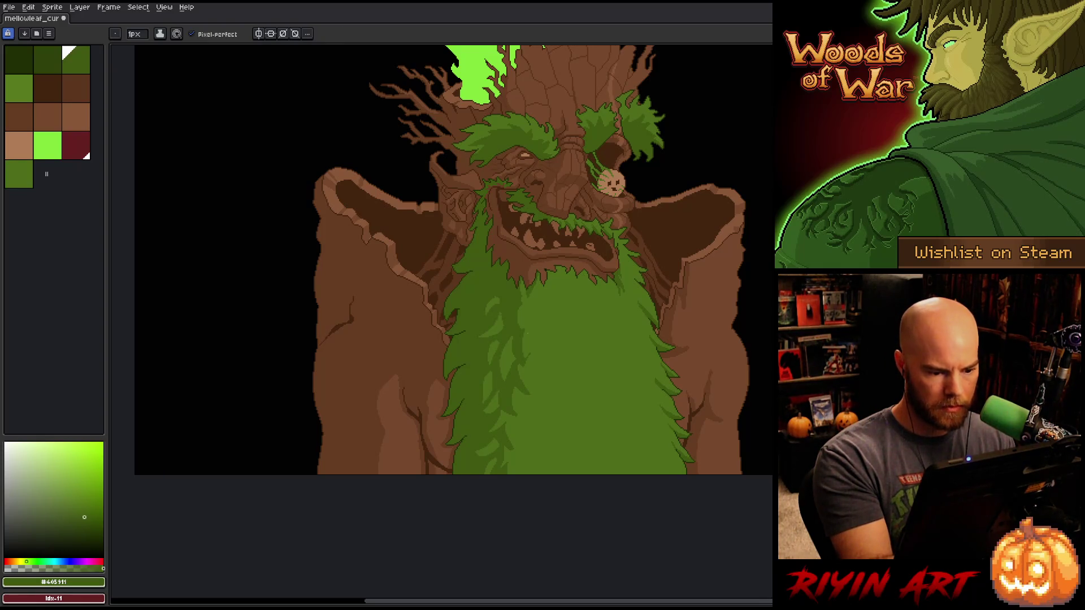
pyautogui.keyDown('alt'); pyautogui.click(487, 379); pyautogui.keyUp('alt')
pyautogui.keyDown('alt'); pyautogui.click(496, 380); pyautogui.keyUp('alt')
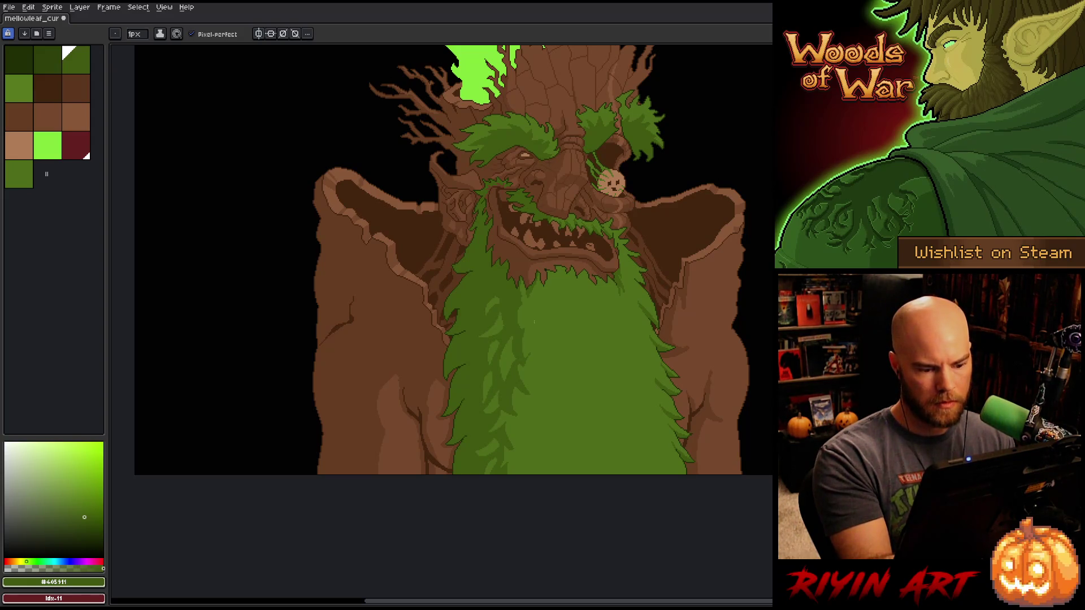
pyautogui.keyDown('alt'); pyautogui.click(506, 358); pyautogui.keyUp('alt')
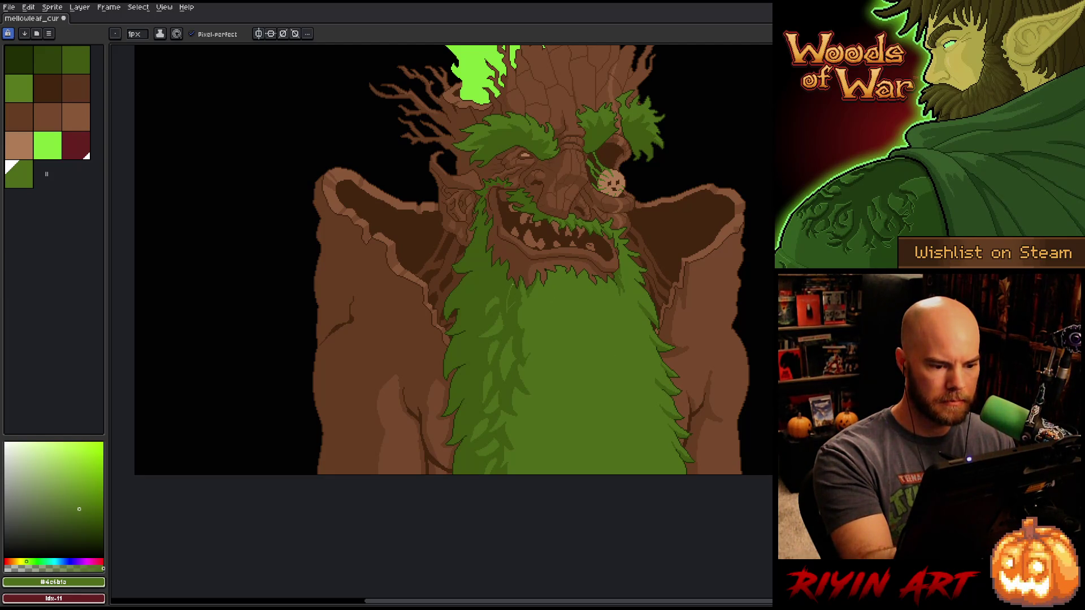
pyautogui.press('w')
pyautogui.click(516, 351)
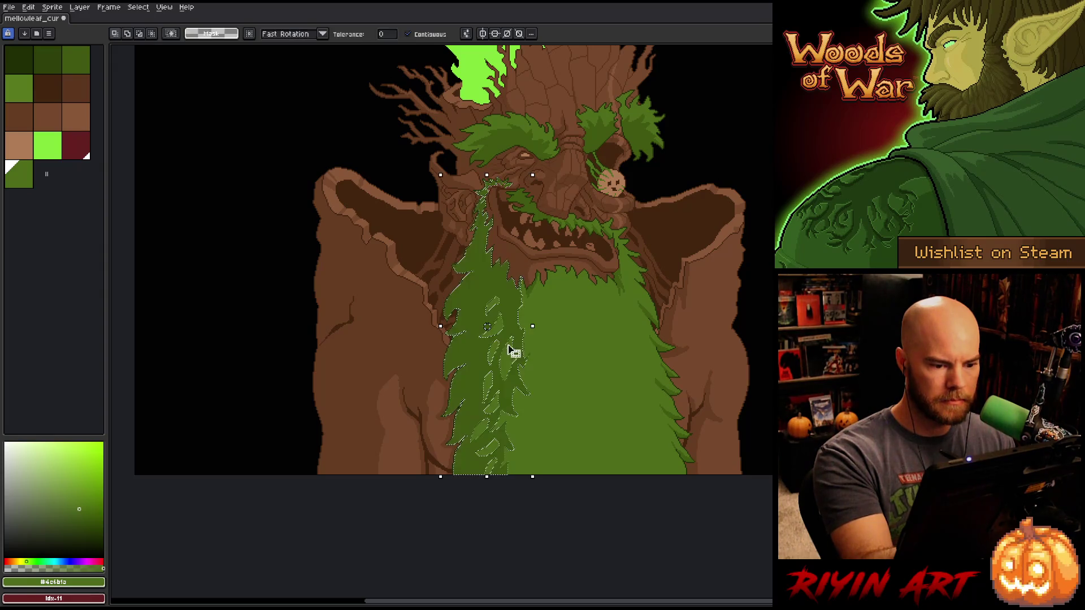
pyautogui.press('b')
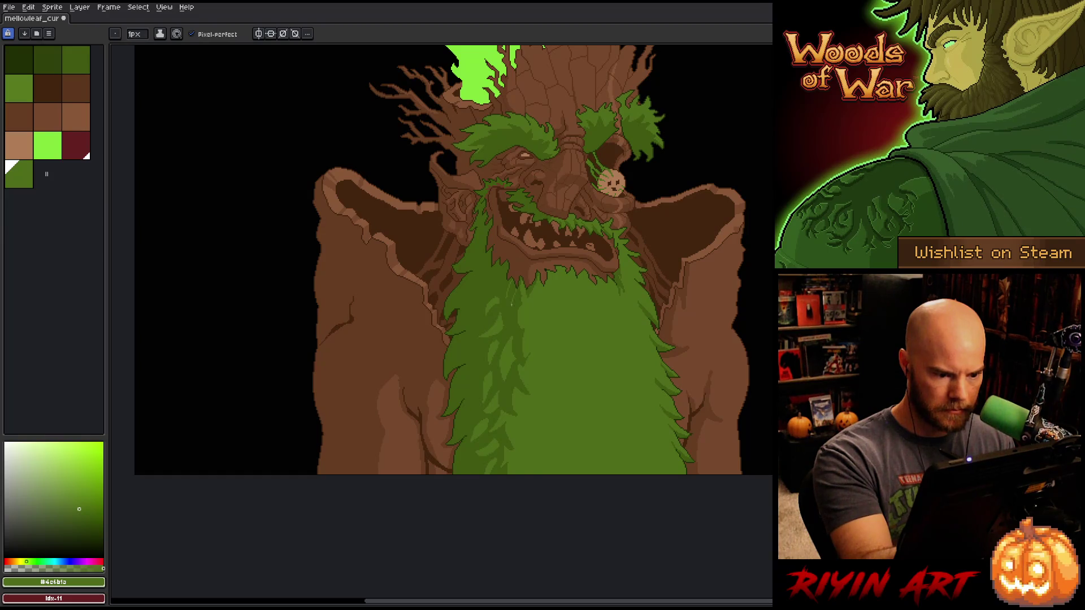
pyautogui.keyDown('alt'); pyautogui.click(507, 284); pyautogui.keyUp('alt')
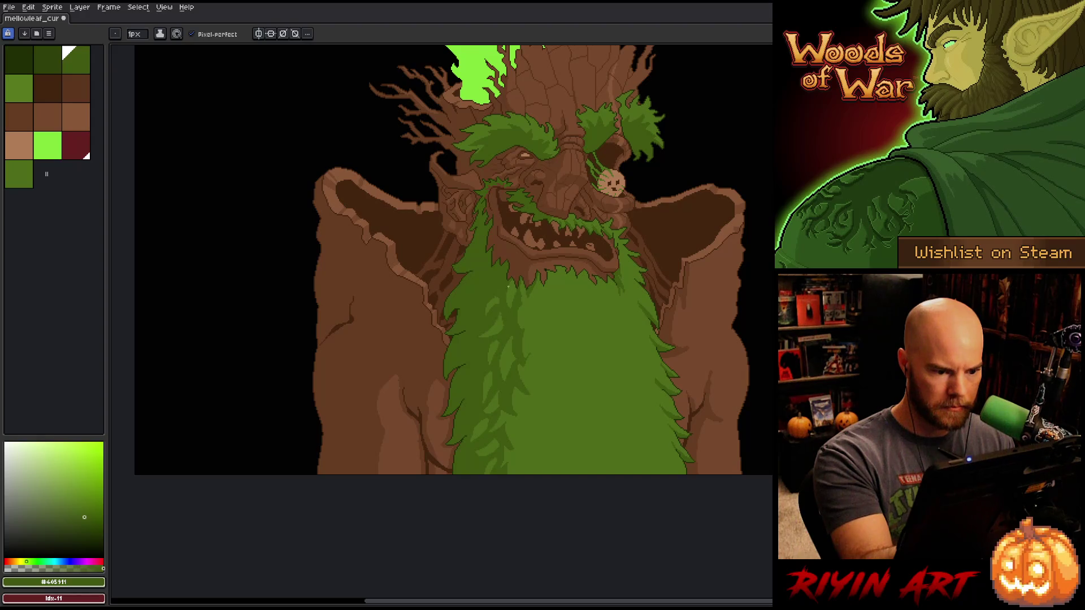
pyautogui.keyDown('alt'); pyautogui.click(511, 286); pyautogui.keyUp('alt')
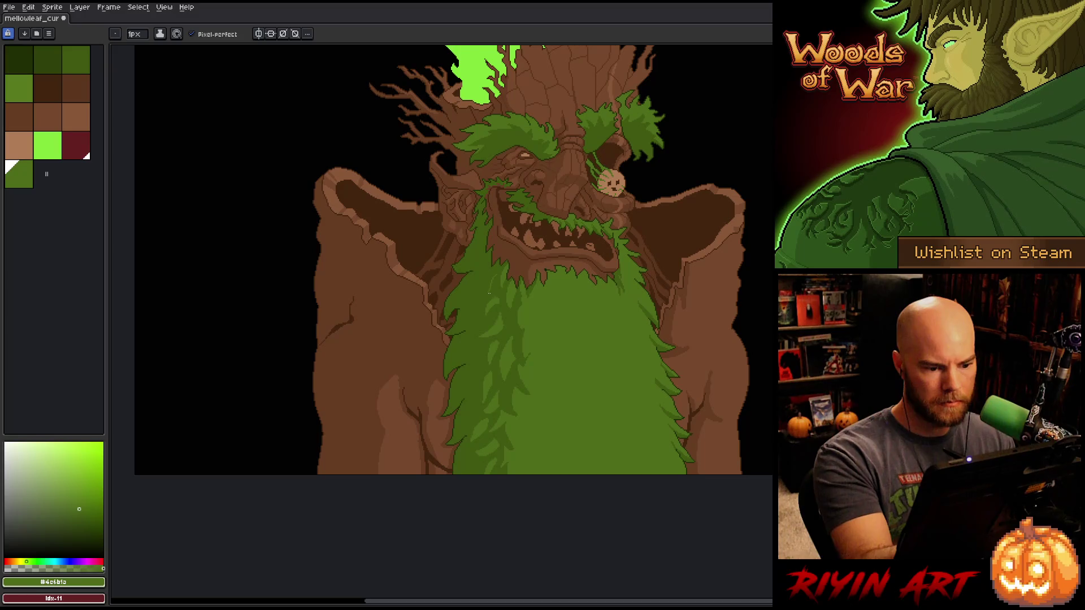
pyautogui.press('g')
pyautogui.press('b')
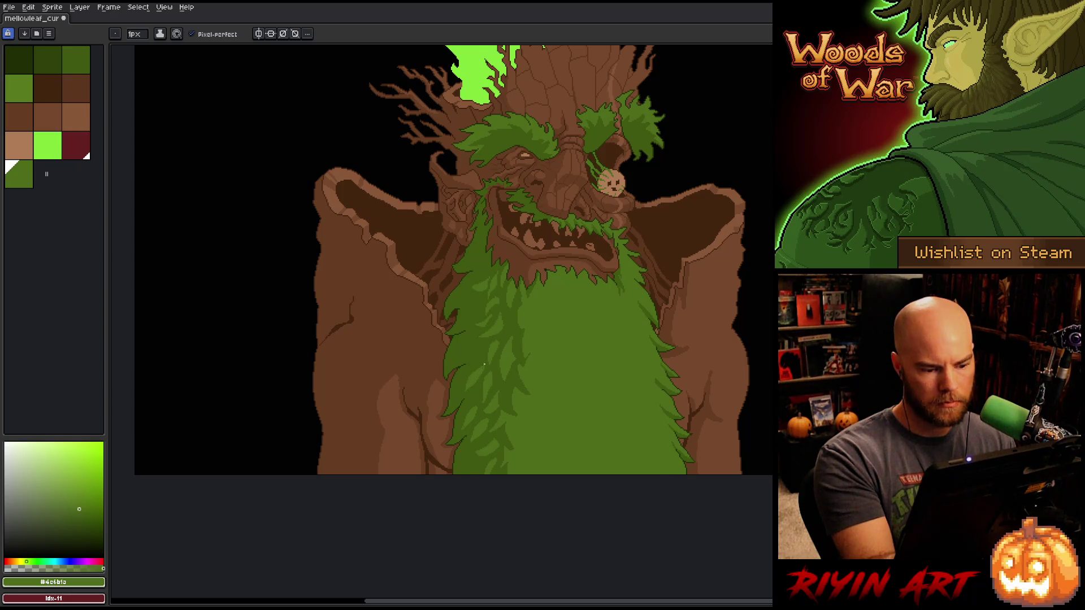
pyautogui.keyDown('alt'); pyautogui.click(483, 361); pyautogui.keyUp('alt')
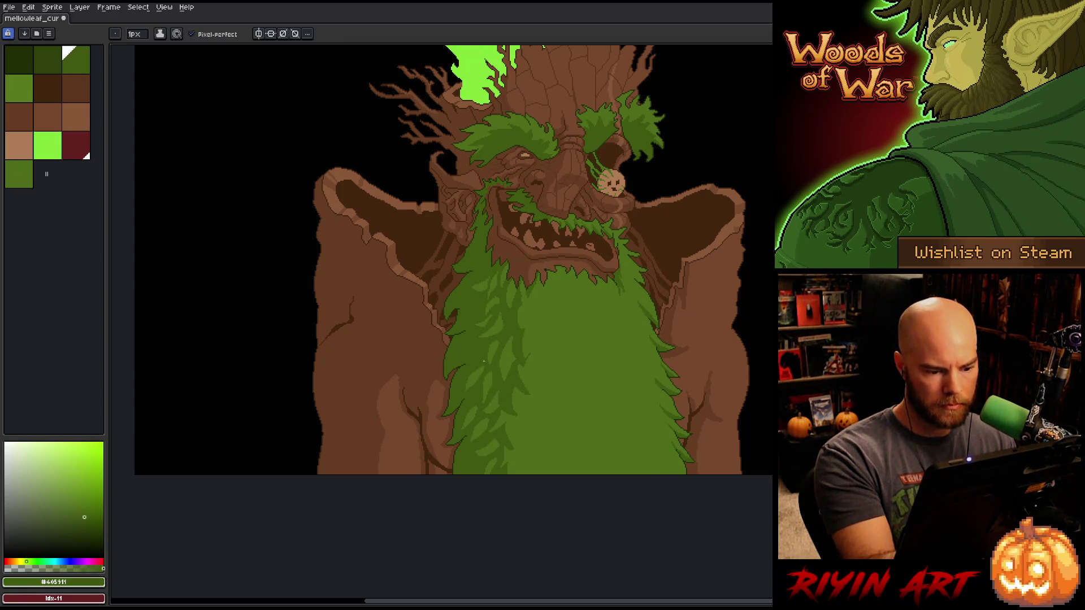
pyautogui.keyDown('alt'); pyautogui.click(560, 391); pyautogui.keyUp('alt')
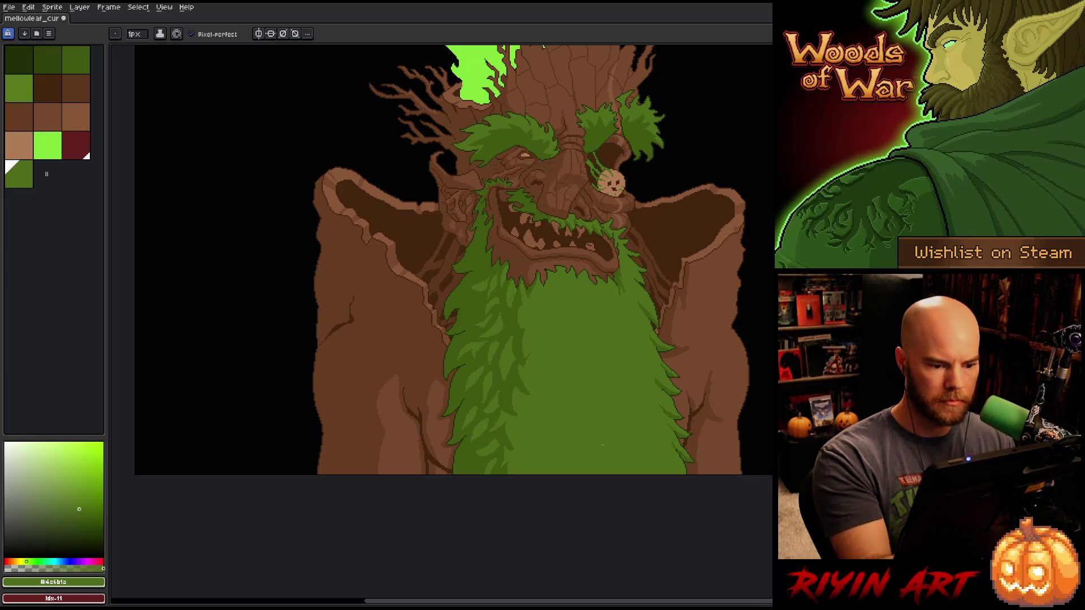
pyautogui.moveTo(656, 414); pyautogui.dragTo(576, 428)
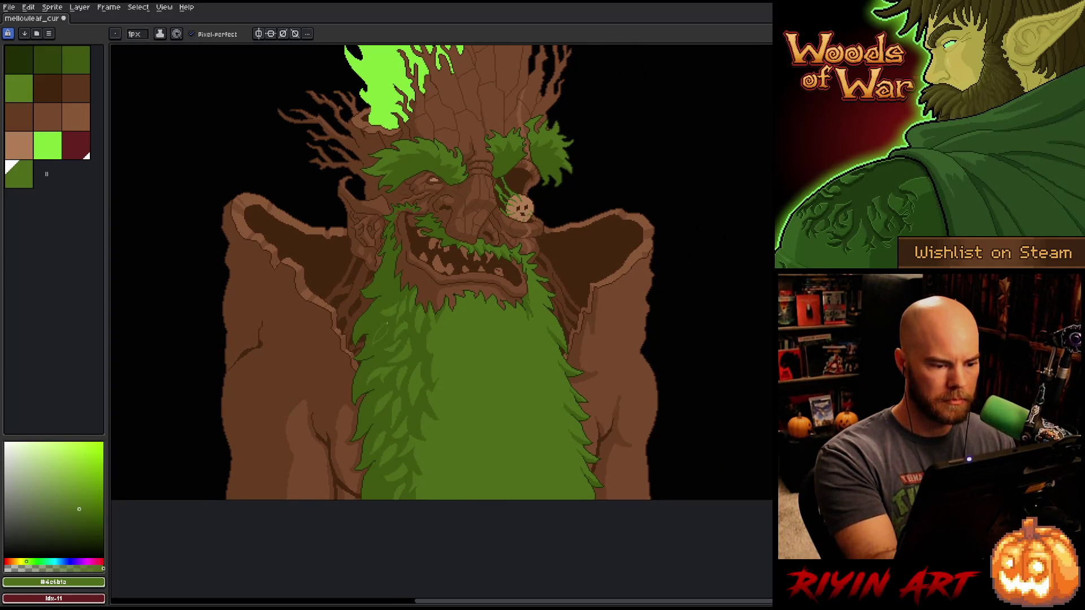
# - Switch between Paint Bucket and Pencil, then save the treant artwork
pyautogui.press('g')
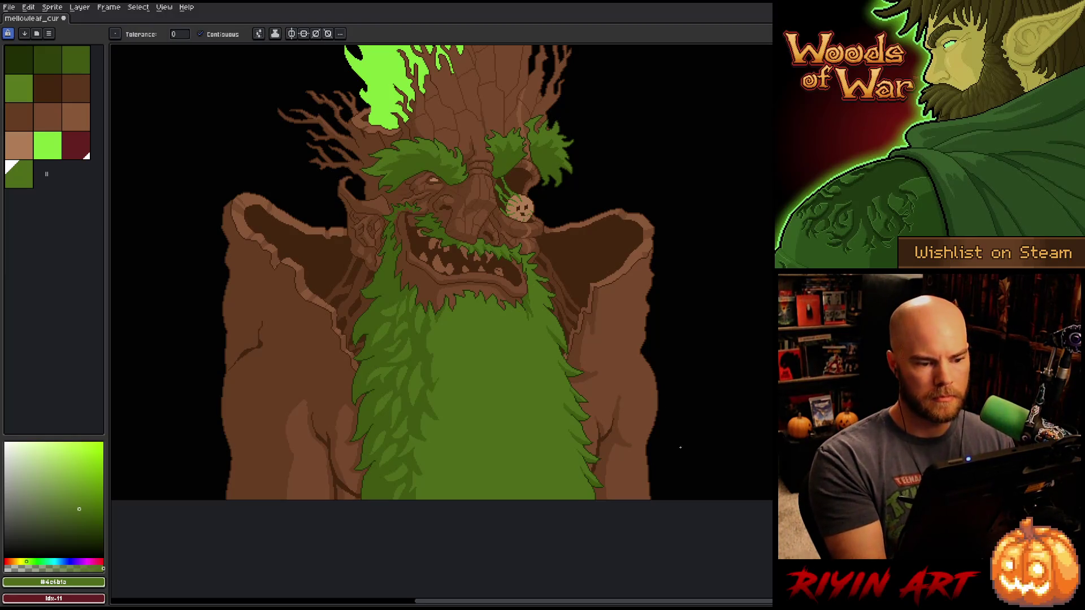
pyautogui.press('b')
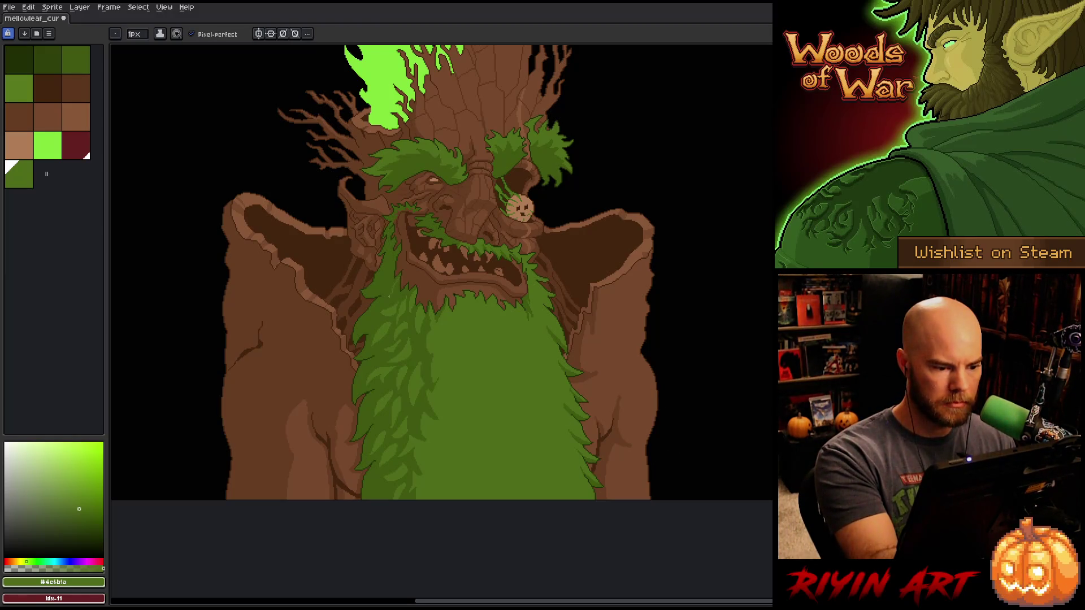
pyautogui.press('g')
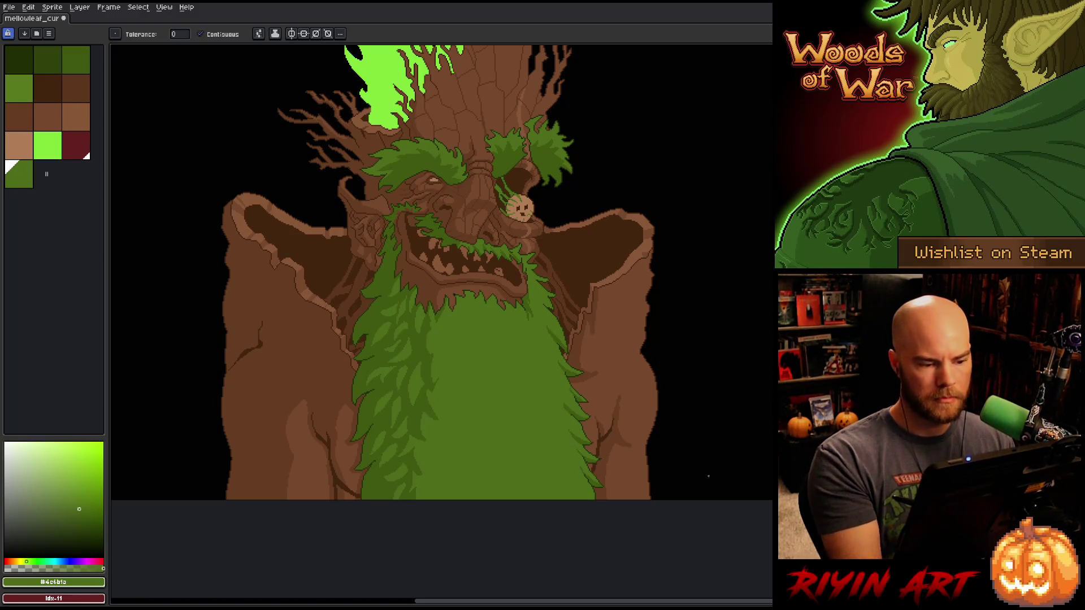
pyautogui.press('b')
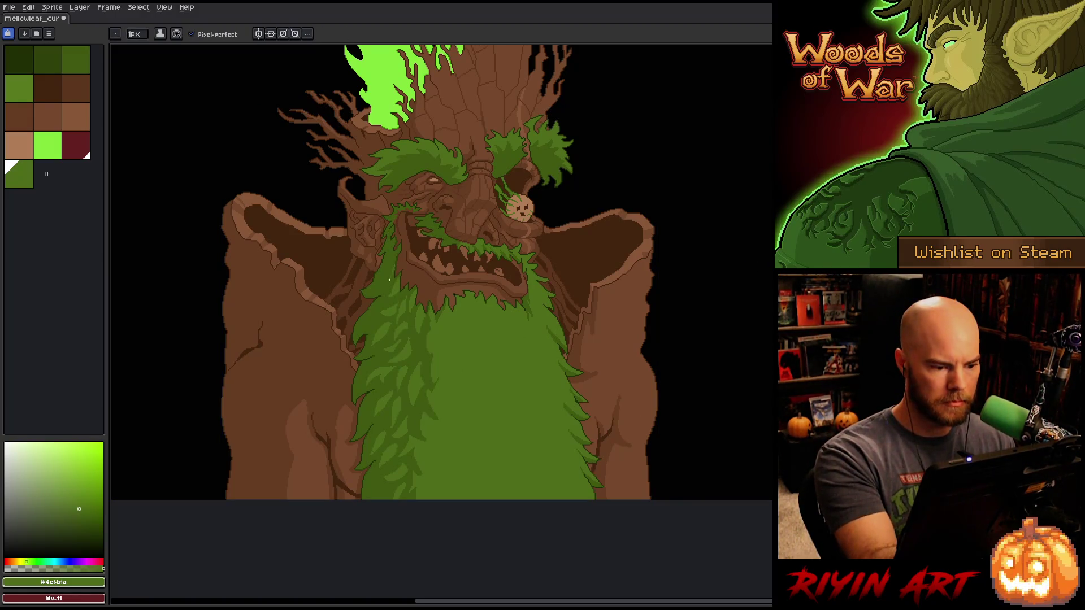
pyautogui.press('g')
pyautogui.hotkey('ctrl', 's')
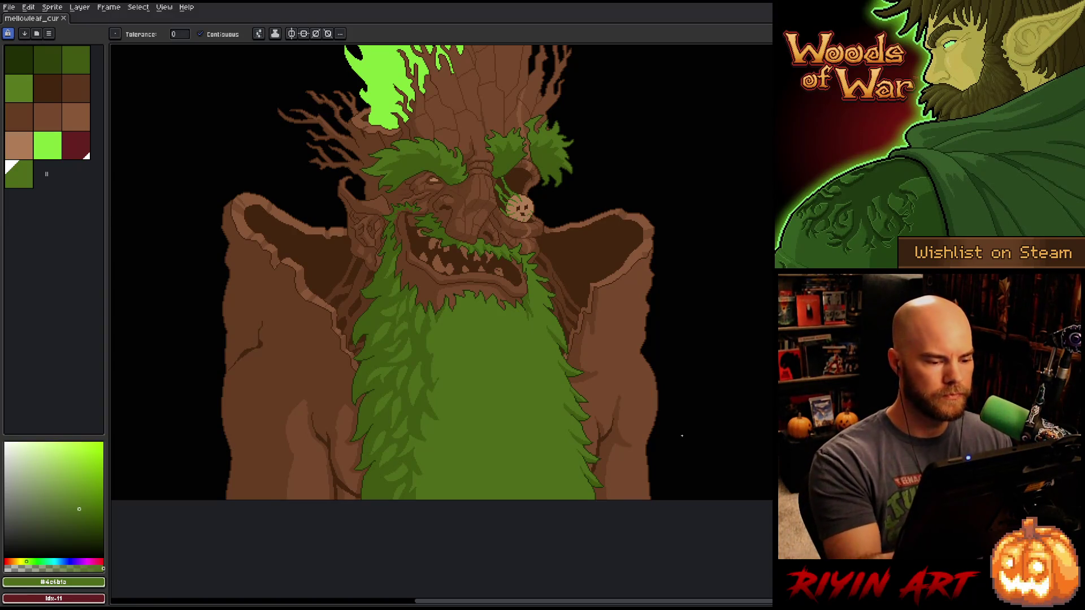
# - Sample the beard's dark green, choose palette index 12, and zoom in on the beard
pyautogui.press('i')
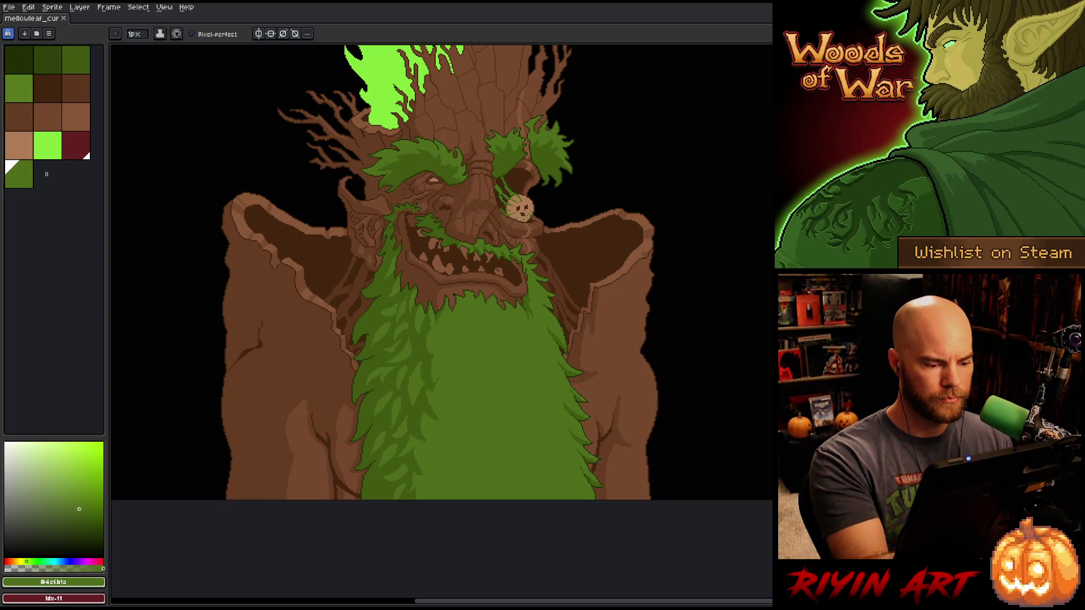
pyautogui.click(419, 352)
pyautogui.click(418, 377)
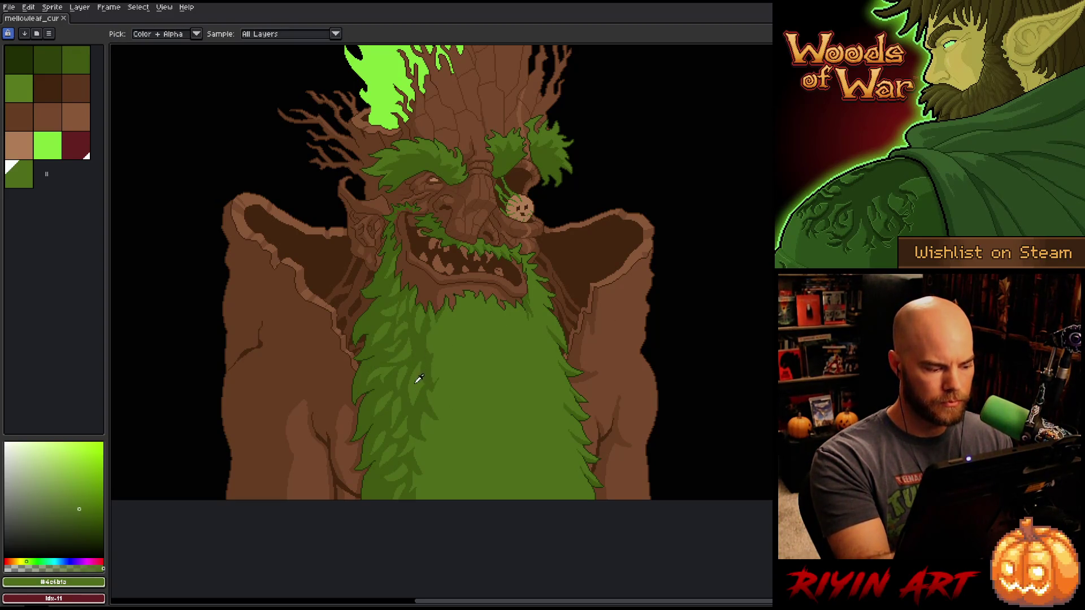
pyautogui.press('b')
pyautogui.press('g')
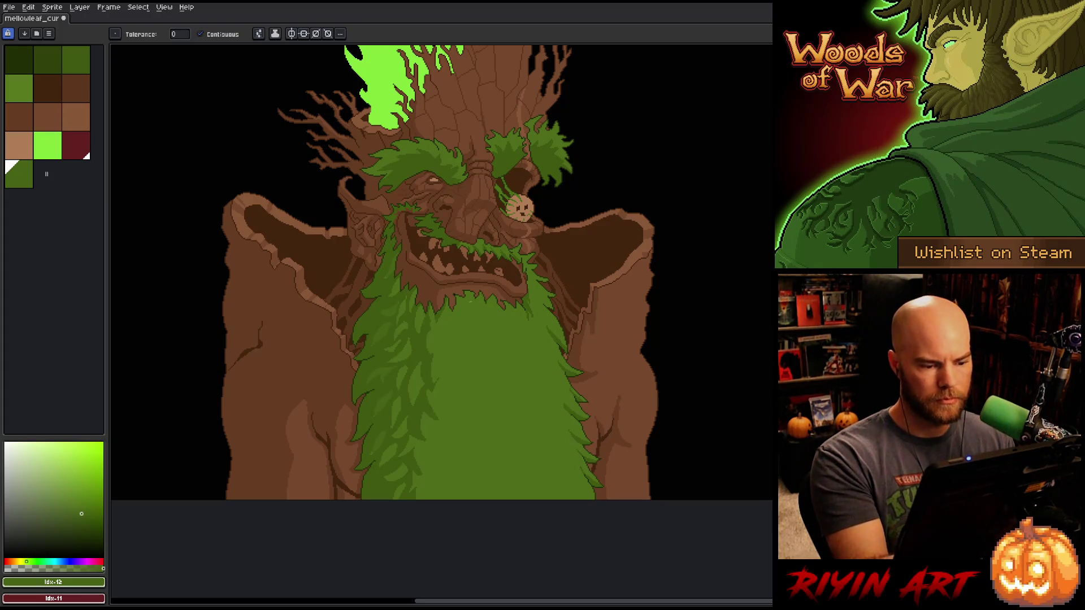
pyautogui.scroll(3, 452, 272)
pyautogui.press('b')
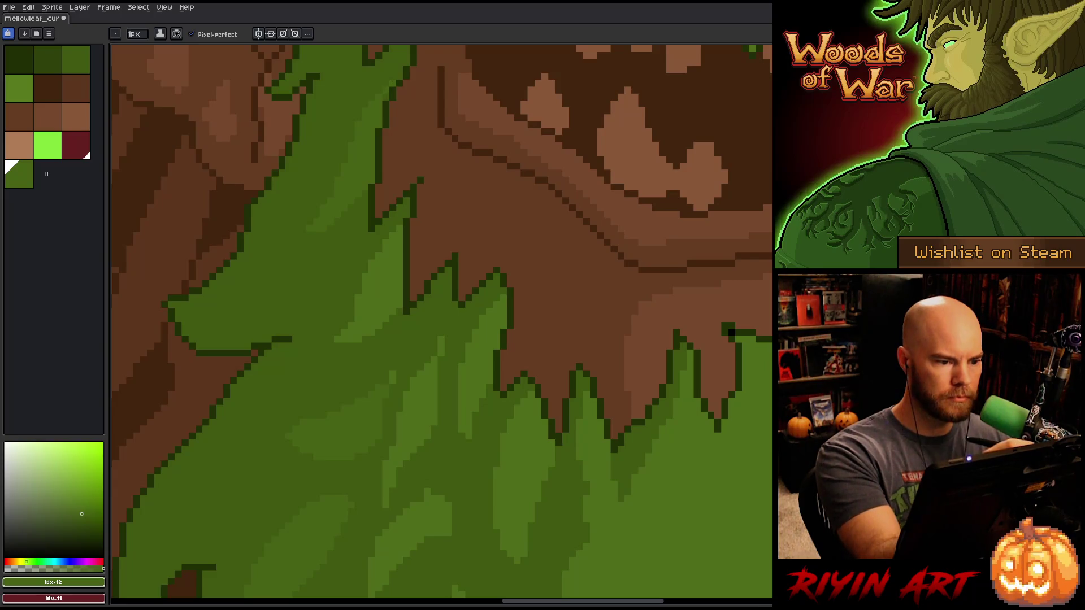
pyautogui.moveTo(467, 335)
pyautogui.mouseDown()
pyautogui.moveTo(508, 303)
pyautogui.moveTo(504, 199)
pyautogui.mouseUp()
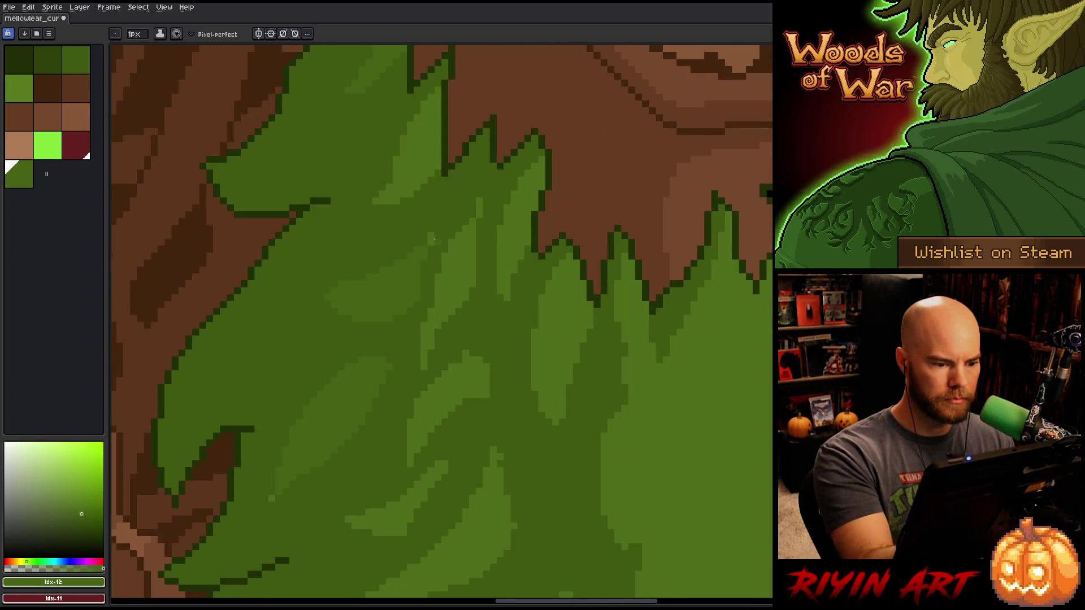
pyautogui.moveTo(428, 406); pyautogui.dragTo(377, 342)
pyautogui.moveTo(570, 415)
pyautogui.mouseDown()
pyautogui.moveTo(574, 382)
pyautogui.moveTo(522, 266)
pyautogui.mouseUp()
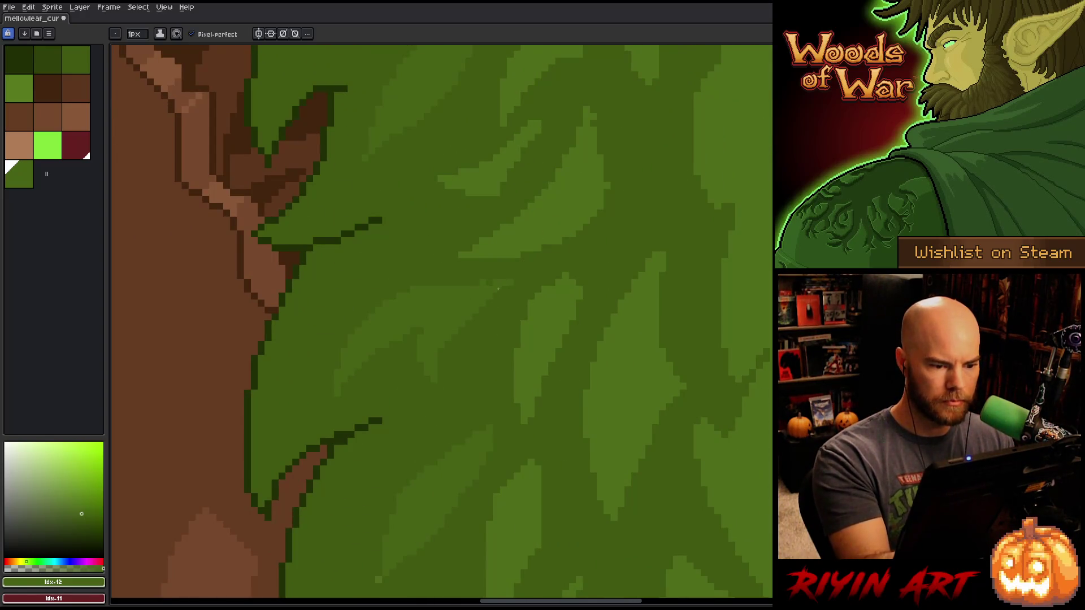
pyautogui.keyDown('alt'); pyautogui.click(584, 167); pyautogui.keyUp('alt')
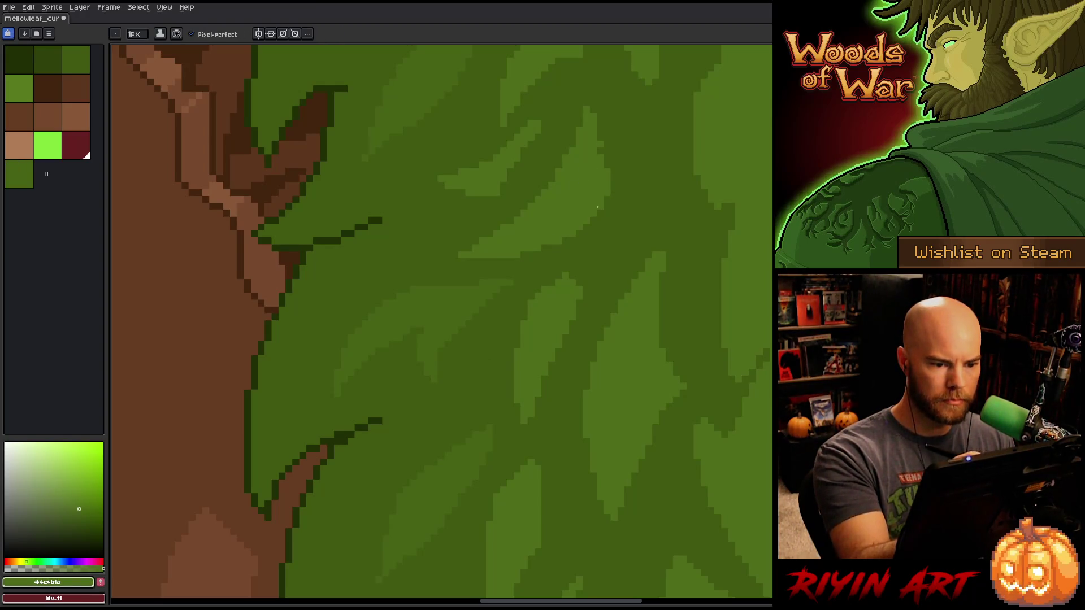
pyautogui.moveTo(642, 260); pyautogui.dragTo(653, 112)
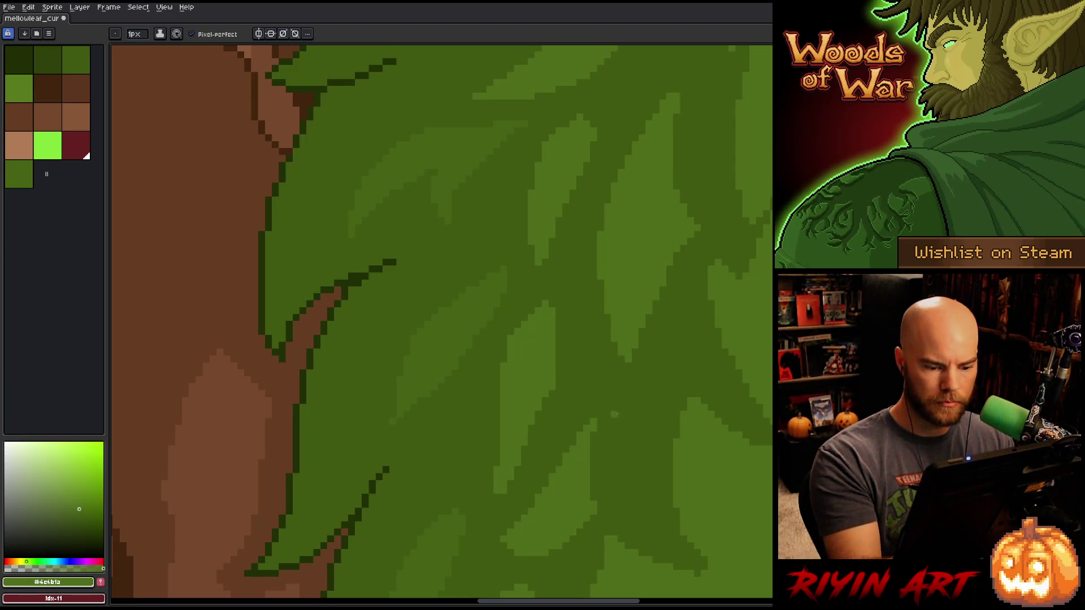
pyautogui.press('space')
pyautogui.moveTo(637, 453); pyautogui.dragTo(631, 513)
pyautogui.keyDown('alt'); pyautogui.click(696, 426); pyautogui.keyUp('alt')
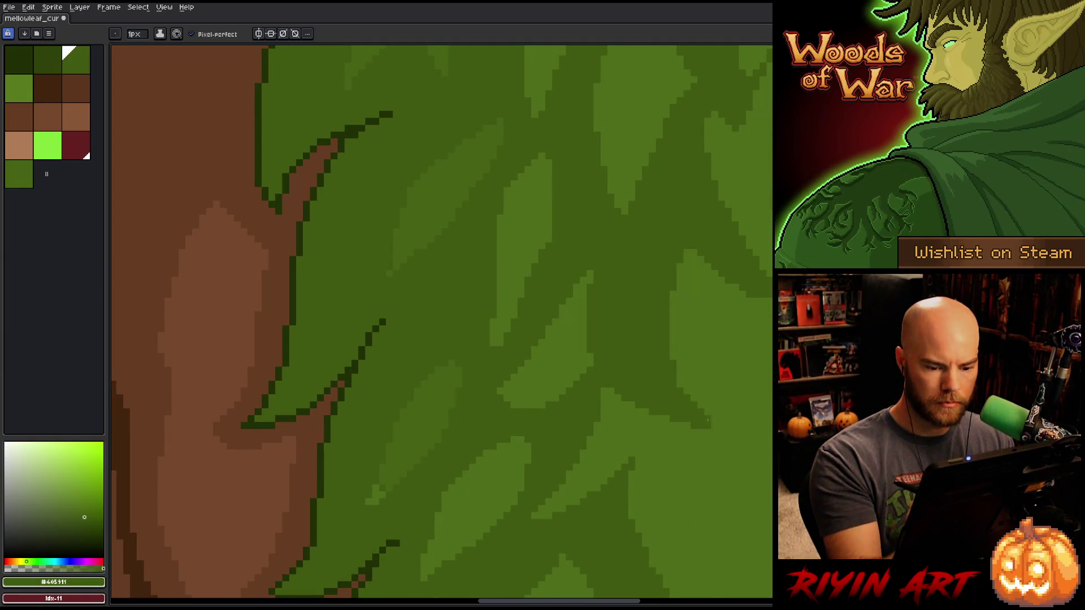
pyautogui.keyDown('alt'); pyautogui.click(382, 489); pyautogui.keyUp('alt')
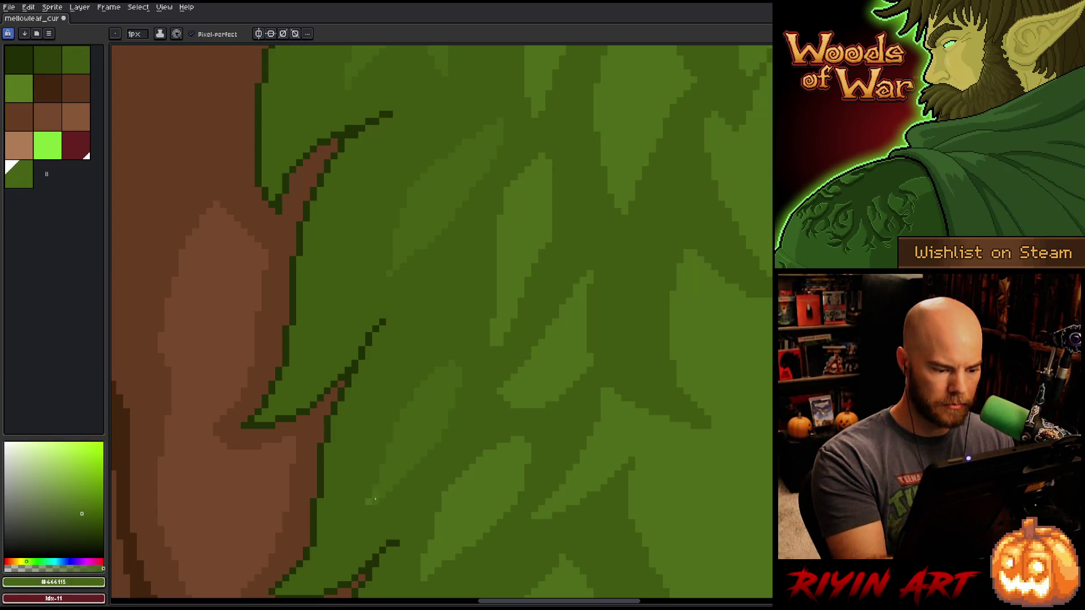
pyautogui.moveTo(474, 412)
pyautogui.mouseDown()
pyautogui.moveTo(675, 298)
pyautogui.moveTo(630, 412)
pyautogui.moveTo(593, 416)
pyautogui.moveTo(589, 441)
pyautogui.mouseUp()
pyautogui.moveTo(347, 415); pyautogui.dragTo(443, 545)
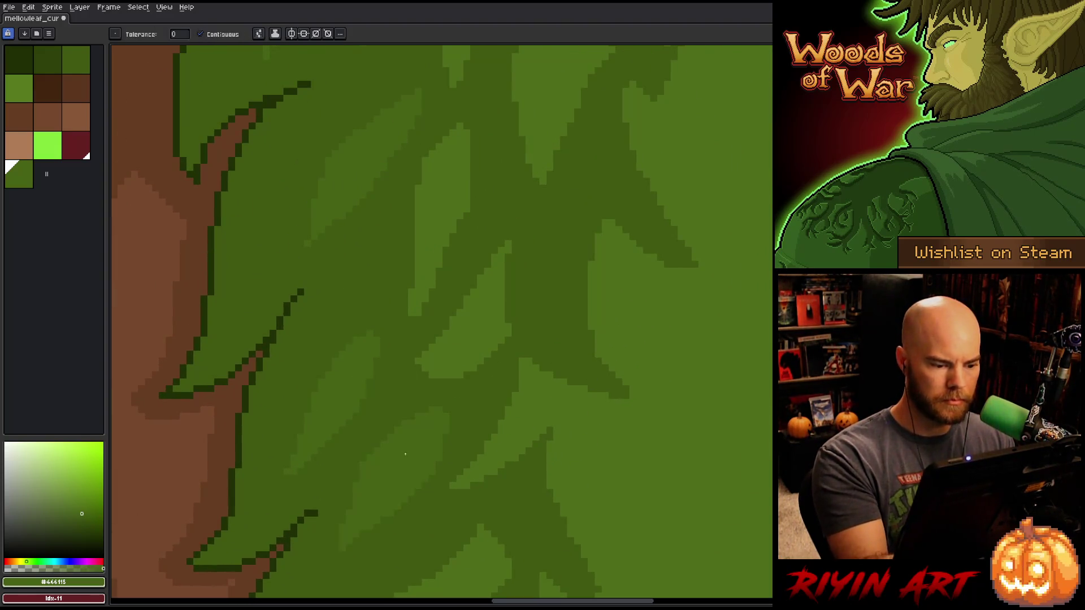
pyautogui.moveTo(581, 457); pyautogui.dragTo(621, 239)
pyautogui.click(500, 475)
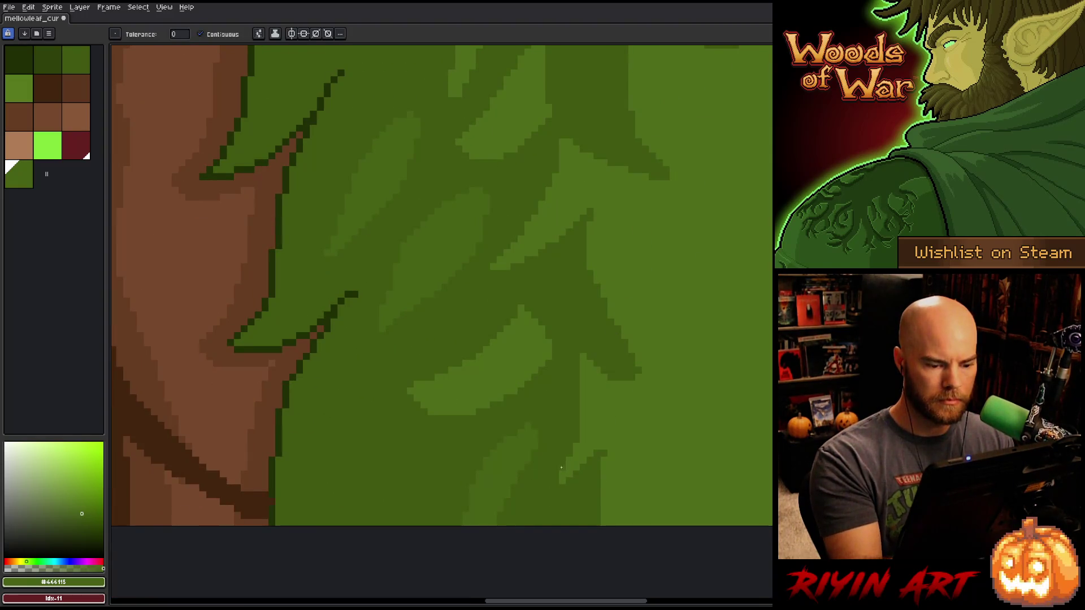
pyautogui.moveTo(652, 303)
pyautogui.mouseDown()
pyautogui.moveTo(607, 491)
pyautogui.moveTo(555, 512)
pyautogui.moveTo(559, 414)
pyautogui.moveTo(549, 438)
pyautogui.moveTo(542, 382)
pyautogui.mouseUp()
pyautogui.press('g')
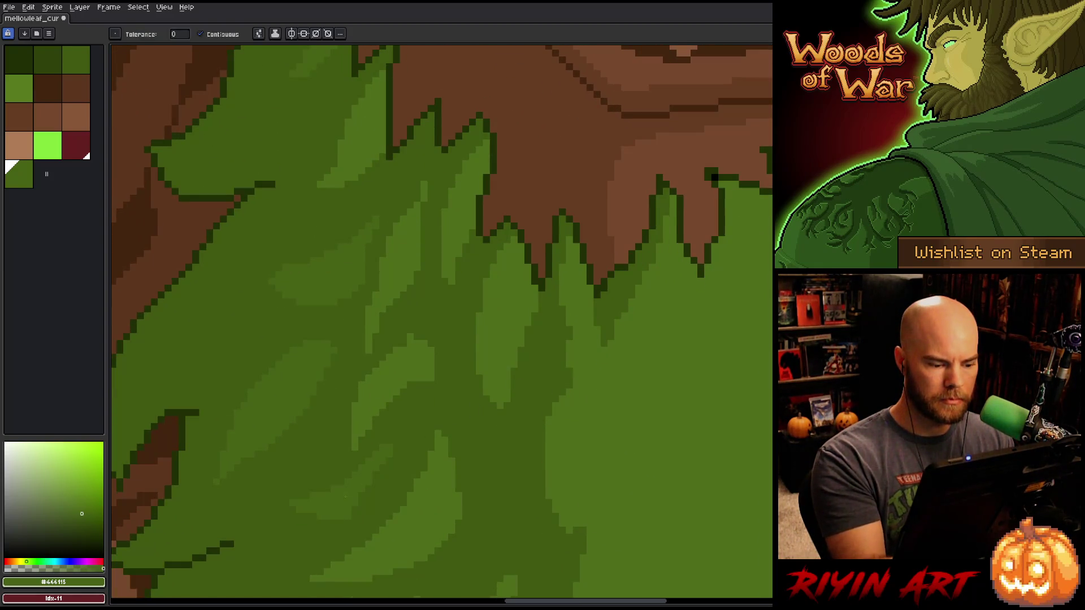
pyautogui.moveTo(565, 435); pyautogui.dragTo(565, 472)
pyautogui.click(345, 354)
pyautogui.scroll(-10, 352, 339)
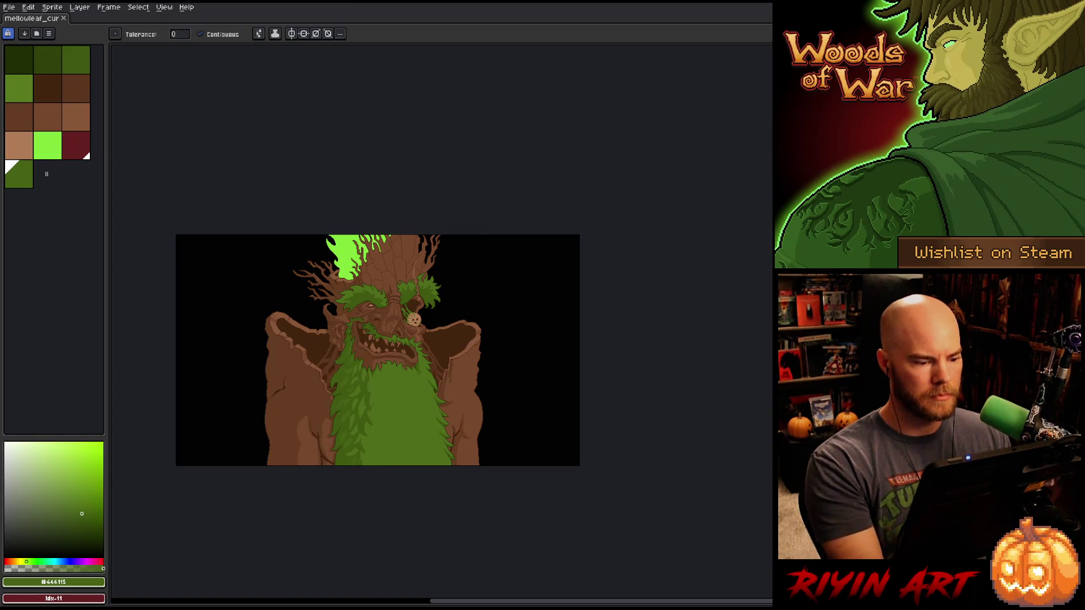
pyautogui.scroll(3, 392, 402)
pyautogui.scroll(-3, 470, 402)
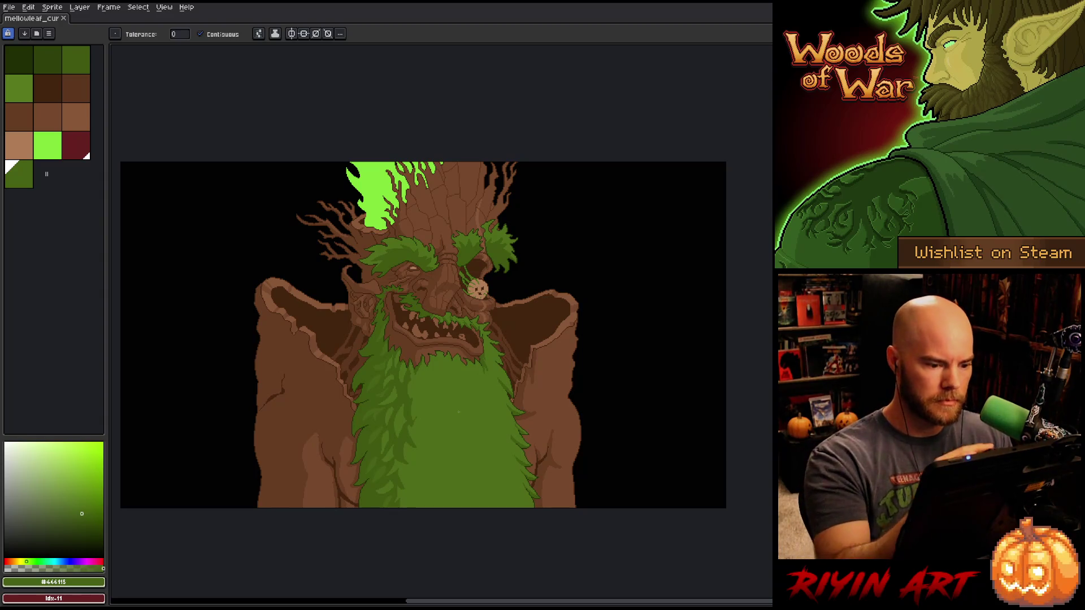
pyautogui.click(412, 407)
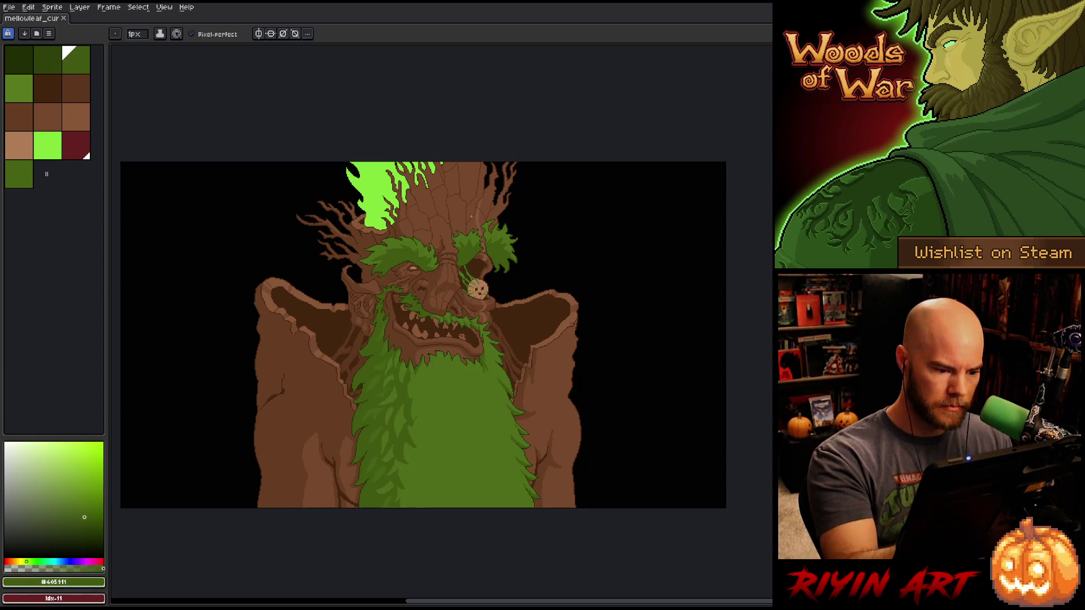
pyautogui.press('b')
pyautogui.hotkey('ctrl', 'd')
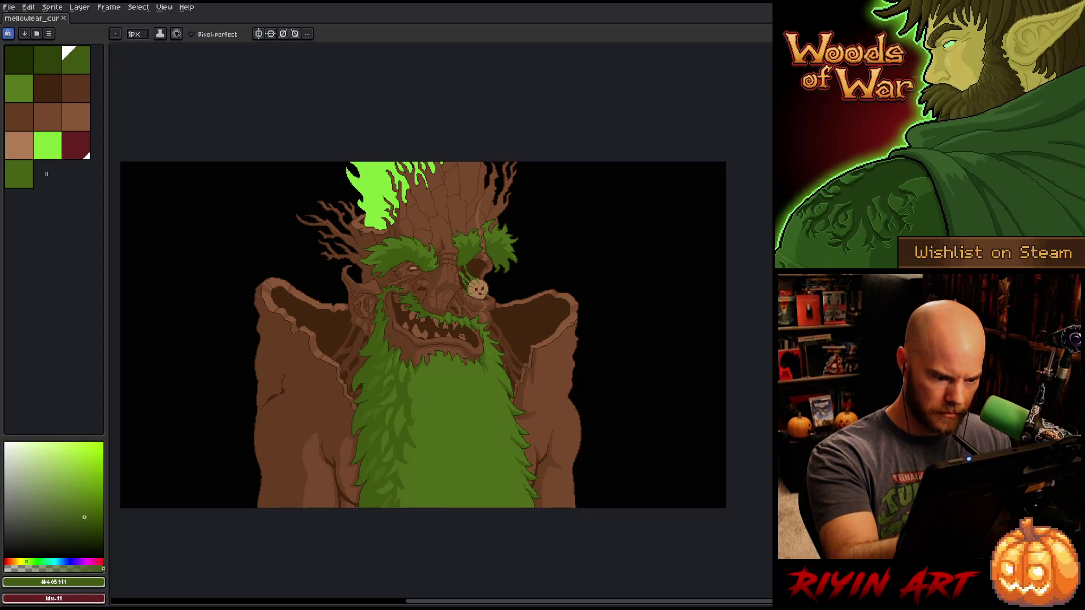
pyautogui.hotkey('ctrl', 's')
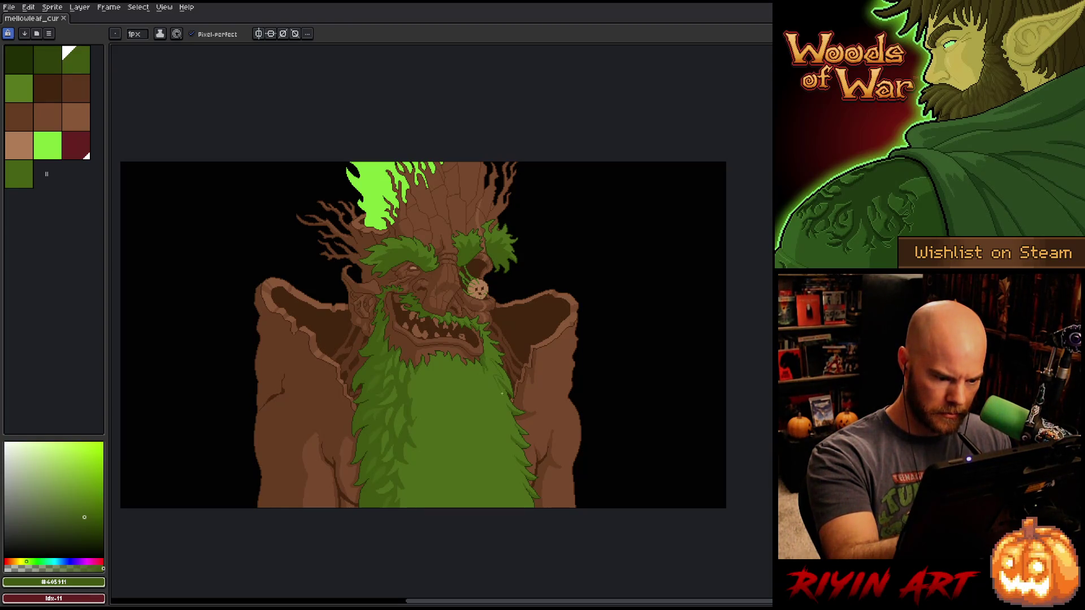
pyautogui.press('g')
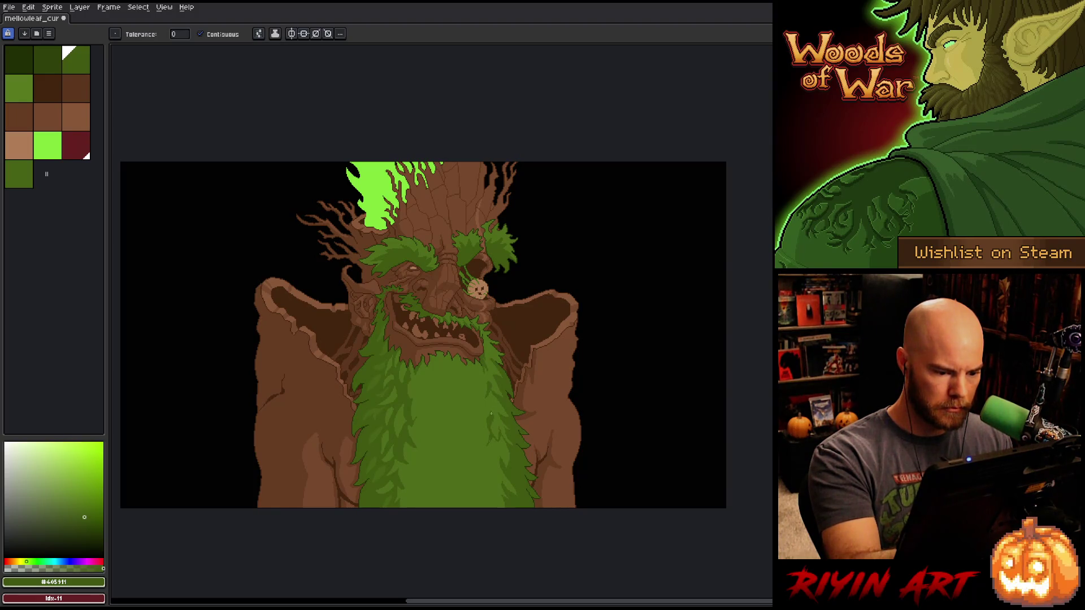
pyautogui.press('b')
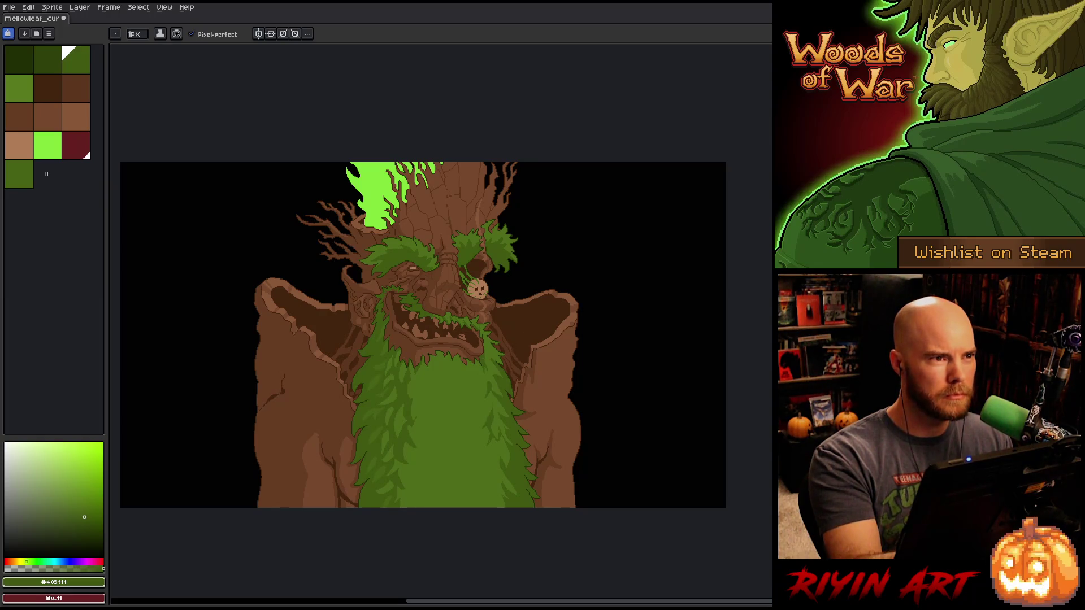
pyautogui.keyDown('alt'); pyautogui.click(490, 407); pyautogui.keyUp('alt')
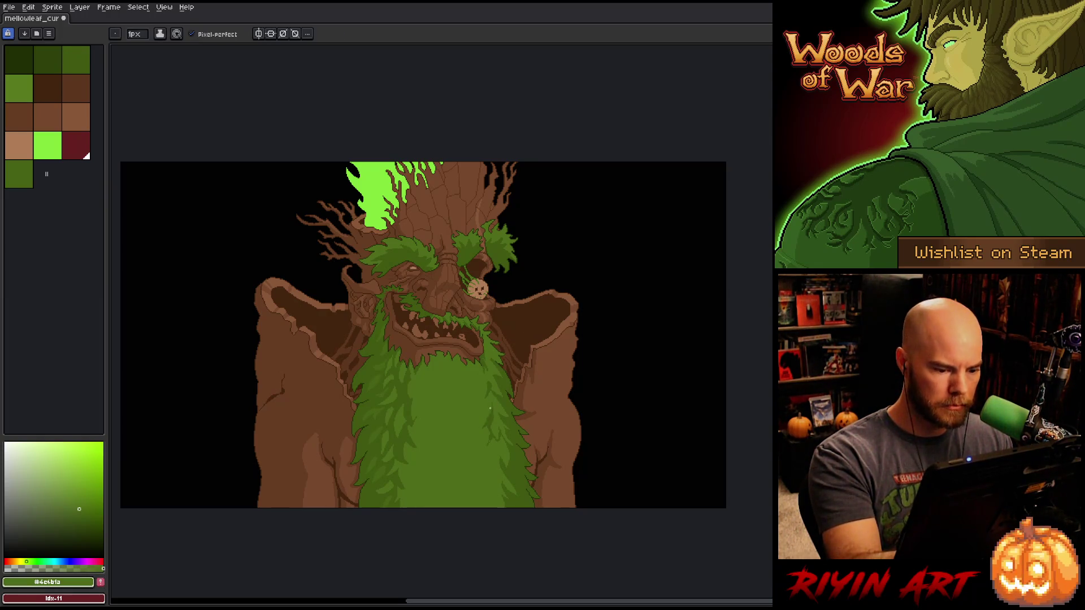
pyautogui.keyDown('alt'); pyautogui.click(496, 379); pyautogui.keyUp('alt')
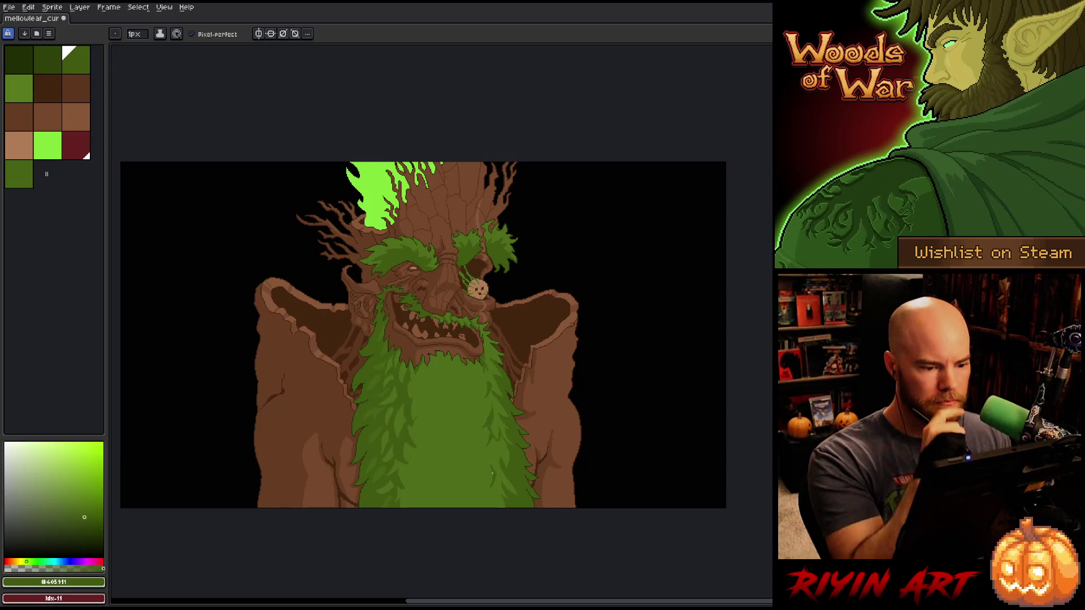
pyautogui.scroll(2, 492, 474)
# - Zoom in on the treant's face, sample the bark brown, then pick dark brown #44250f
pyautogui.scroll(-2, 485, 395)
pyautogui.scroll(2, 483, 316)
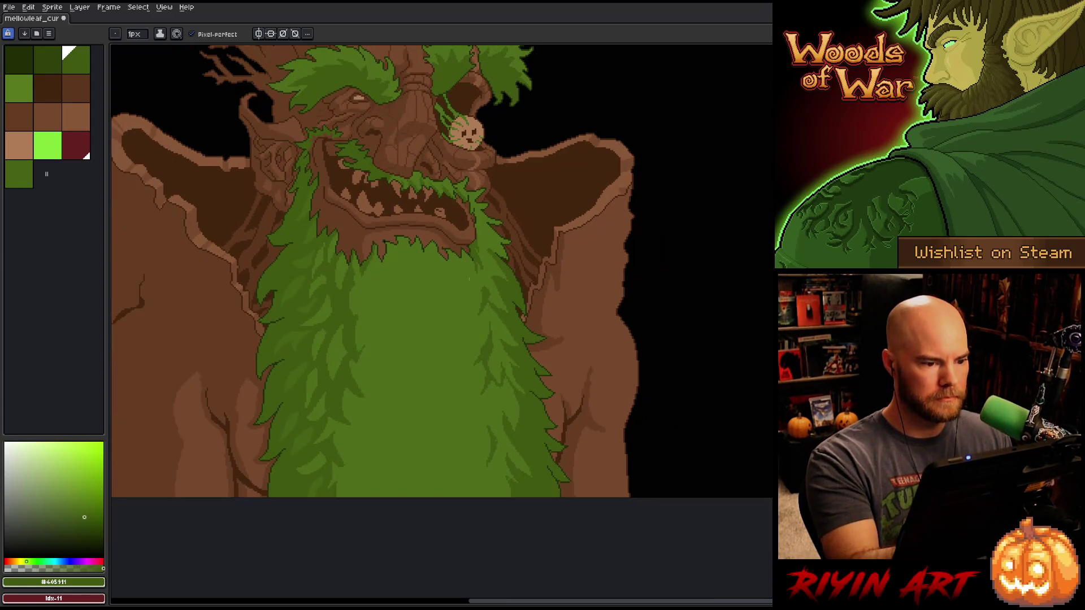
pyautogui.moveTo(482, 283); pyautogui.dragTo(482, 319)
pyautogui.scroll(3, 483, 319)
pyautogui.scroll(1, 528, 395)
pyautogui.press('b')
pyautogui.press('alt')
pyautogui.click(349, 334)
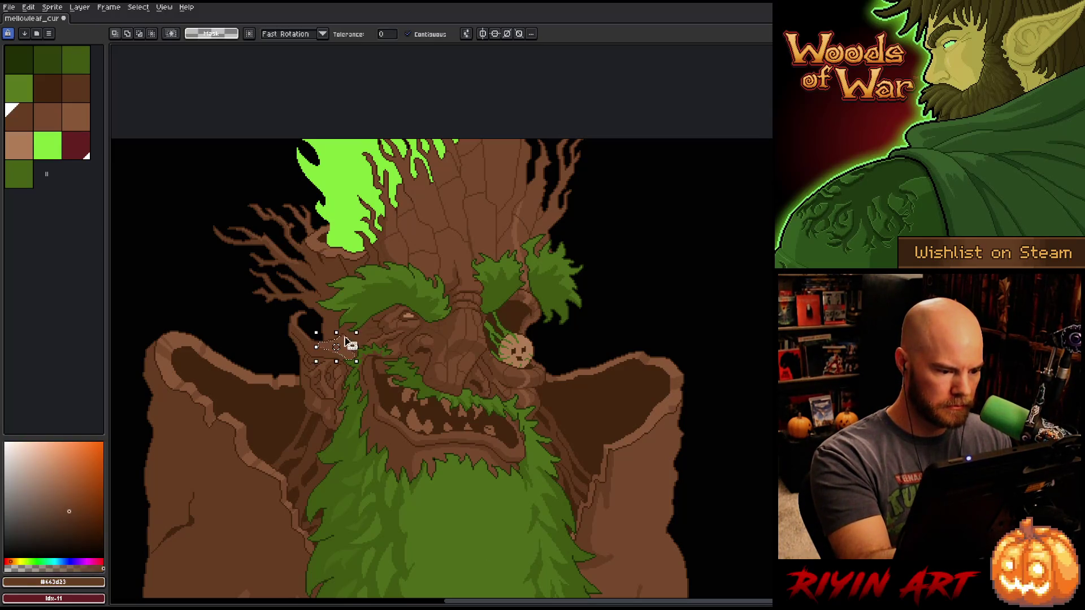
pyautogui.press('g')
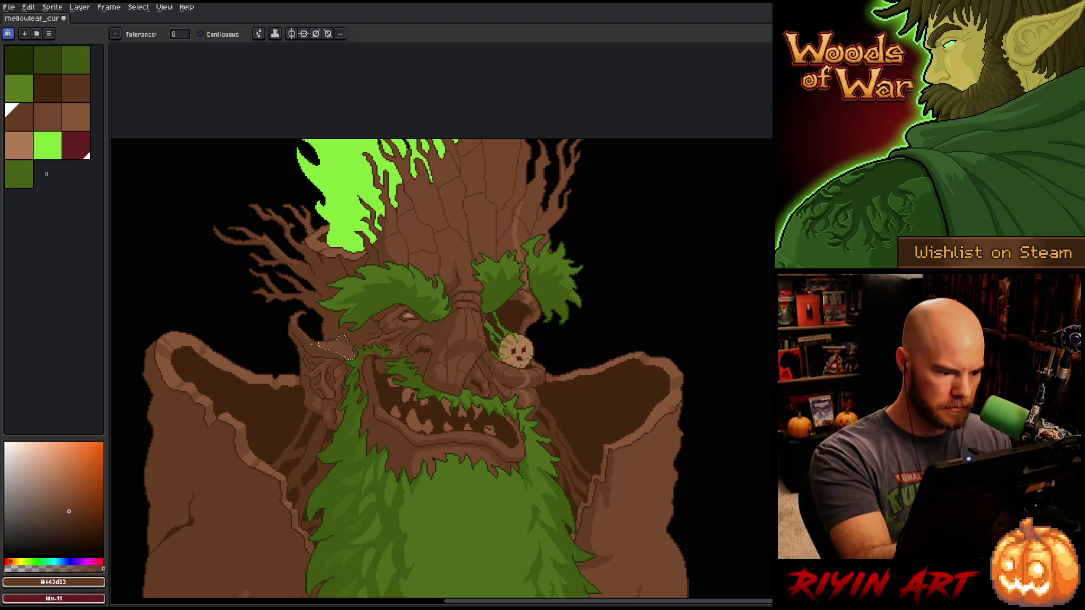
pyautogui.press('b')
pyautogui.keyDown('alt'); pyautogui.click(408, 388); pyautogui.keyUp('alt')
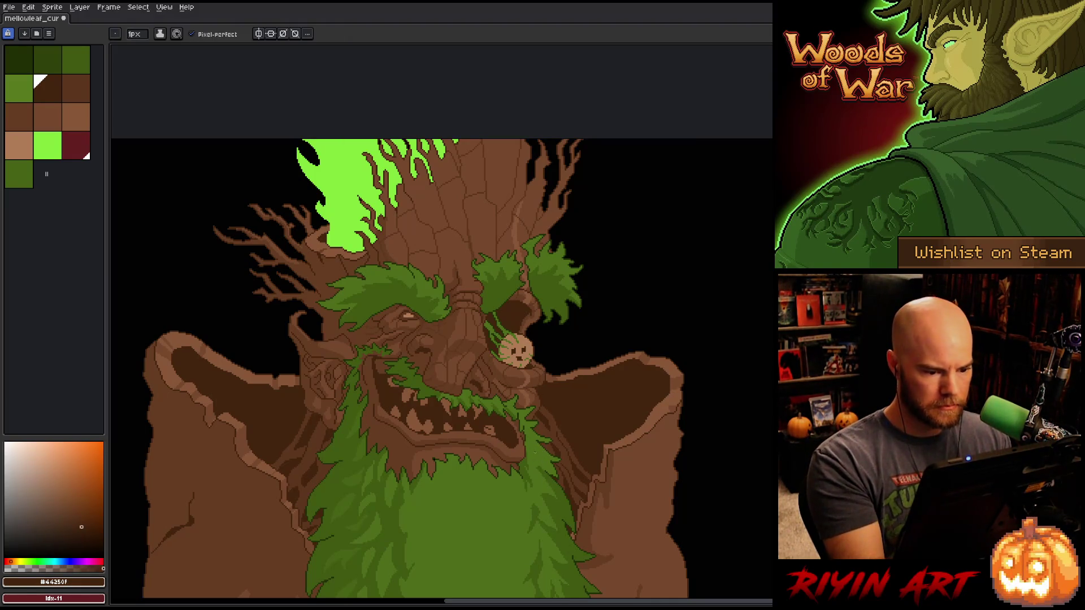
# - Save the sprite and draw a thin dark line down beside the eye-socket face
pyautogui.hotkey('ctrl', 's')
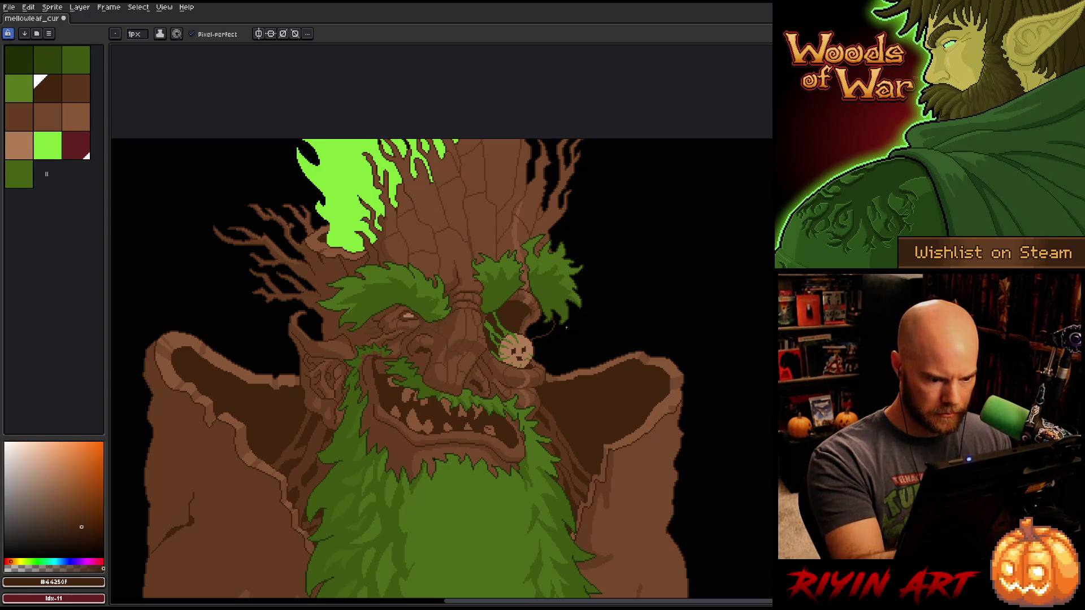
pyautogui.moveTo(569, 334); pyautogui.dragTo(563, 357)
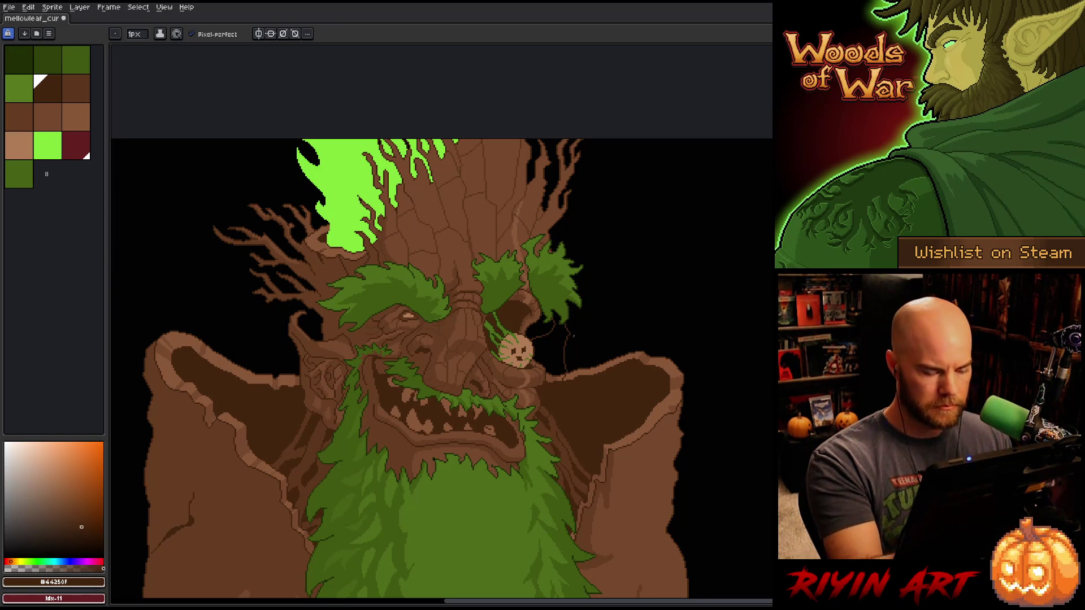
pyautogui.scroll(2, 587, 339)
# - Sample bark brown #77492d, draw a diagonal stroke, and bucket-fill the black gap right of the small face
pyautogui.moveTo(573, 472); pyautogui.dragTo(724, 385)
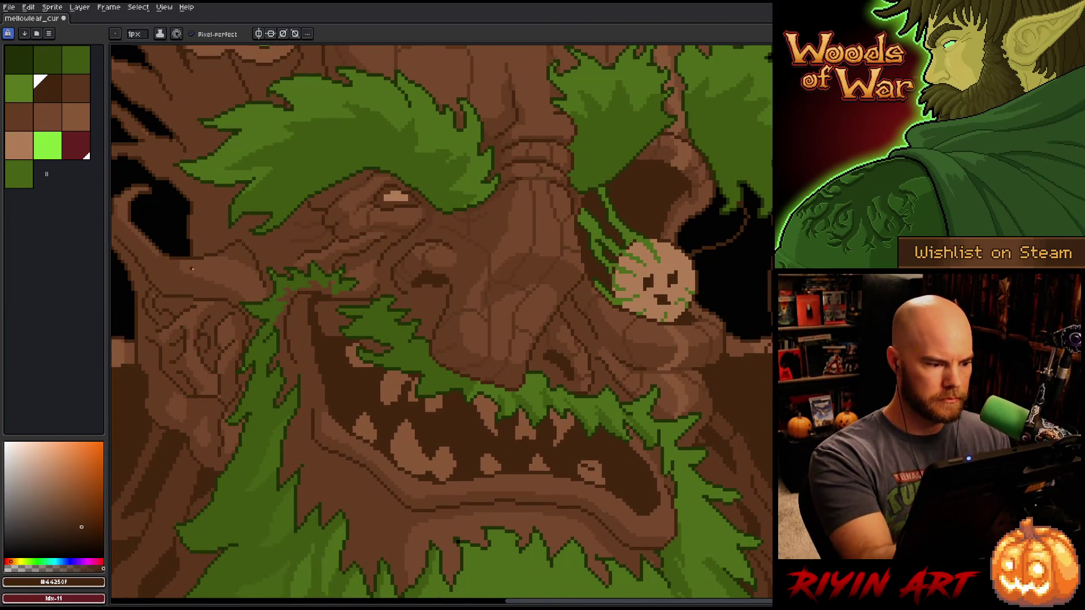
pyautogui.keyDown('alt'); pyautogui.click(237, 273); pyautogui.keyUp('alt')
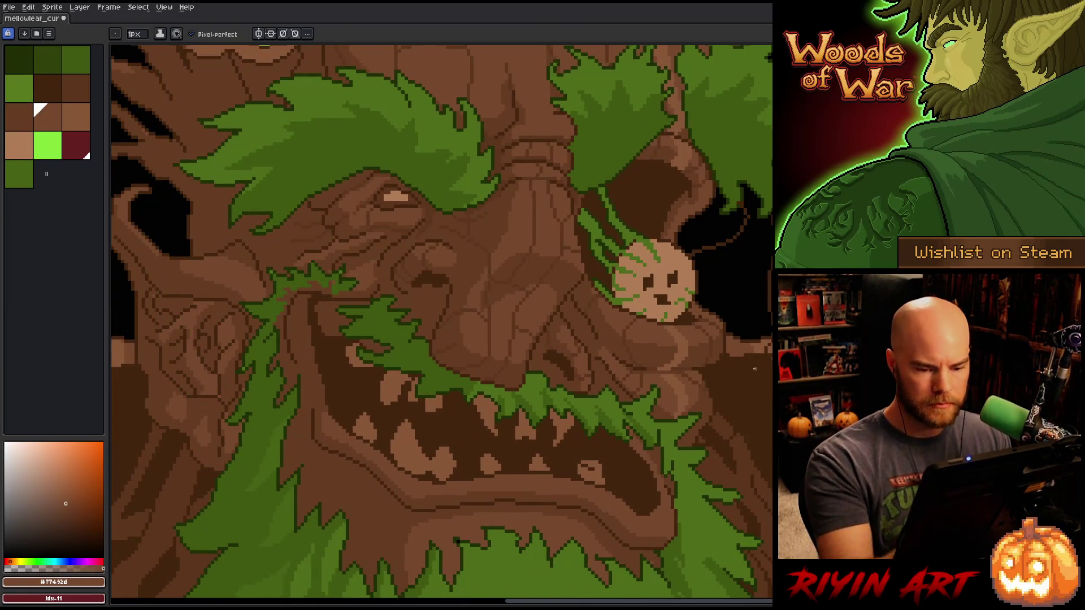
pyautogui.moveTo(762, 355)
pyautogui.mouseDown()
pyautogui.moveTo(737, 426)
pyautogui.moveTo(701, 441)
pyautogui.mouseUp()
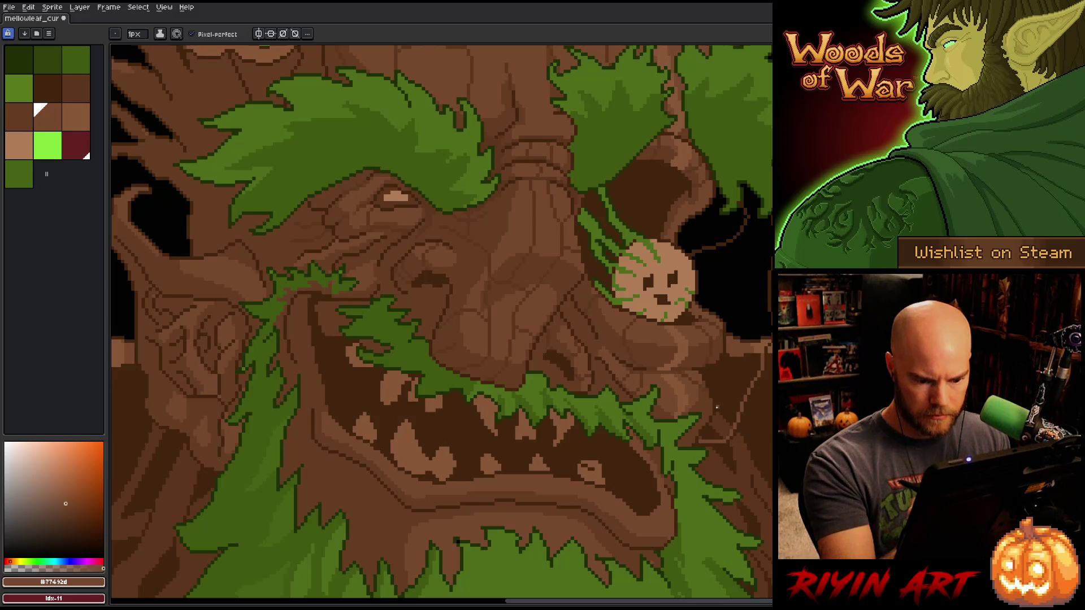
pyautogui.press('g')
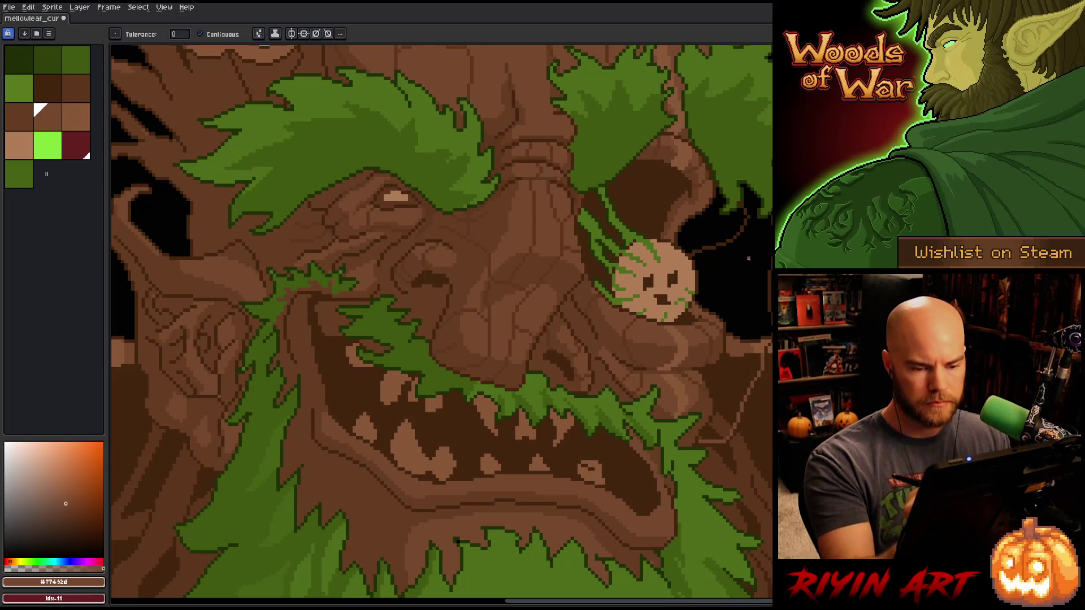
pyautogui.click(749, 257)
# - Add lighter-brown shading strokes beside that line, reselect the medium brown, and save
pyautogui.press('b')
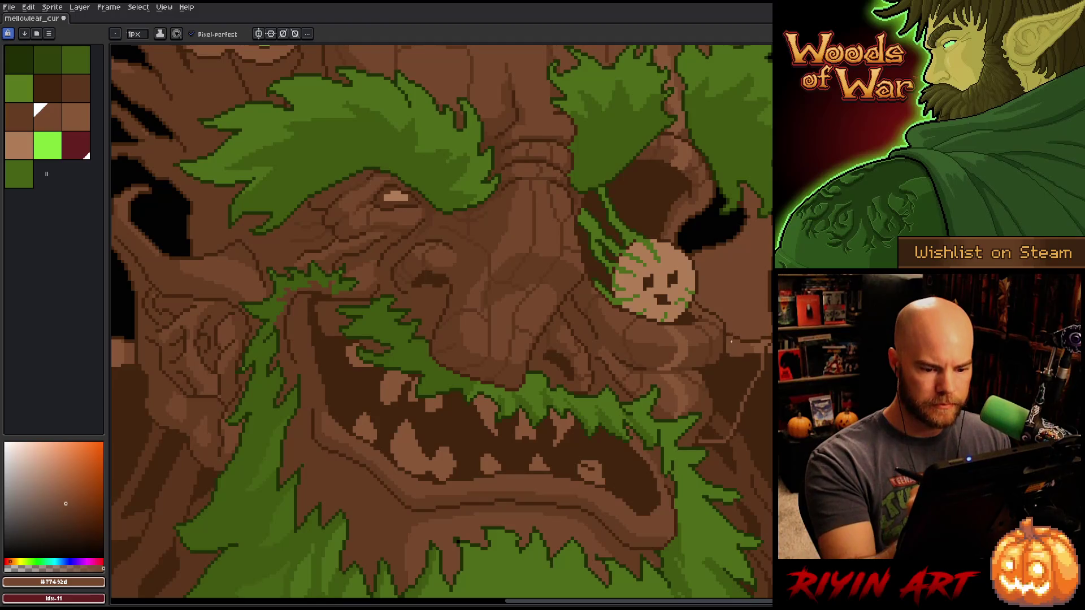
pyautogui.moveTo(724, 358); pyautogui.dragTo(725, 376)
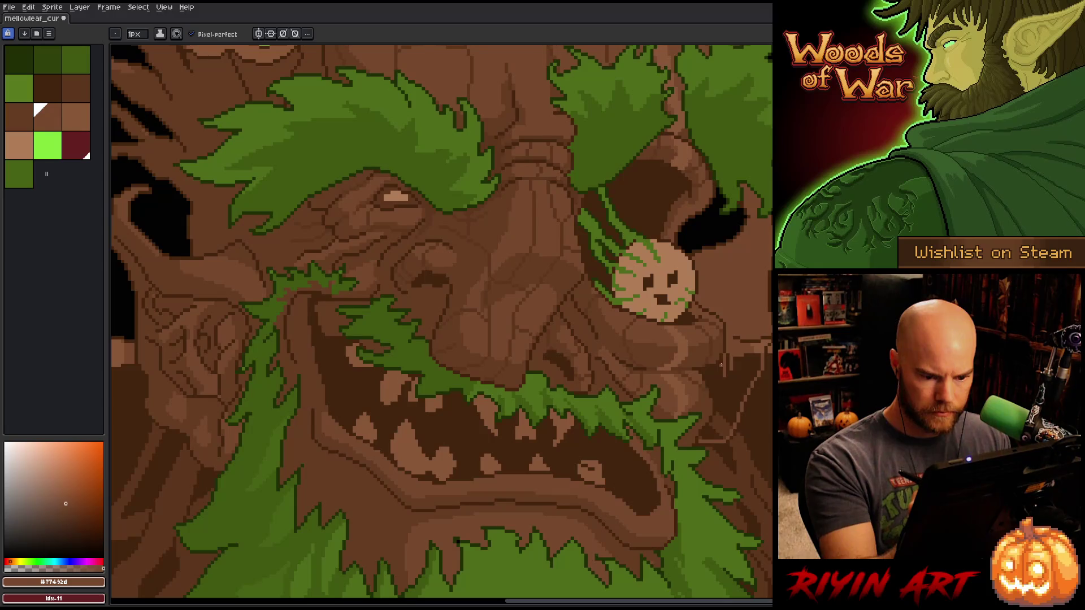
pyautogui.moveTo(715, 366); pyautogui.dragTo(721, 381)
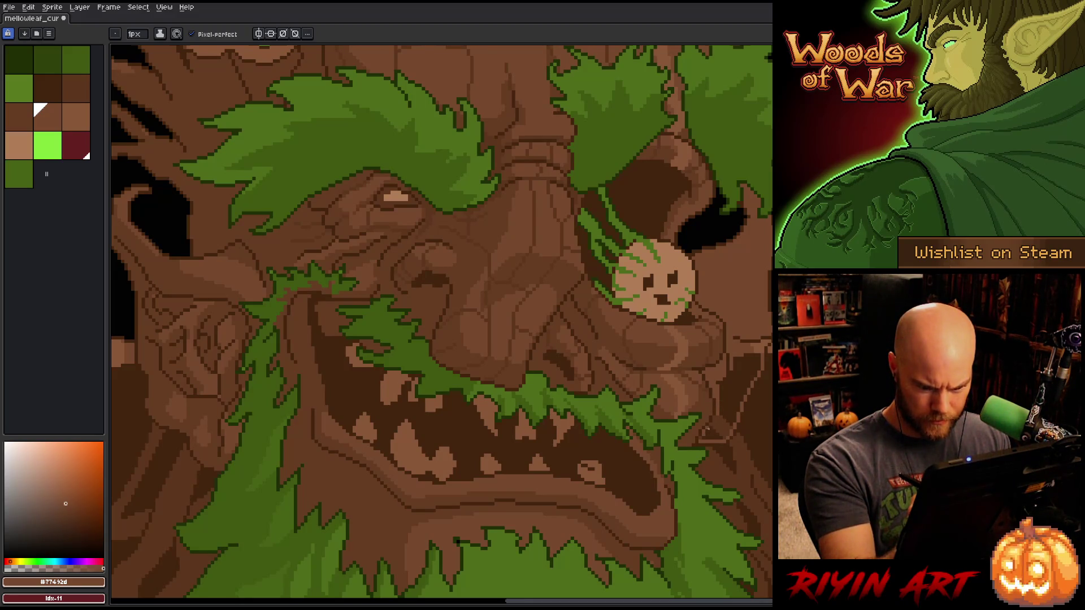
pyautogui.press('g')
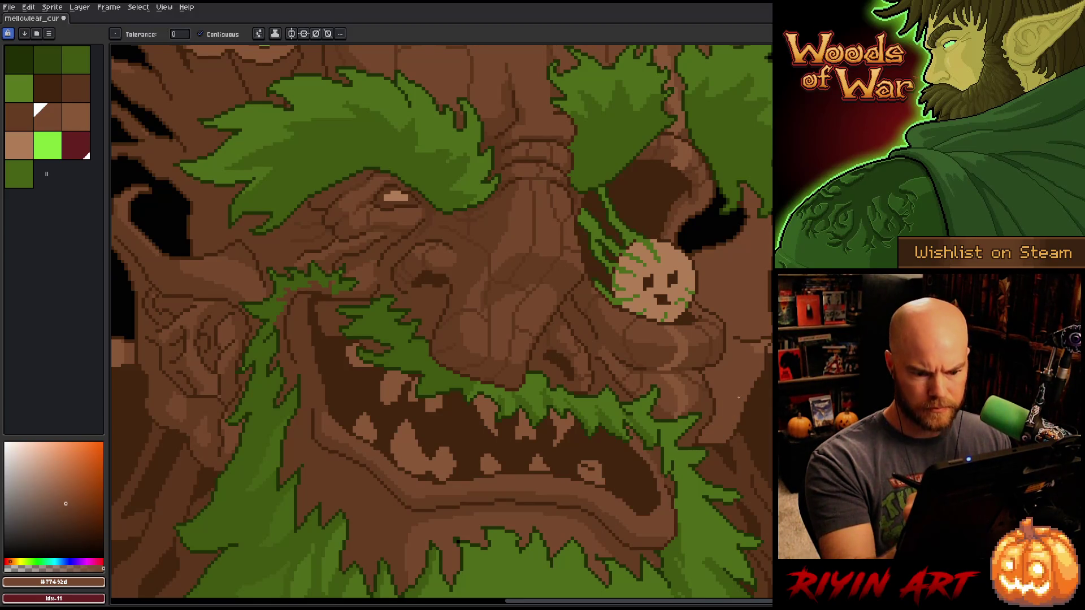
pyautogui.press('b')
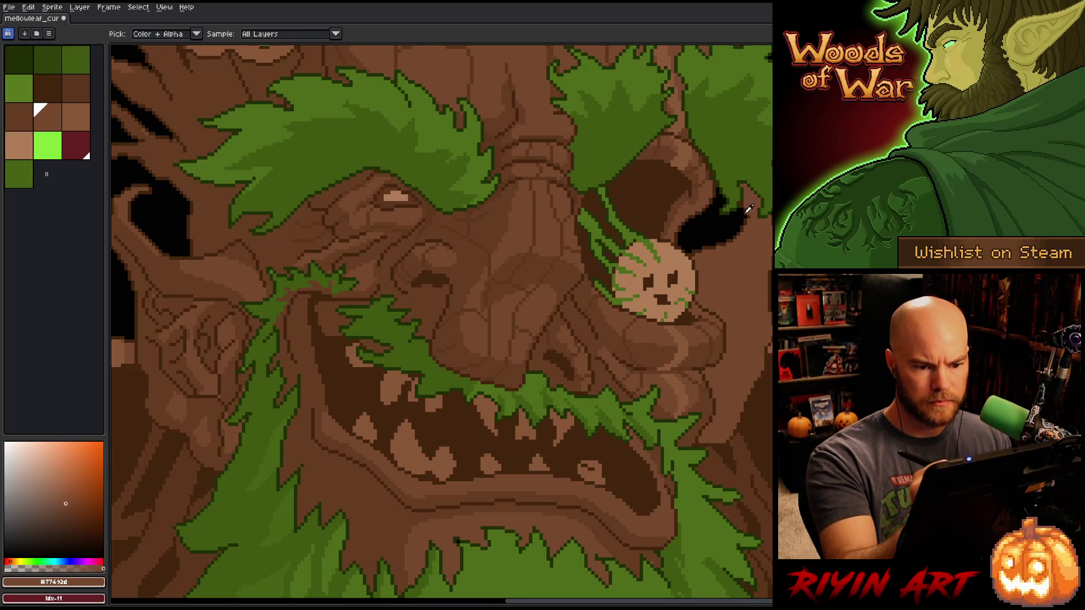
pyautogui.keyDown('alt'); pyautogui.click(747, 213); pyautogui.keyUp('alt')
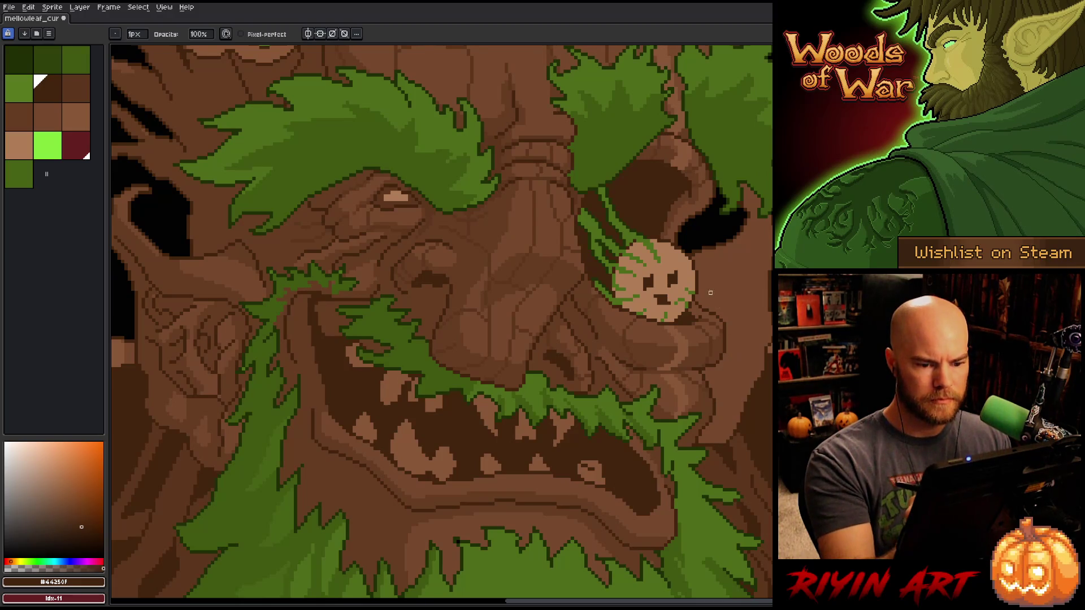
pyautogui.keyDown('alt'); pyautogui.click(698, 257); pyautogui.keyUp('alt')
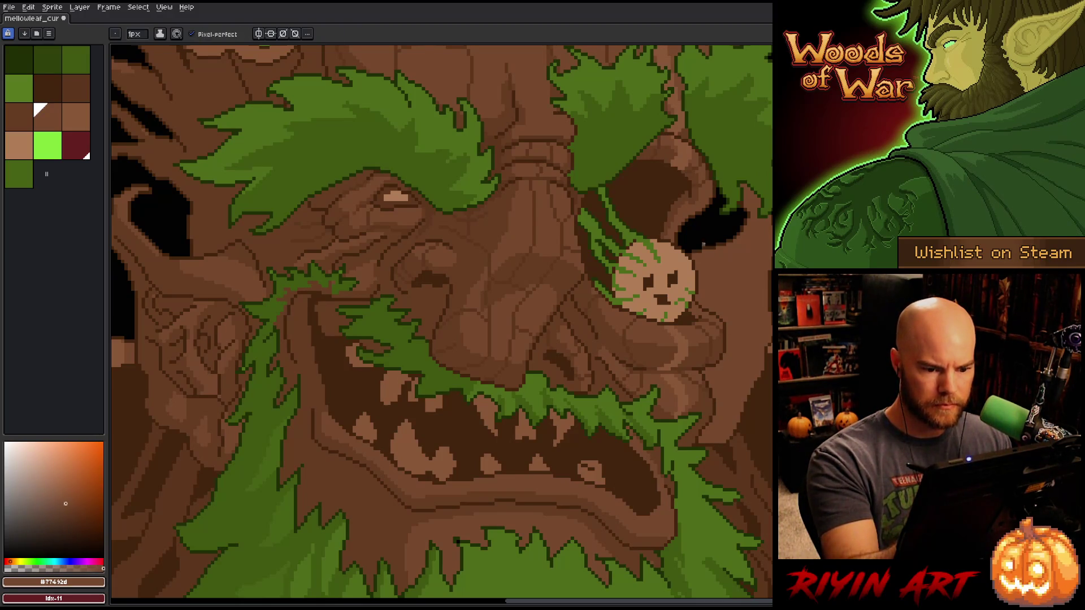
pyautogui.hotkey('ctrl', 's')
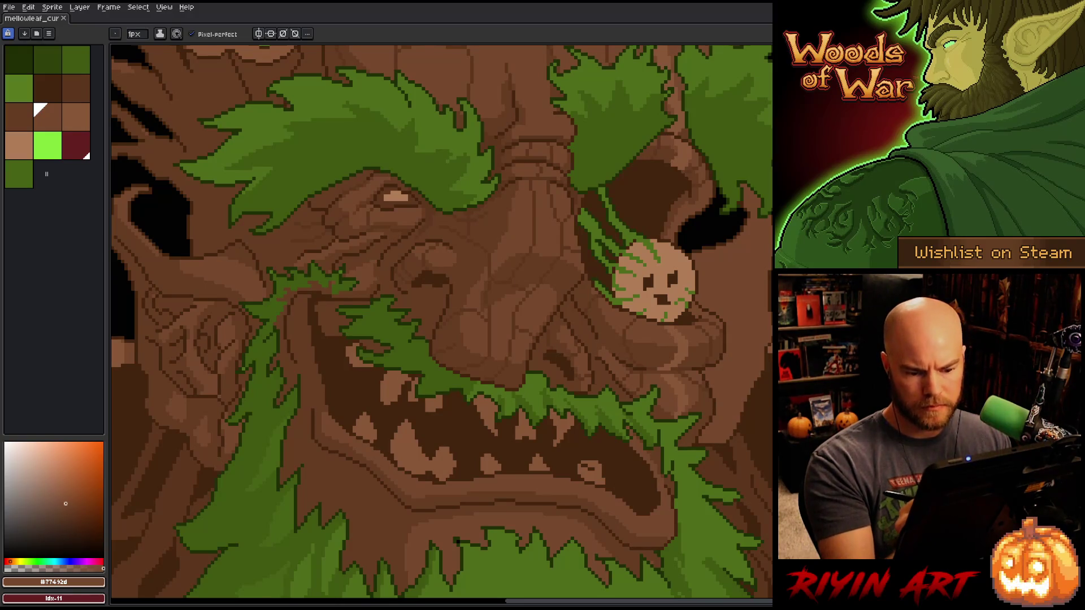
pyautogui.scroll(-3, 624, 399)
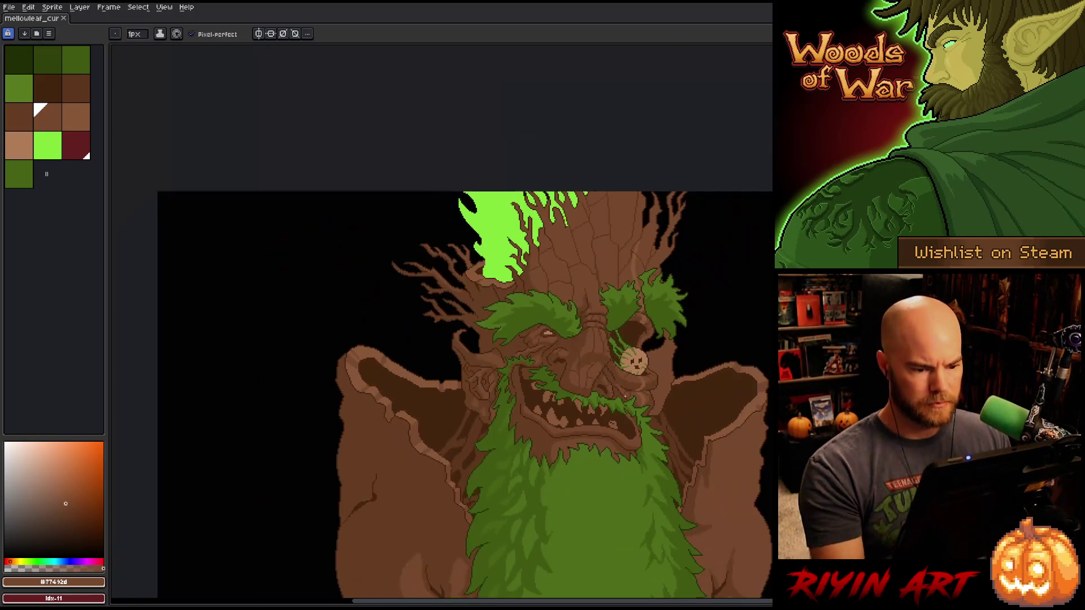
# - Sample the face's dark brown and draw two short dark strokes right of the eye
pyautogui.scroll(-2, 625, 396)
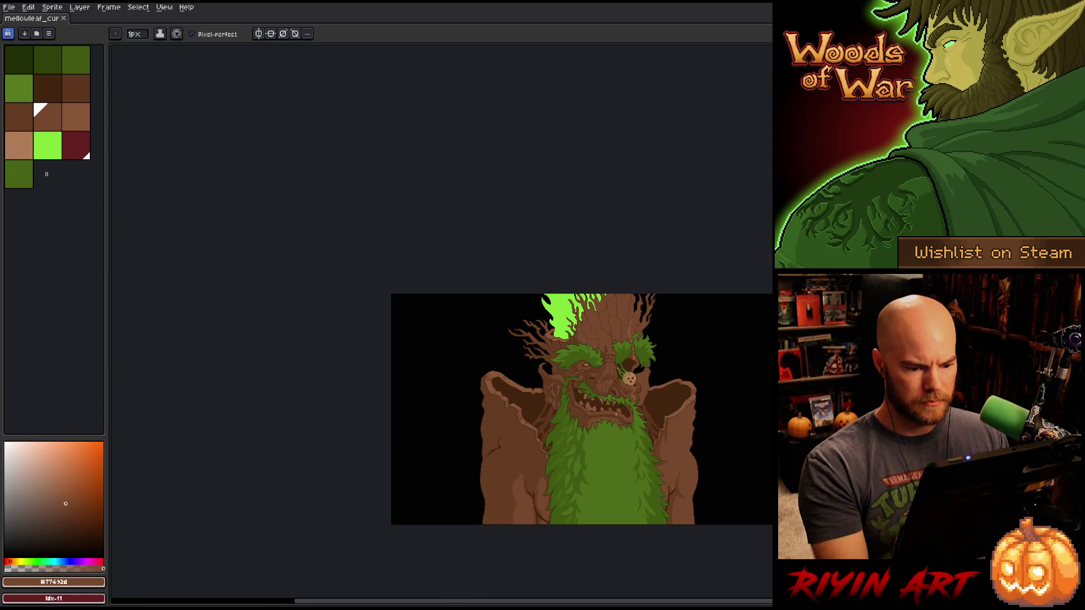
pyautogui.scroll(5, 607, 413)
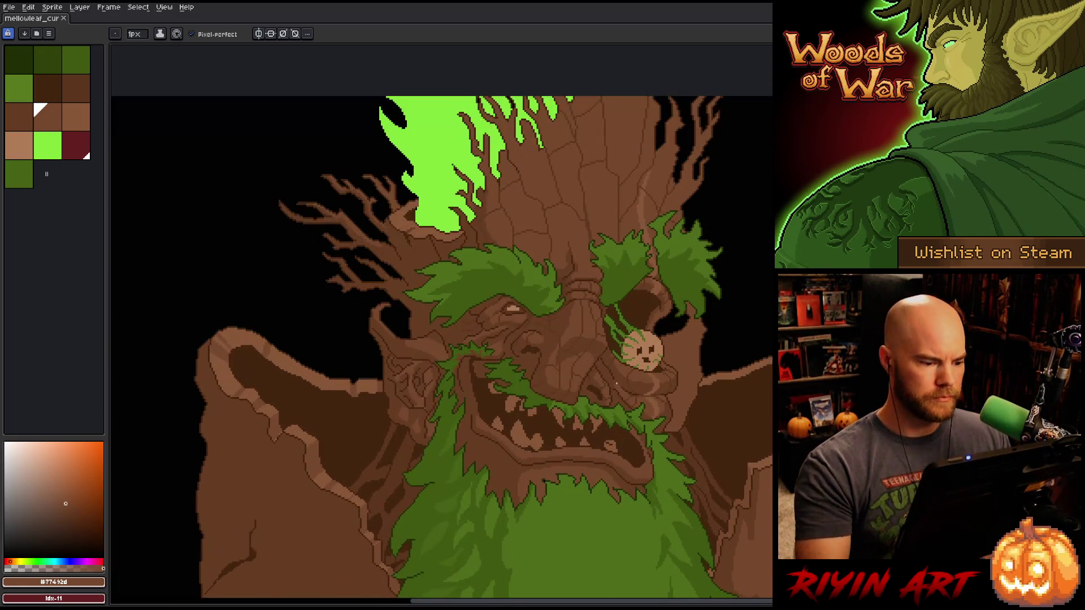
pyautogui.press('i')
pyautogui.click(405, 355)
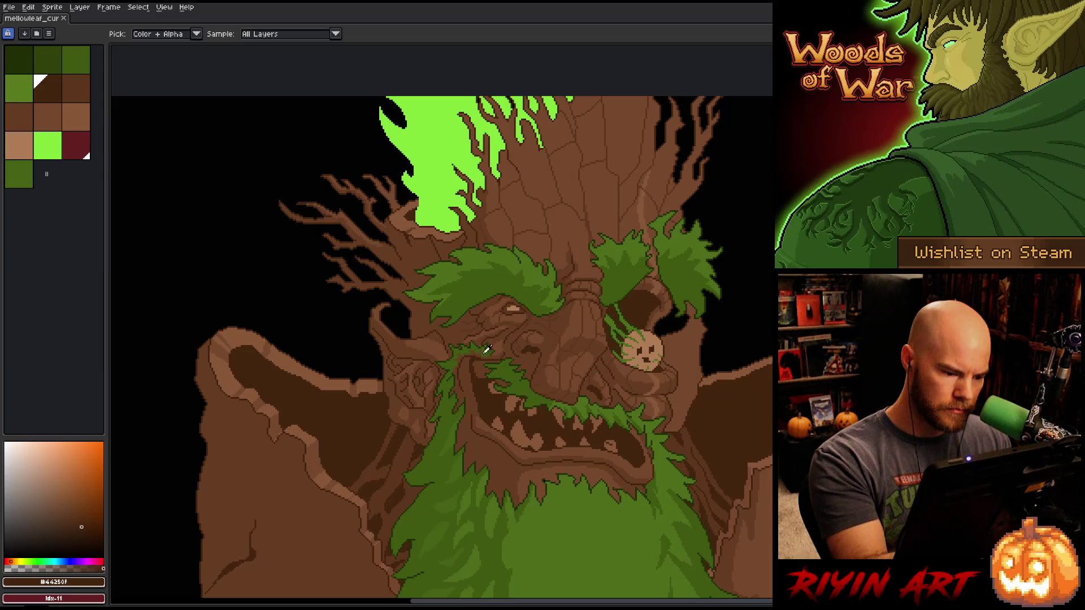
pyautogui.press('b')
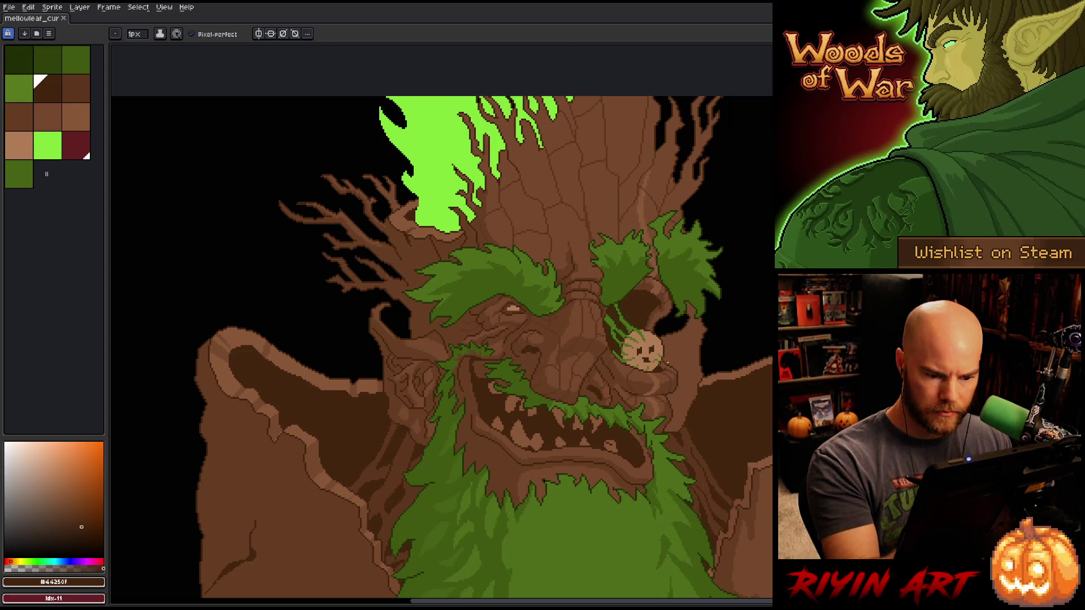
pyautogui.moveTo(696, 330); pyautogui.dragTo(694, 342)
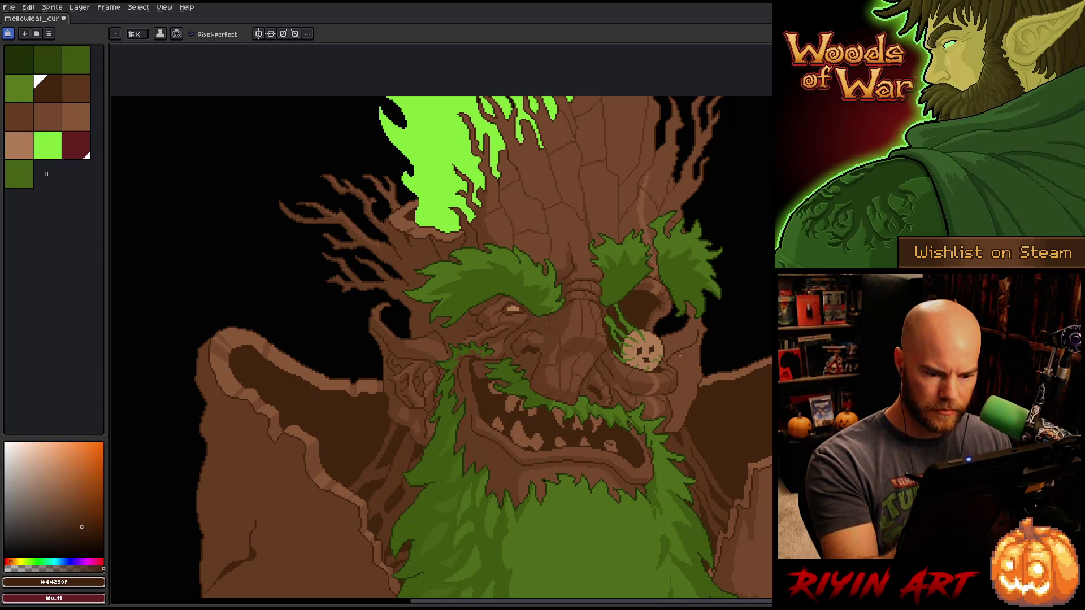
pyautogui.moveTo(682, 360); pyautogui.dragTo(688, 381)
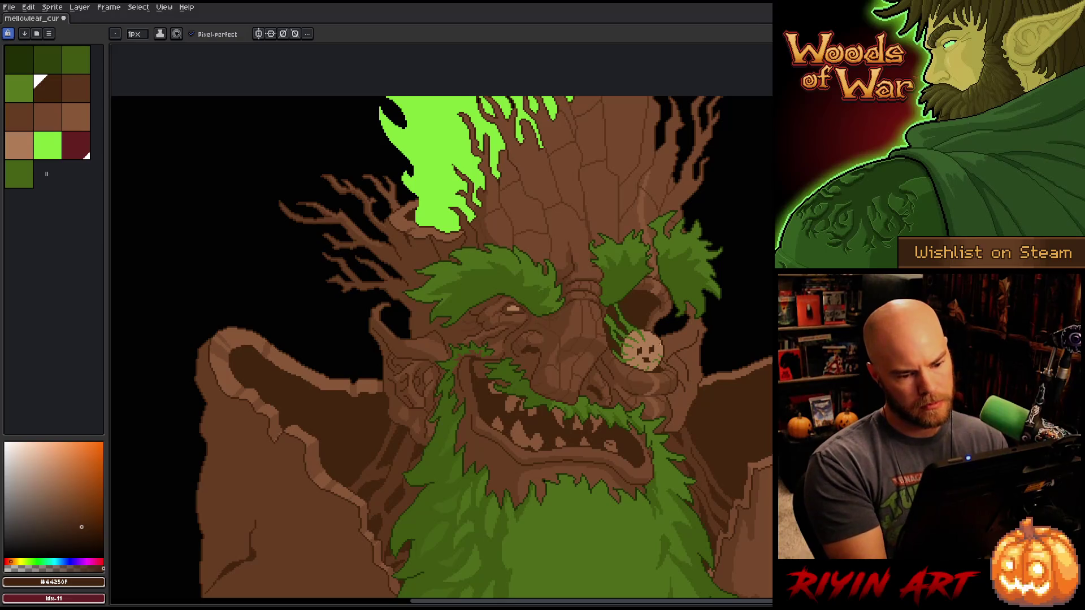
pyautogui.press('m')
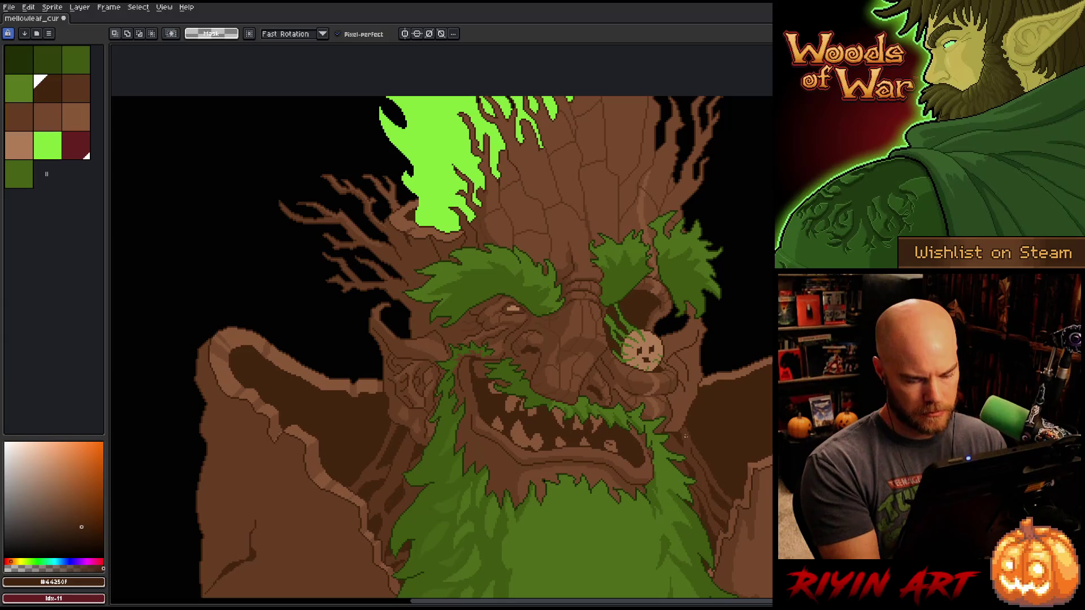
# - Magic Wand the bark piece right of the eye socket, drag it down, and drop it with Ctrl+D
pyautogui.press('w')
pyautogui.click(693, 390)
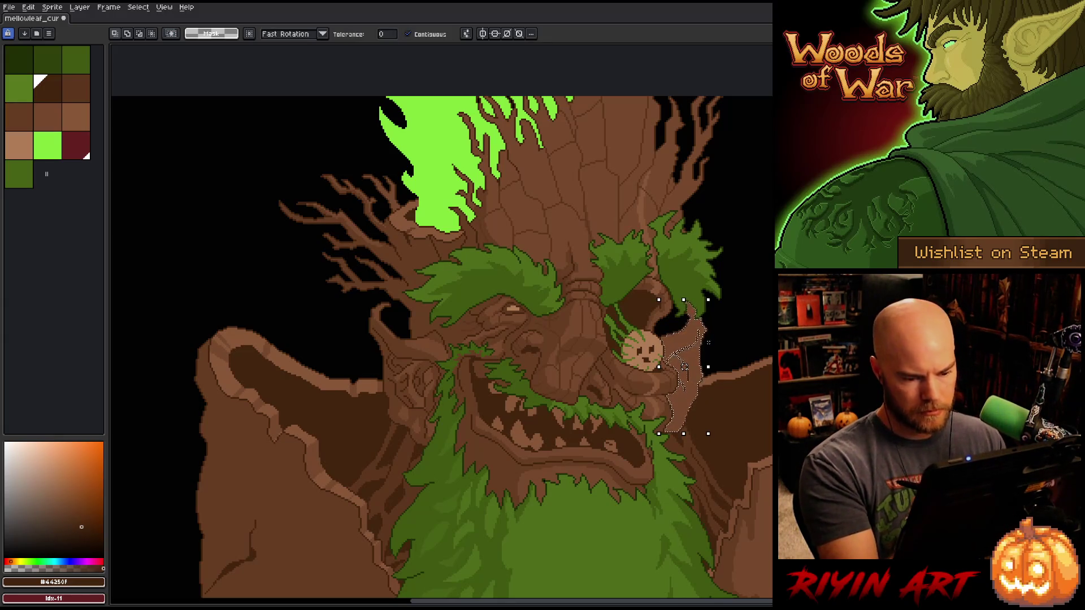
pyautogui.scroll(2, 701, 382)
pyautogui.press('b')
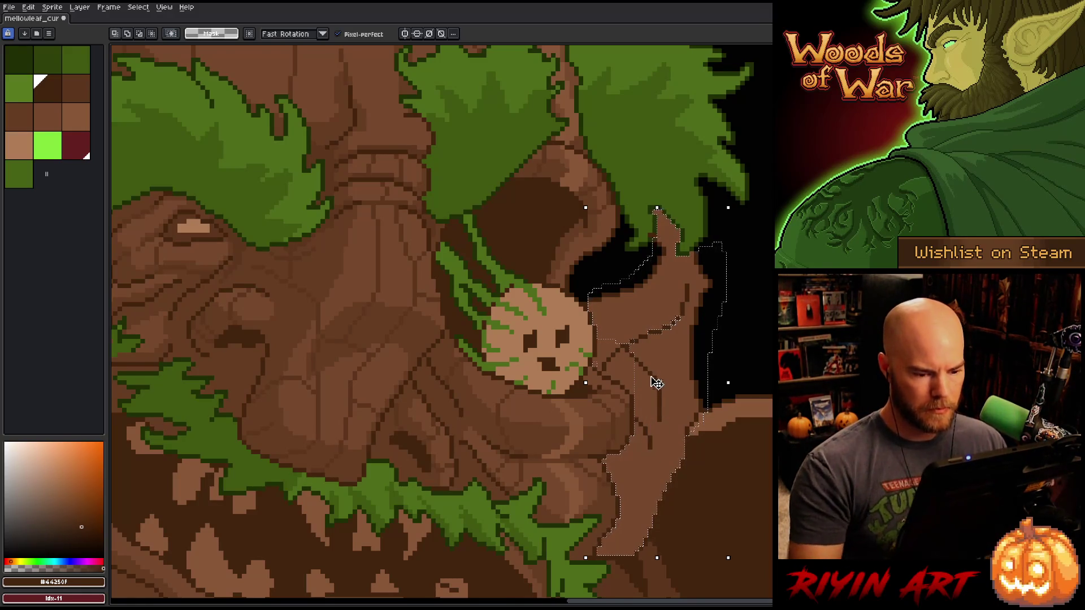
pyautogui.scroll(-3, 659, 386)
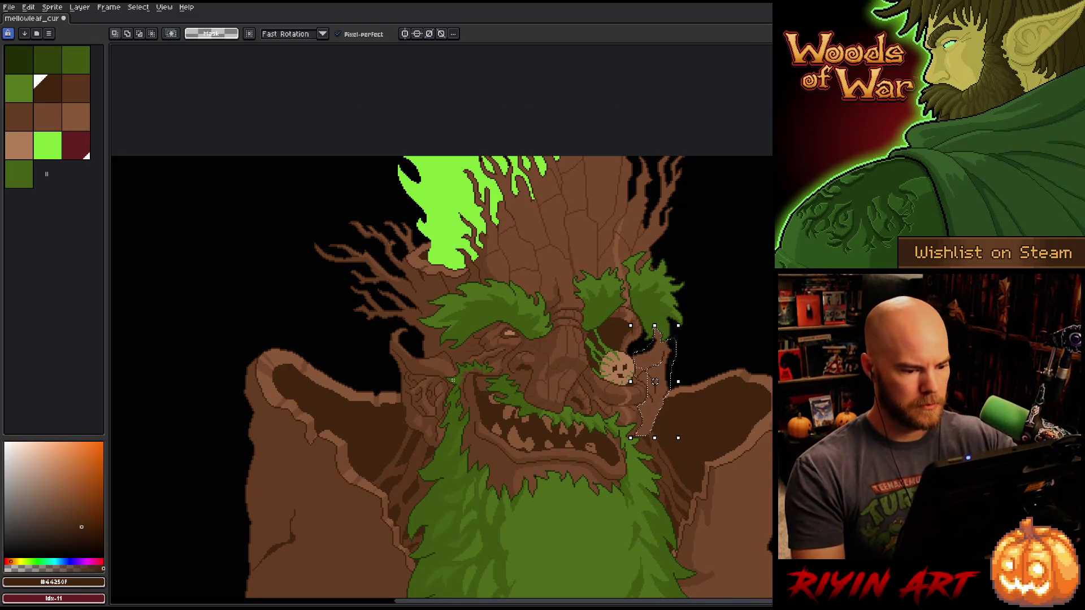
pyautogui.moveTo(654, 382); pyautogui.dragTo(654, 387)
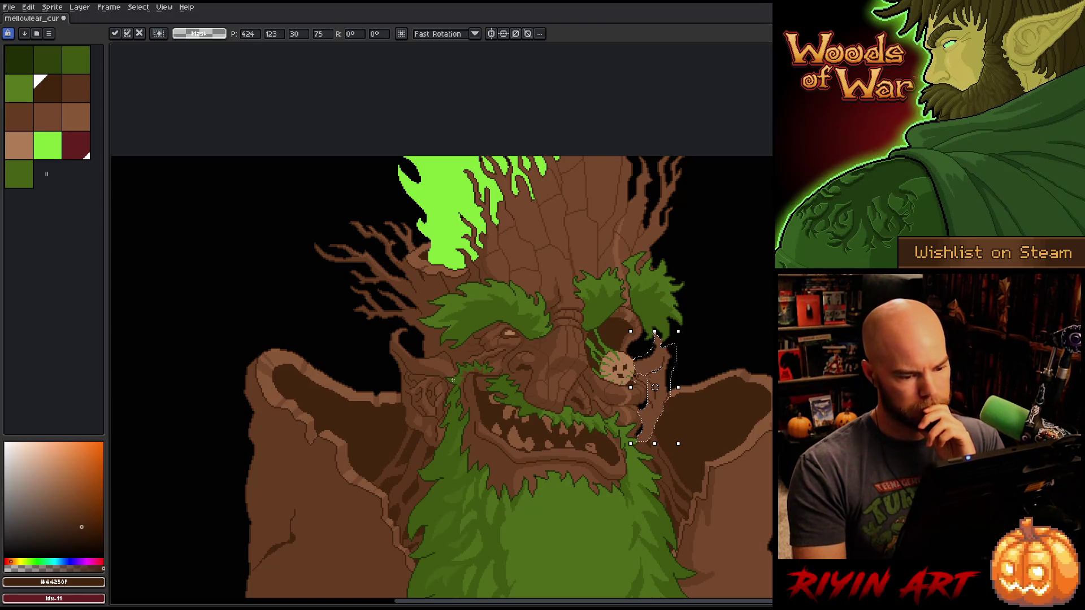
pyautogui.hotkey('ctrl', 'd')
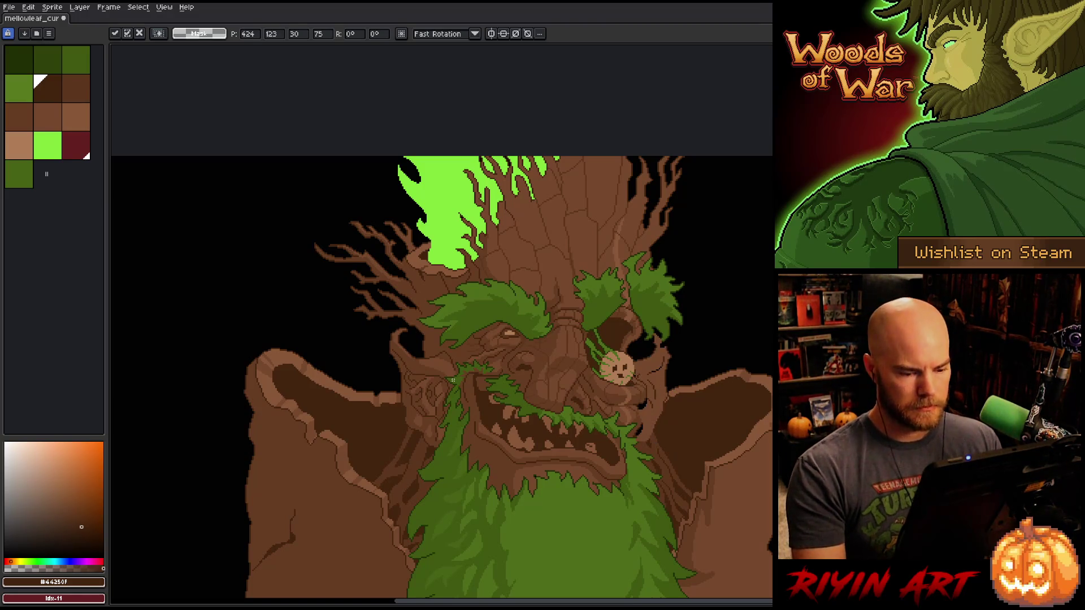
pyautogui.scroll(4, 646, 386)
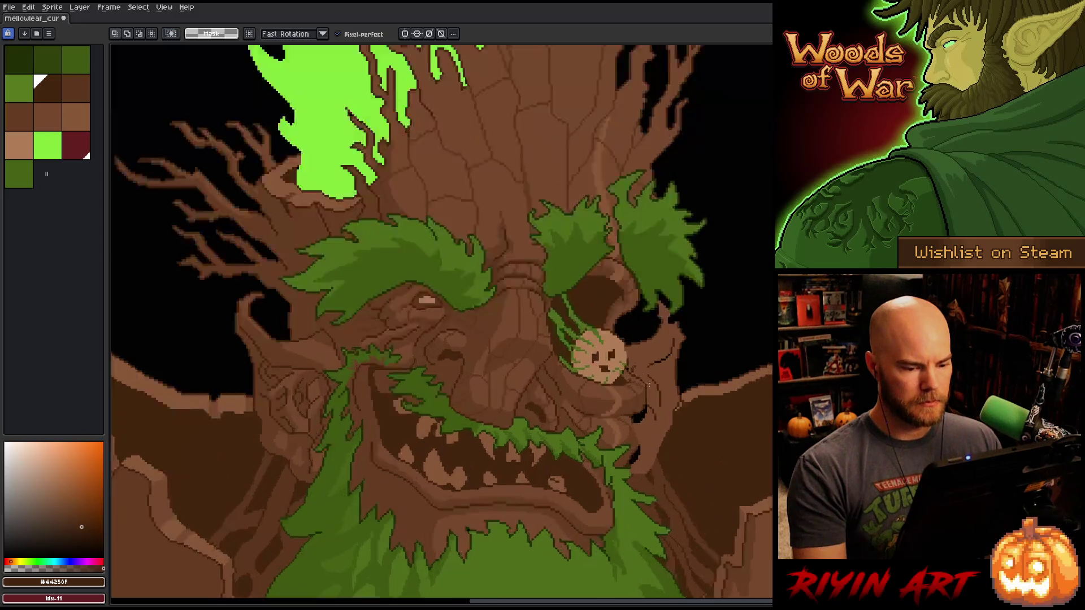
# - Alternate the eyedropper between the dark brown line colour and mid bark brown for crack lines
pyautogui.press('g')
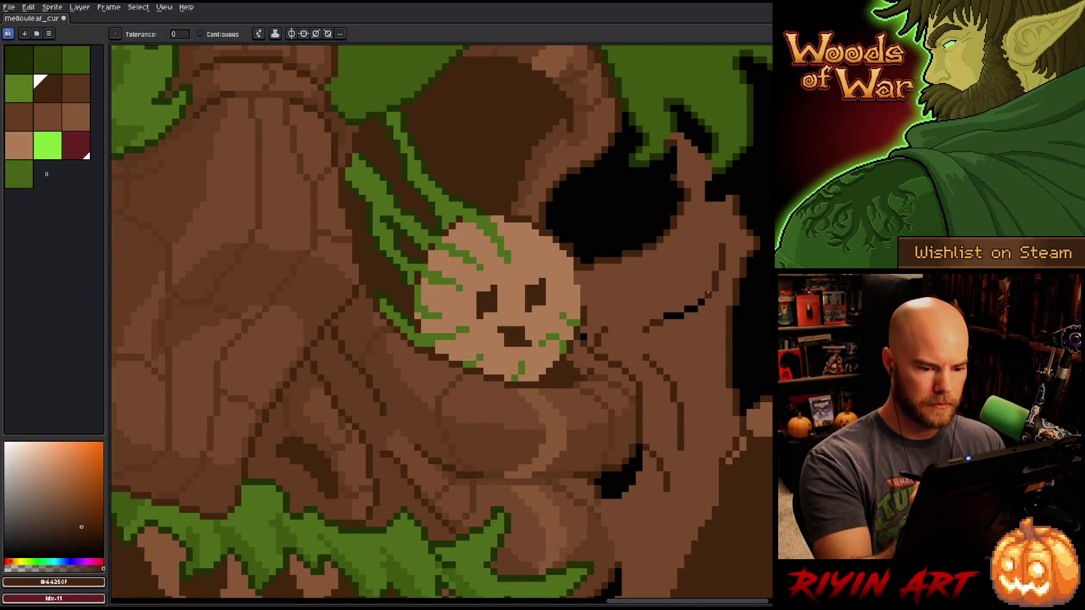
pyautogui.press('b')
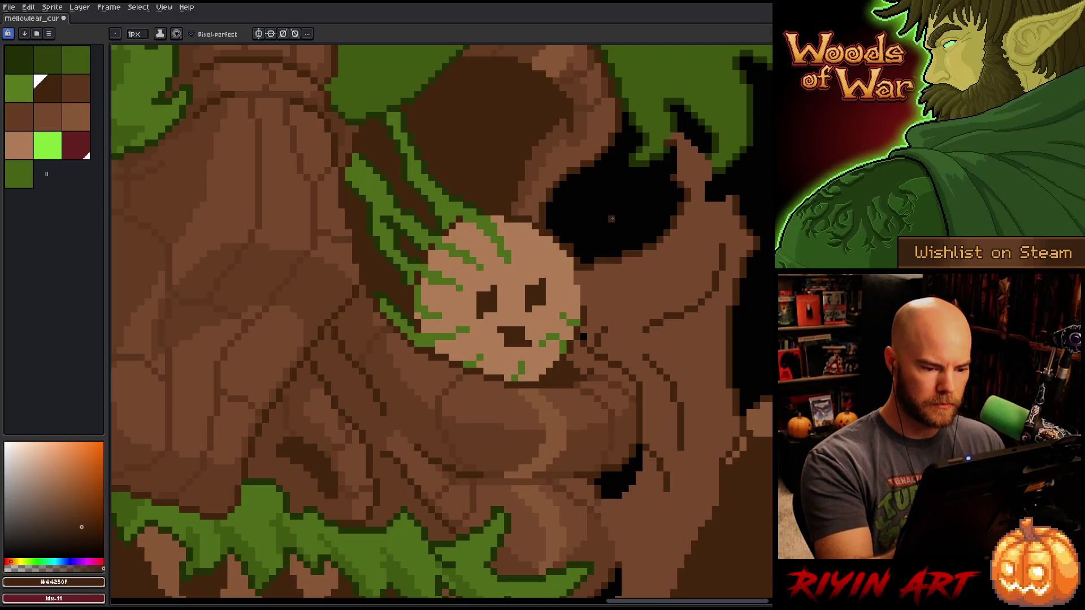
pyautogui.keyDown('alt'); pyautogui.click(625, 310); pyautogui.keyUp('alt')
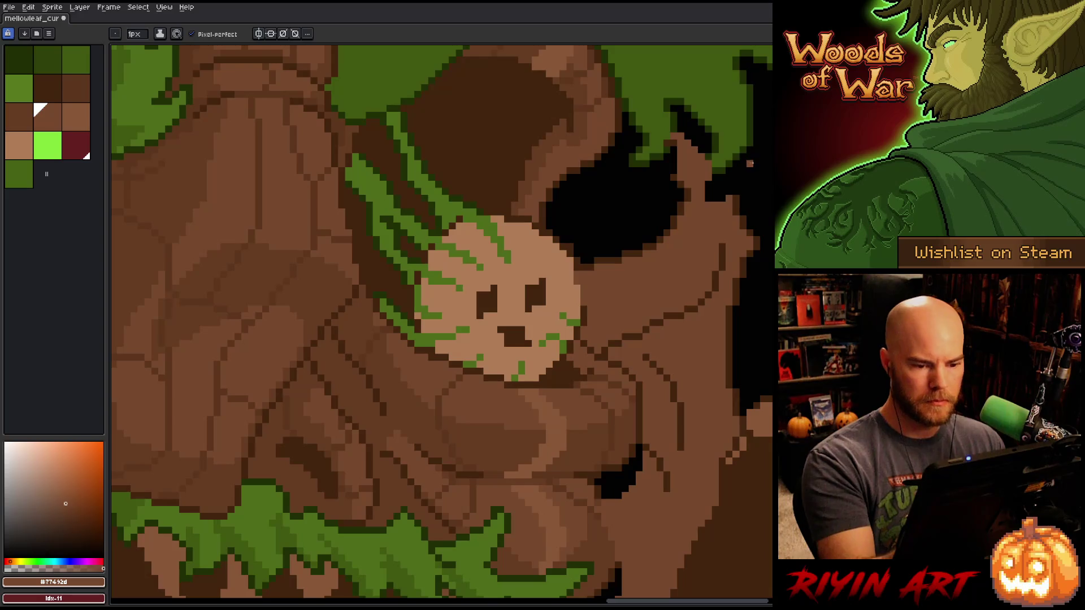
pyautogui.press('alt')
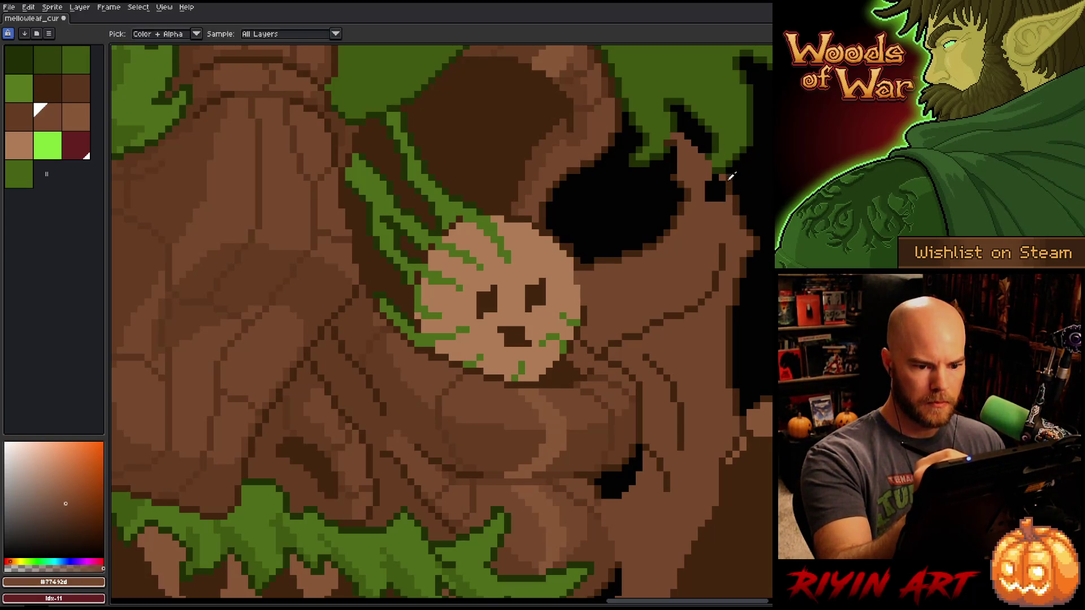
pyautogui.keyDown('alt'); pyautogui.click(727, 174); pyautogui.keyUp('alt')
pyautogui.keyDown('alt'); pyautogui.click(726, 200); pyautogui.keyUp('alt')
pyautogui.press('g')
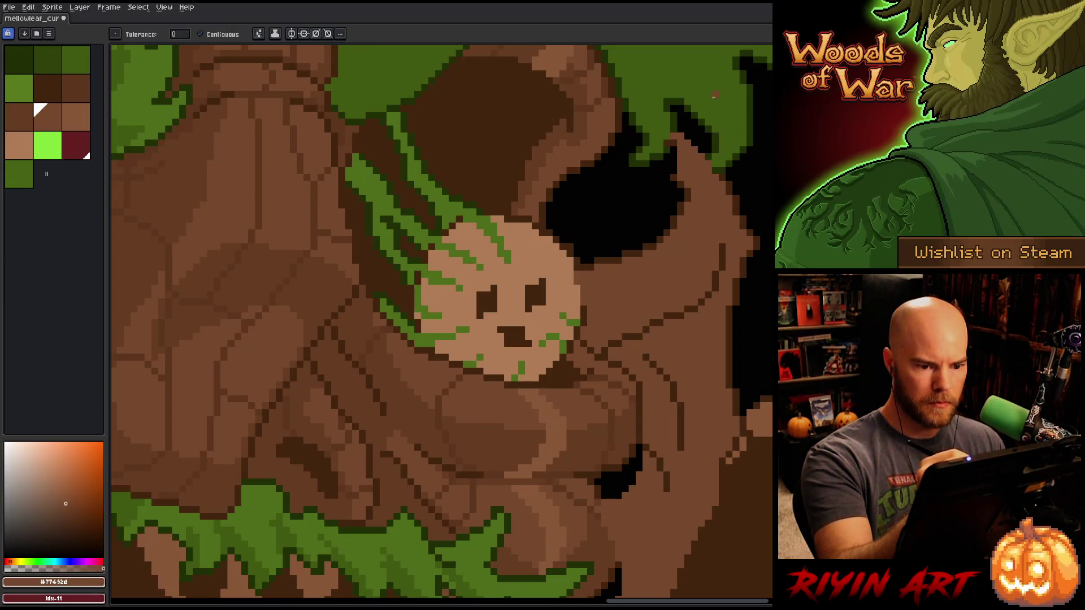
pyautogui.keyDown('alt'); pyautogui.click(670, 159); pyautogui.keyUp('alt')
pyautogui.press('b')
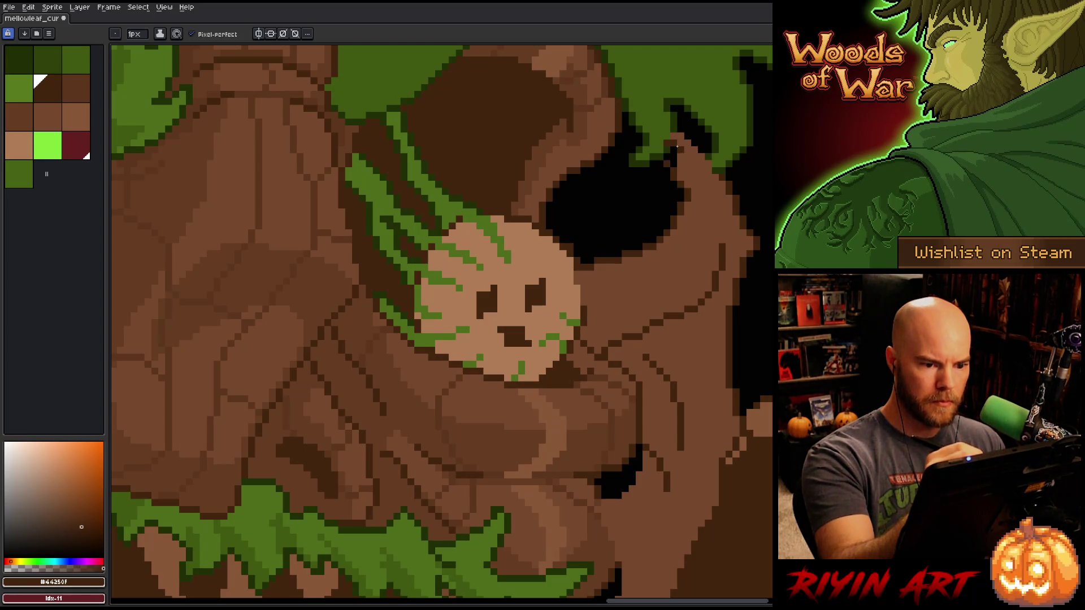
pyautogui.keyDown('alt'); pyautogui.click(667, 212); pyautogui.keyUp('alt')
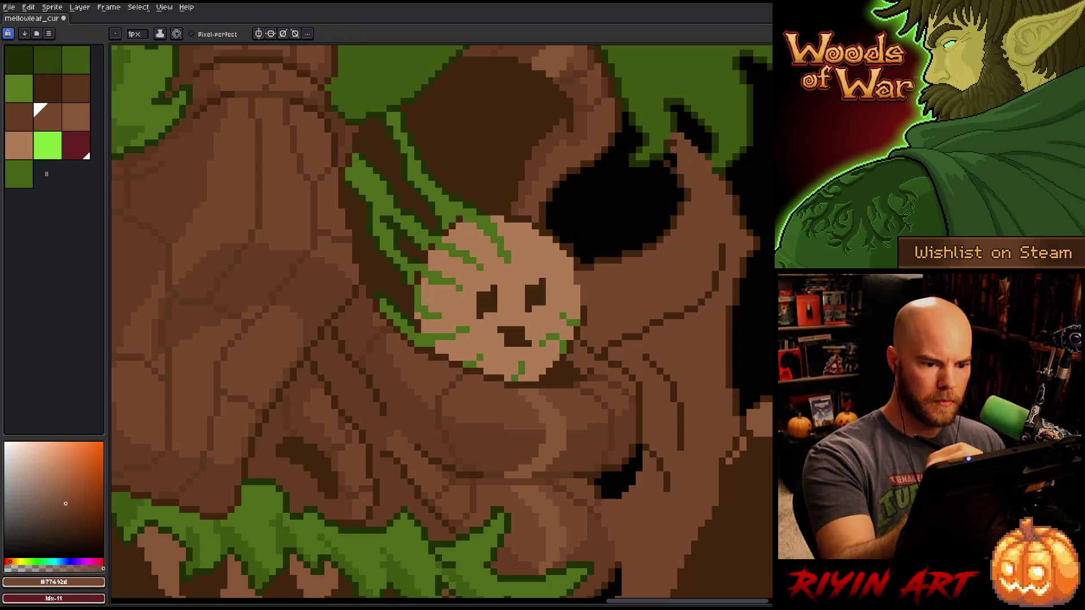
pyautogui.keyDown('alt'); pyautogui.click(680, 121); pyautogui.keyUp('alt')
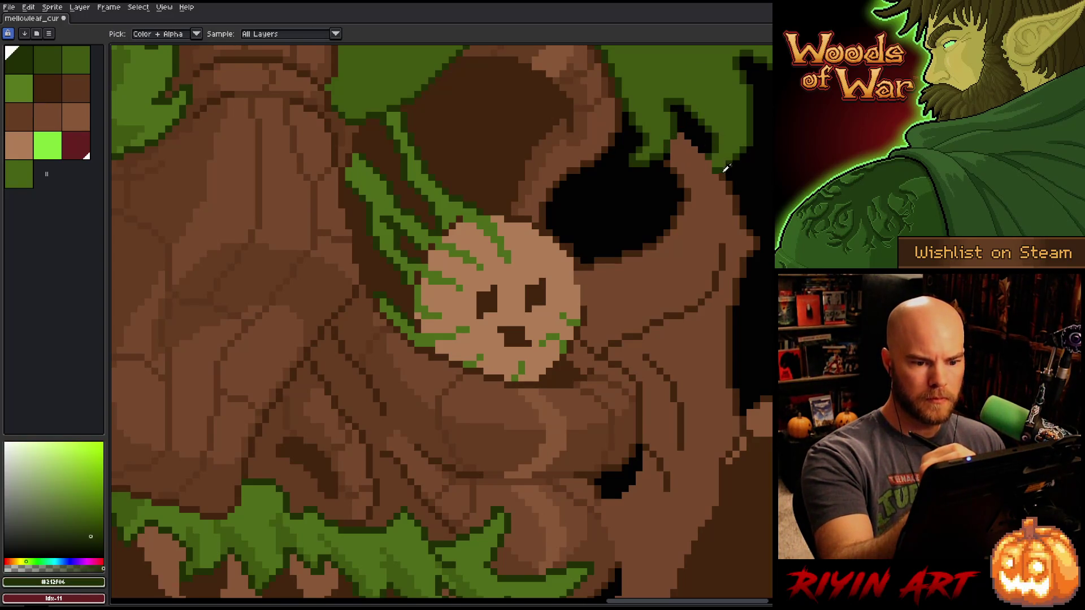
pyautogui.keyDown('alt'); pyautogui.click(722, 136); pyautogui.keyUp('alt')
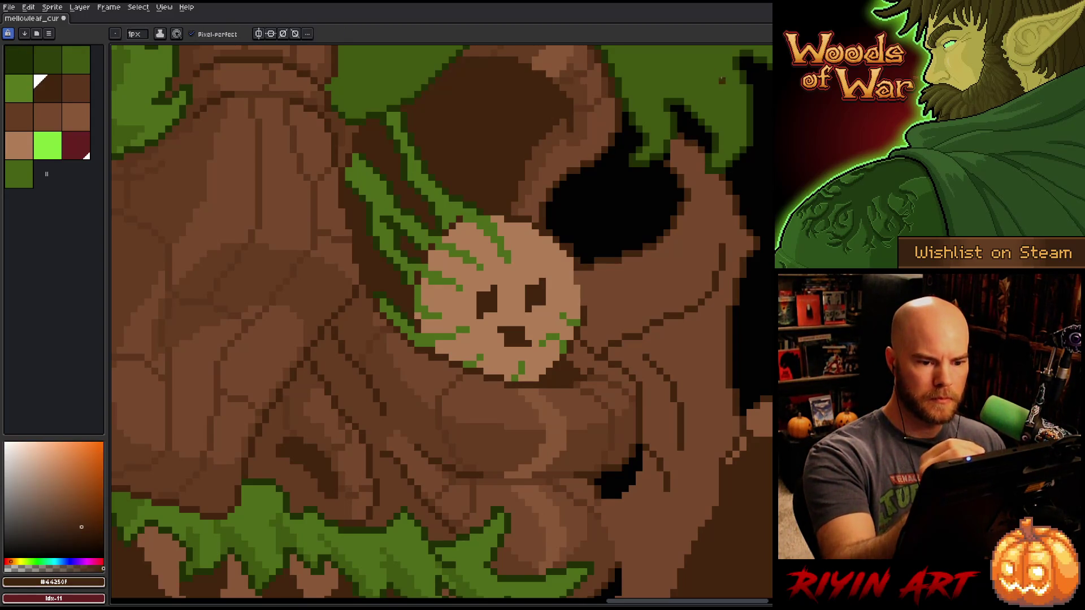
# - Pan to the bark below the small face and sample mid bark brown #77412d
pyautogui.moveTo(737, 273); pyautogui.dragTo(728, 245)
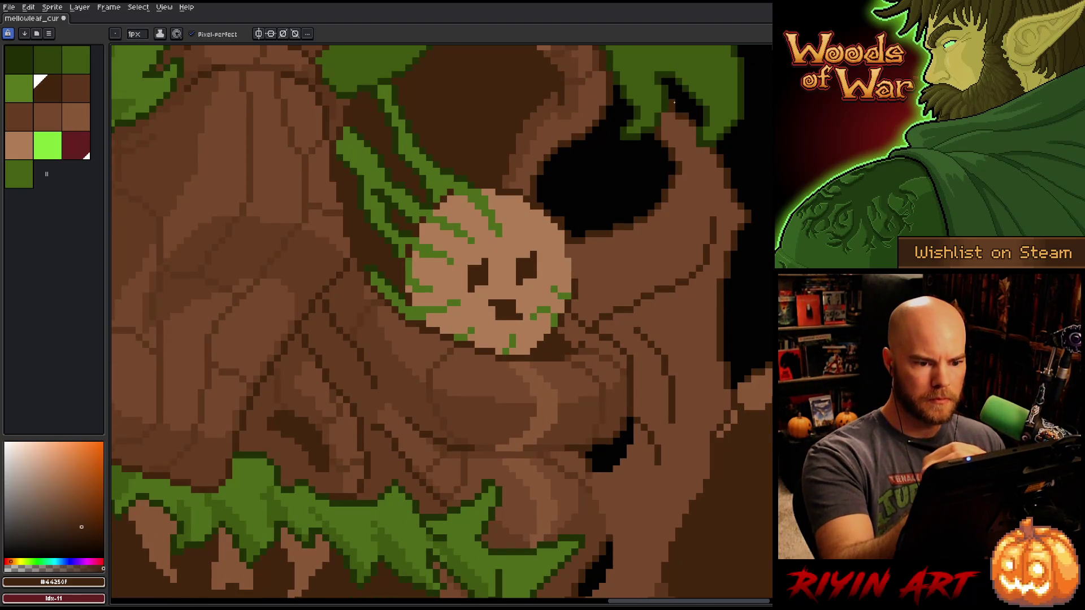
pyautogui.press('alt')
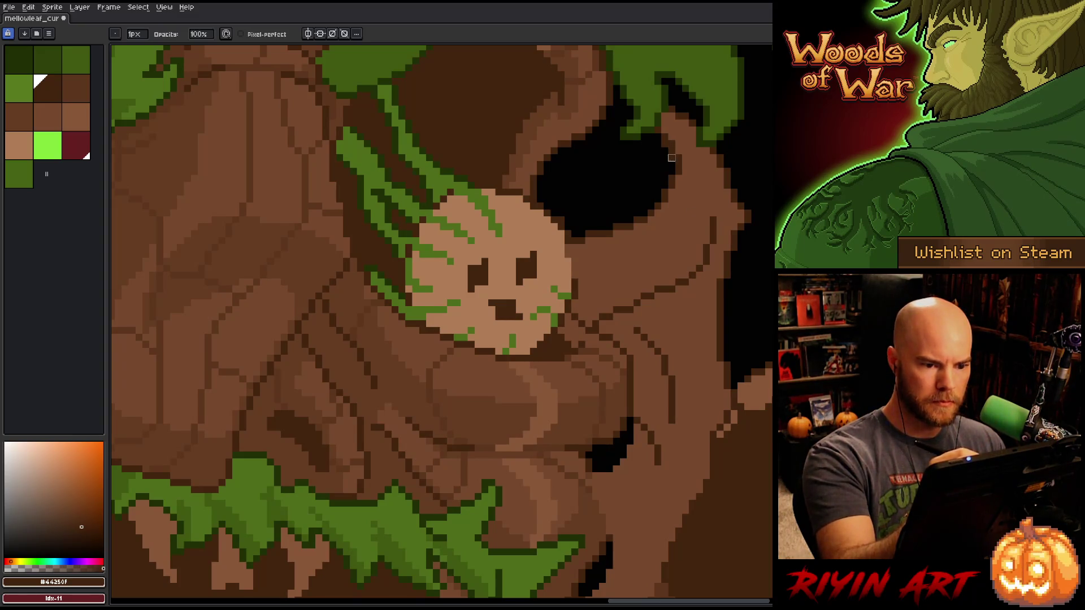
pyautogui.press('b')
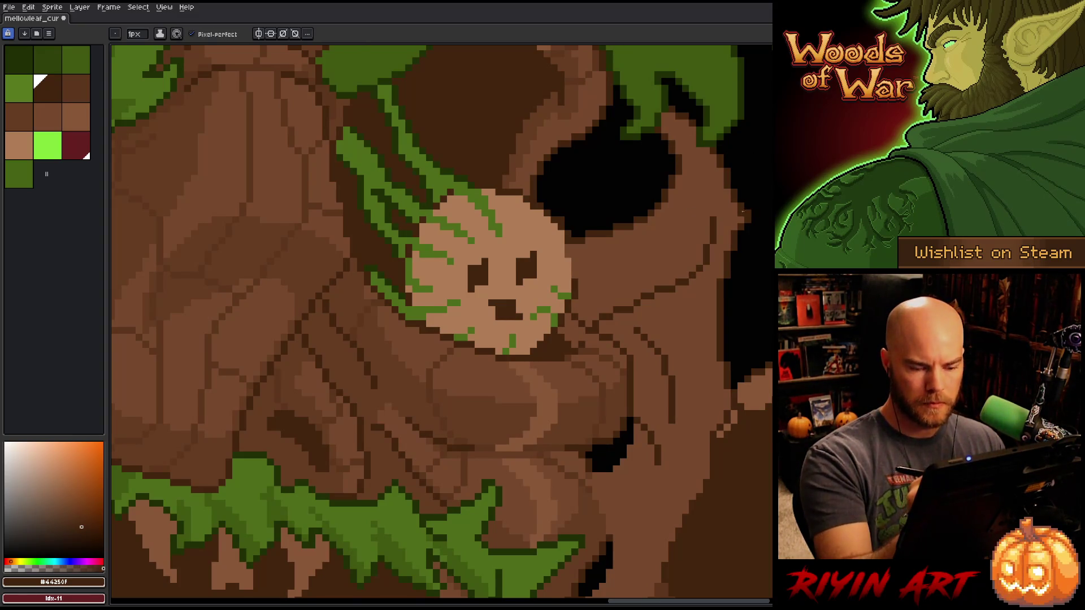
pyautogui.press('alt')
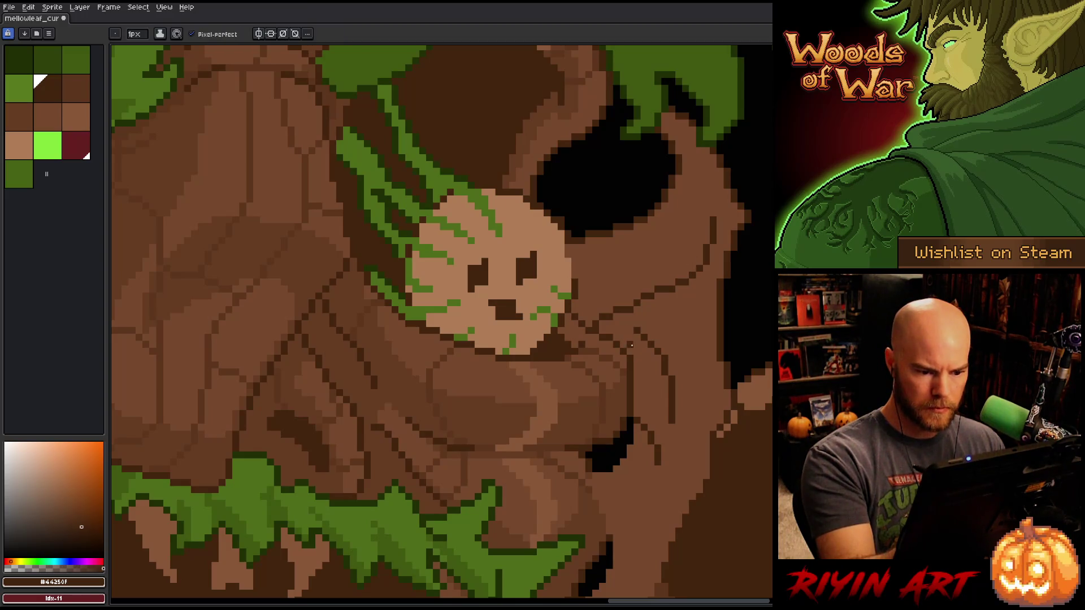
pyautogui.keyDown('alt'); pyautogui.click(636, 316); pyautogui.keyUp('alt')
pyautogui.press('space')
pyautogui.moveTo(709, 361); pyautogui.dragTo(760, 219)
pyautogui.press('g')
pyautogui.press('space')
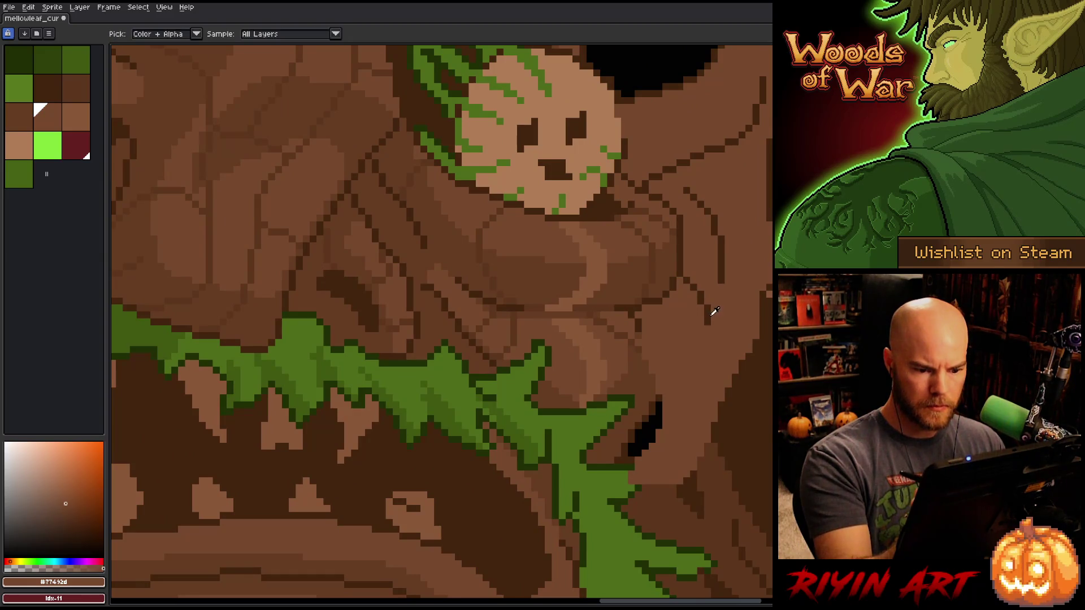
# - Sample deeper brown #643d23 and draw a short dark line on the cheek below the small face
pyautogui.moveTo(751, 405); pyautogui.dragTo(738, 381)
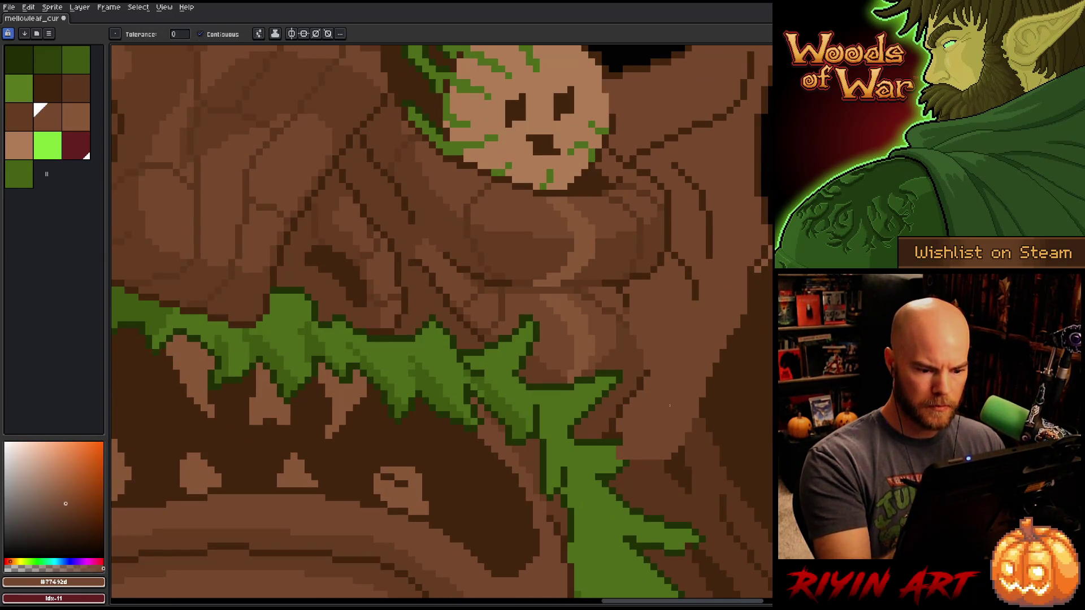
pyautogui.keyDown('alt'); pyautogui.click(649, 367); pyautogui.keyUp('alt')
pyautogui.press('b')
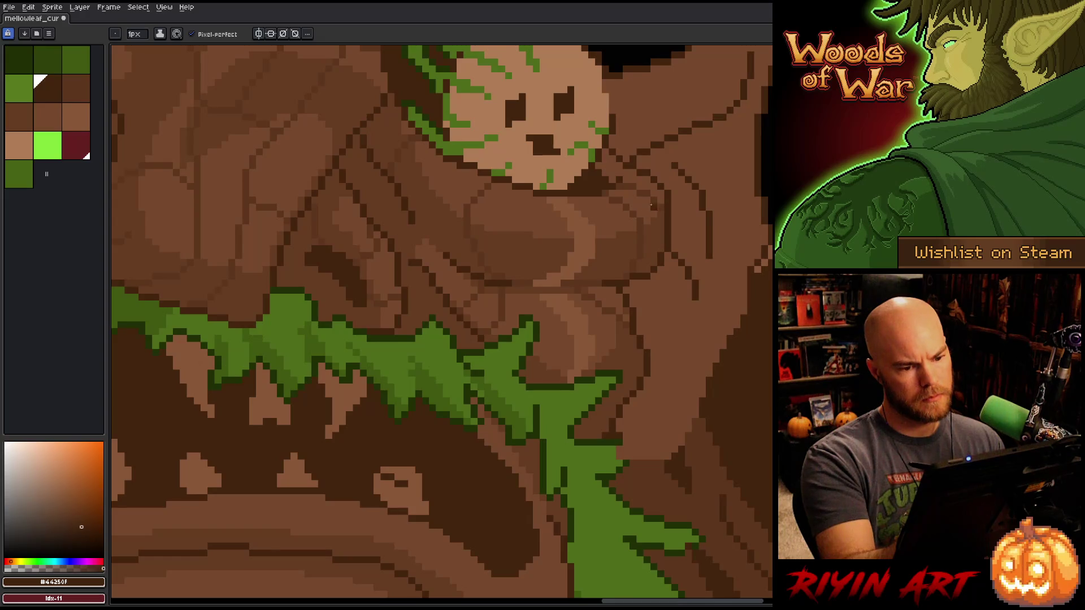
pyautogui.press('g')
pyautogui.keyDown('alt'); pyautogui.click(614, 305); pyautogui.keyUp('alt')
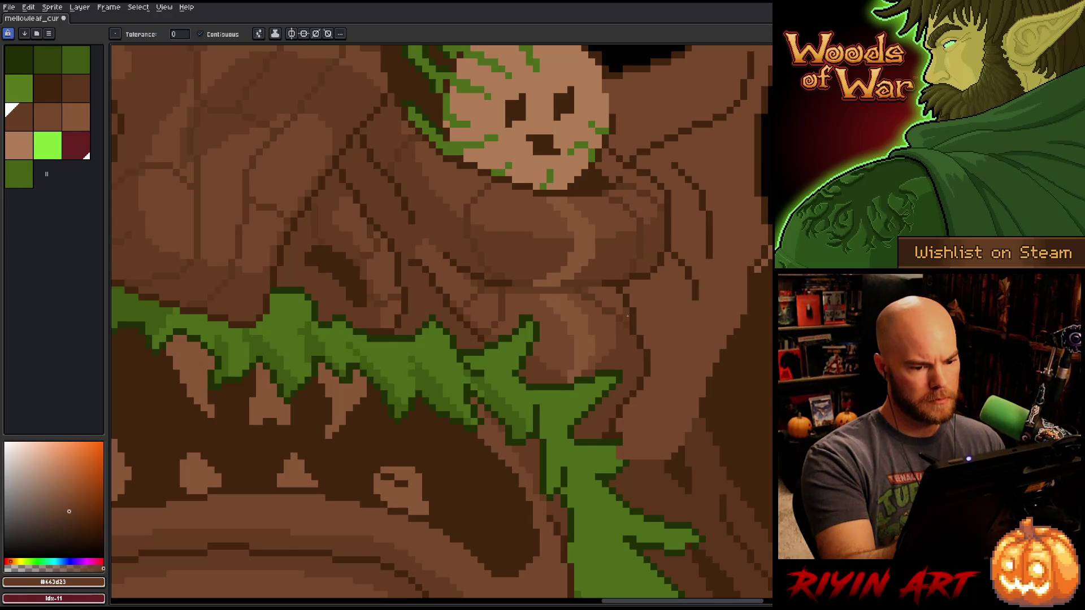
pyautogui.press('b')
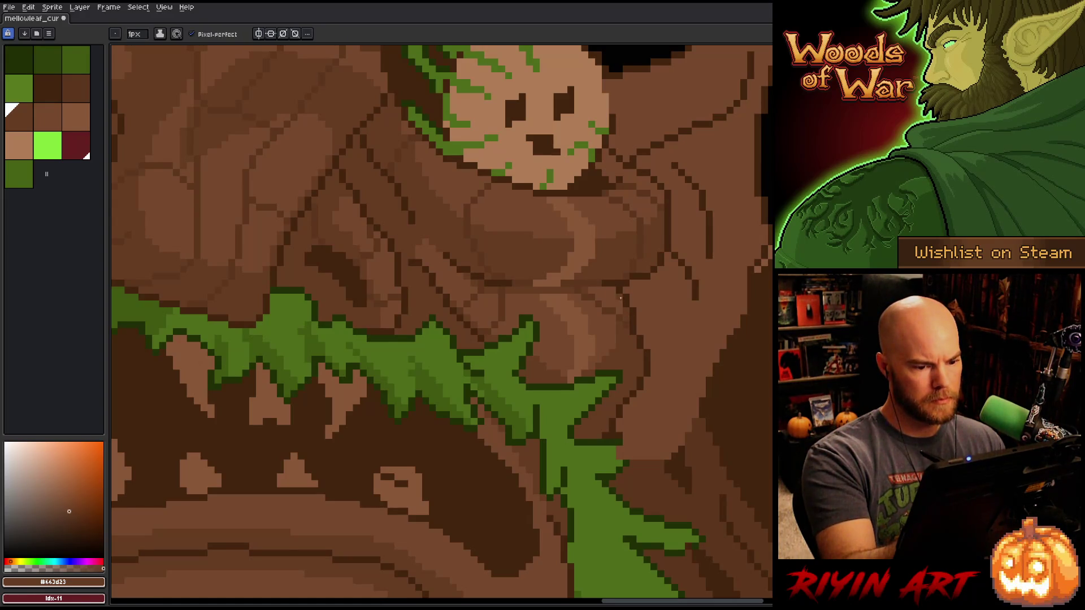
pyautogui.moveTo(619, 289); pyautogui.dragTo(590, 289)
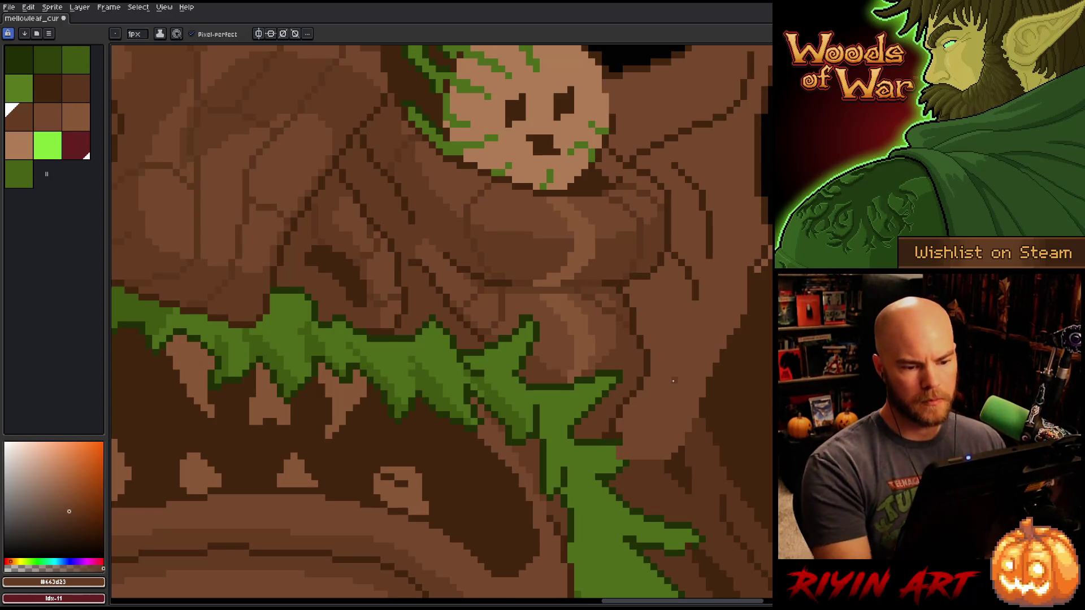
pyautogui.scroll(-1, 673, 381)
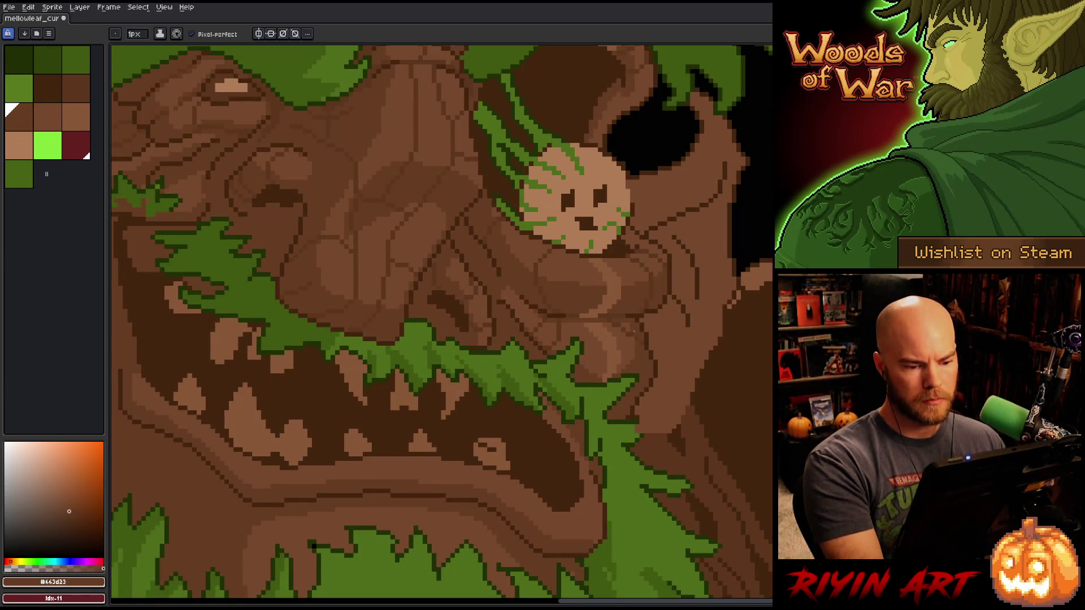
# - Pan out to view the whole treant and switch back to the 1px Pencil
pyautogui.scroll(-4, 762, 395)
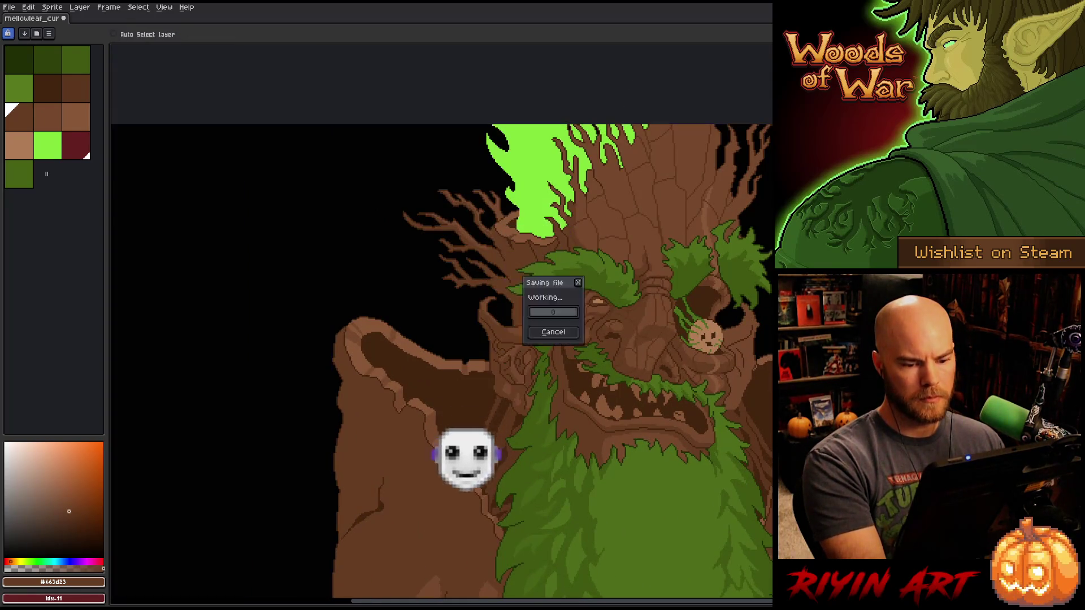
pyautogui.moveTo(314, 319); pyautogui.dragTo(244, 328)
pyautogui.hscroll(-1, 165, 443)
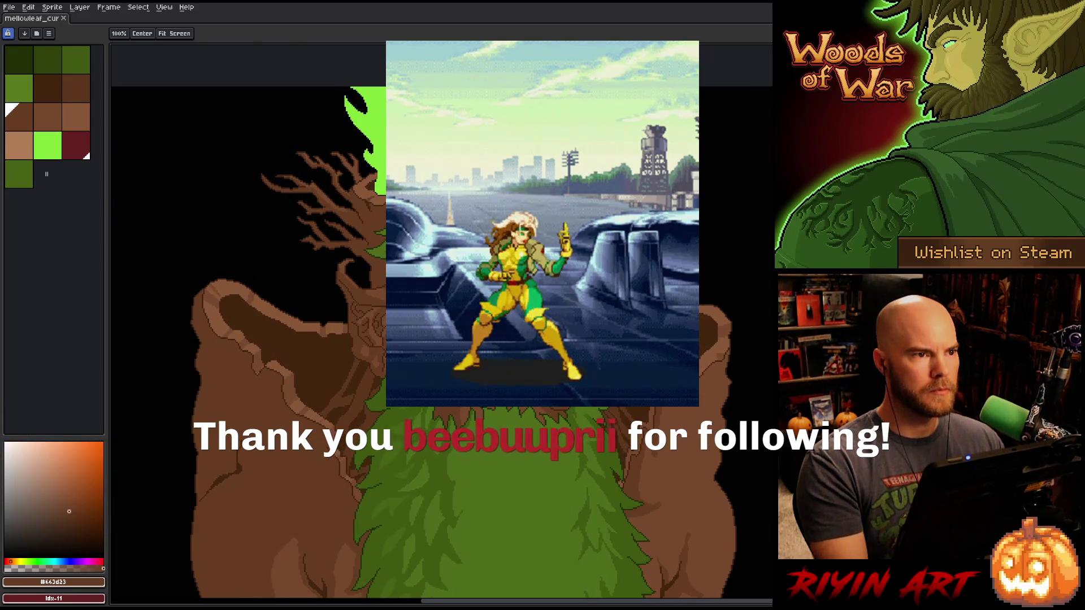
pyautogui.press('b')
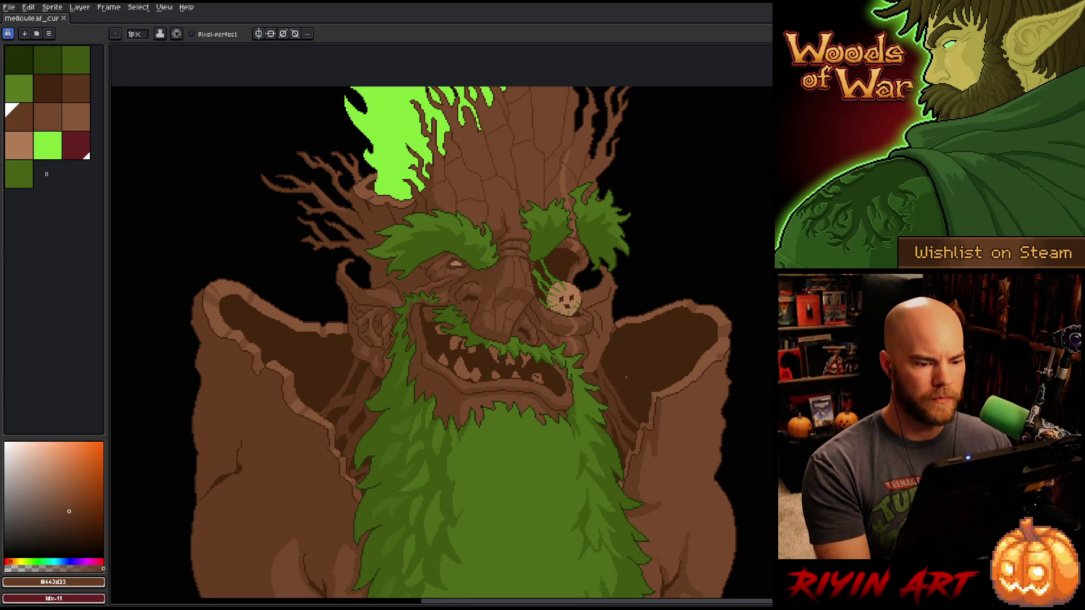
# - Zoom in and sample dark brown #44250f from the eye socket
pyautogui.scroll(1, 626, 377)
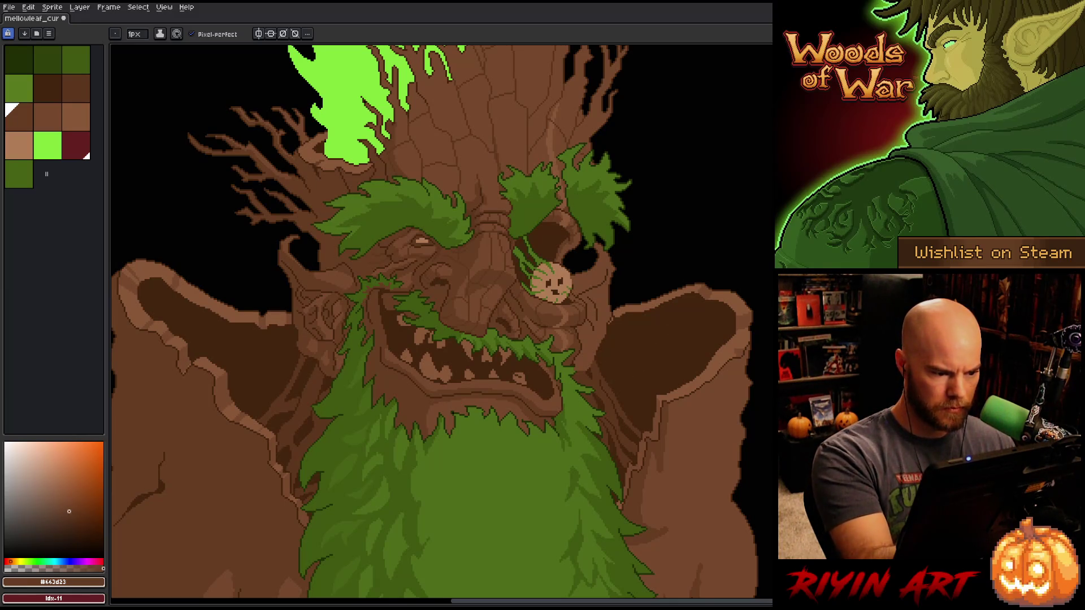
pyautogui.keyDown('alt'); pyautogui.click(559, 240); pyautogui.keyUp('alt')
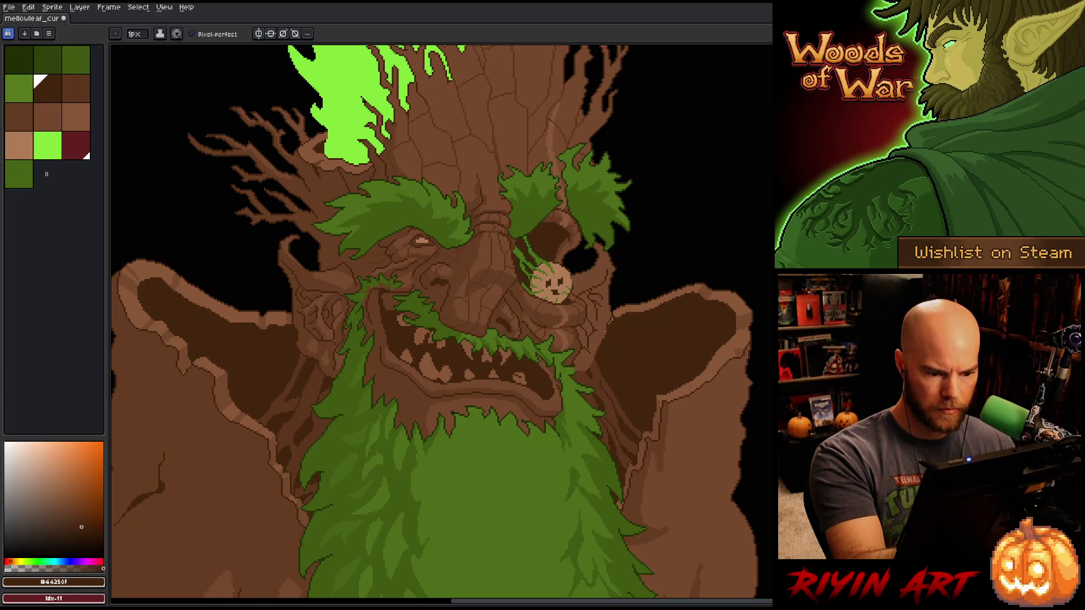
pyautogui.scroll(5, 610, 321)
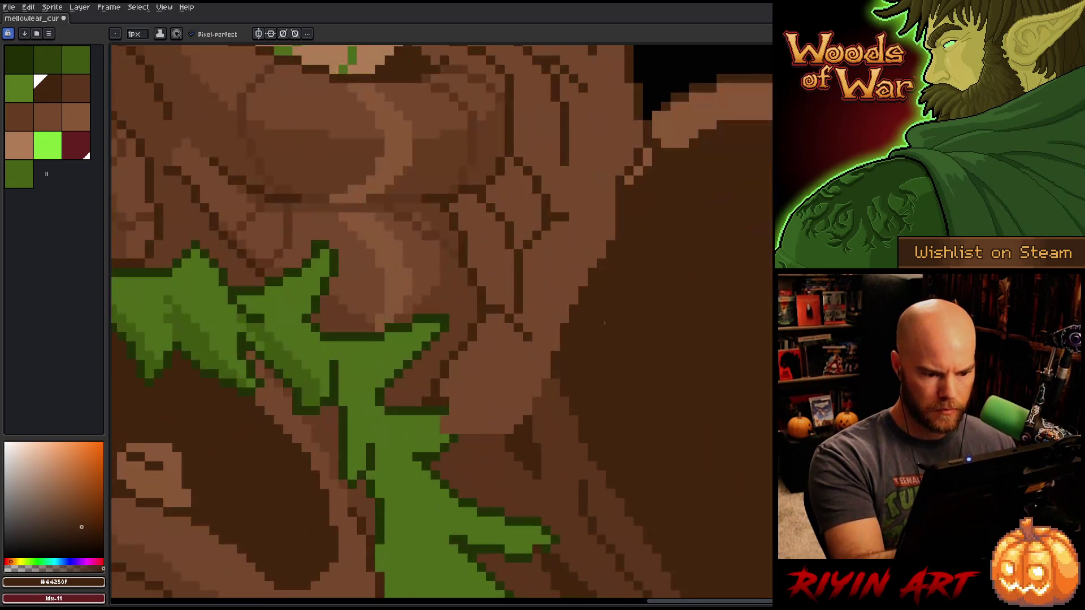
# - Outline the brow leaf in dark brown and dark green, fill its gap with mid green, and save
pyautogui.moveTo(559, 375); pyautogui.dragTo(533, 407)
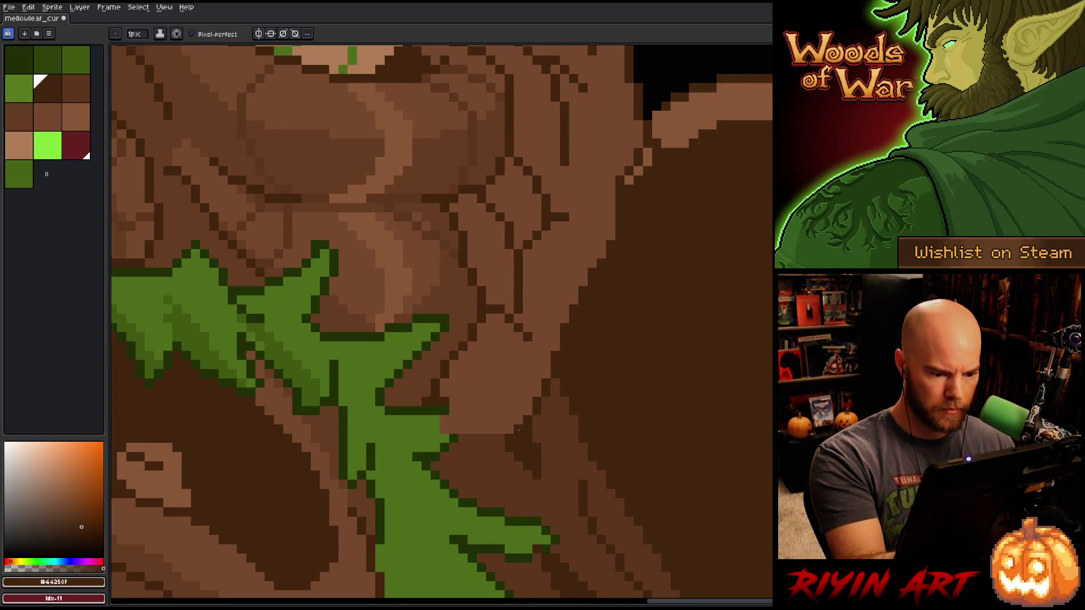
pyautogui.moveTo(504, 438)
pyautogui.mouseDown()
pyautogui.moveTo(459, 439)
pyautogui.moveTo(463, 411)
pyautogui.moveTo(454, 419)
pyautogui.mouseUp()
pyautogui.keyDown('alt'); pyautogui.click(446, 411); pyautogui.keyUp('alt')
pyautogui.keyDown('alt'); pyautogui.click(435, 429); pyautogui.keyUp('alt')
pyautogui.hotkey('ctrl', 's')
# - Darken a few brow leaf pixels for deeper green shading and save
pyautogui.keyDown('alt'); pyautogui.click(262, 336); pyautogui.keyUp('alt')
pyautogui.keyDown('alt'); pyautogui.click(259, 319); pyautogui.keyUp('alt')
pyautogui.click(251, 338)
pyautogui.click(245, 327)
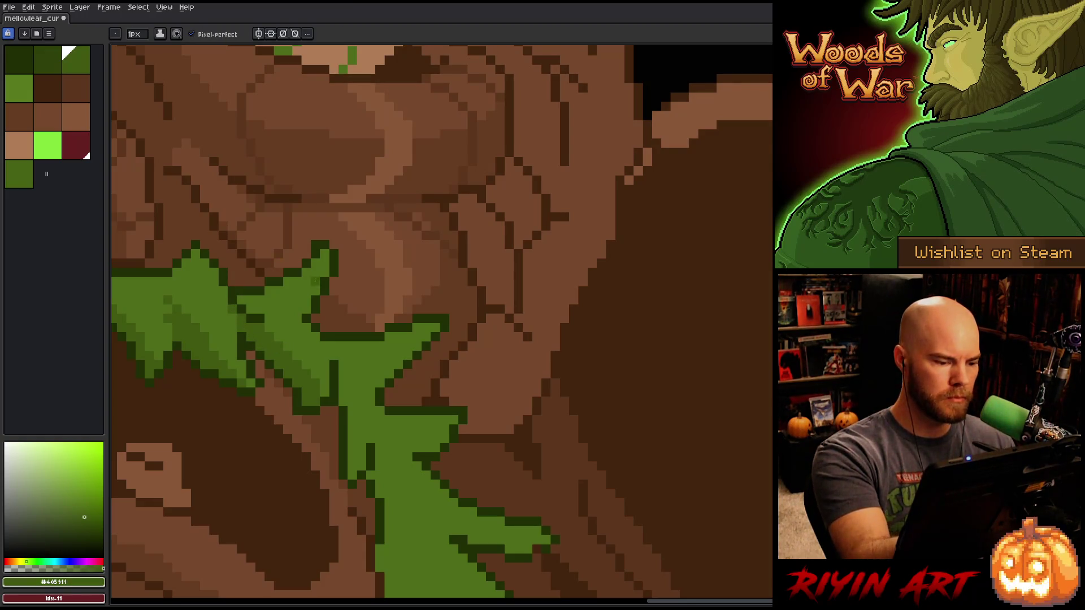
pyautogui.hotkey('ctrl', 's')
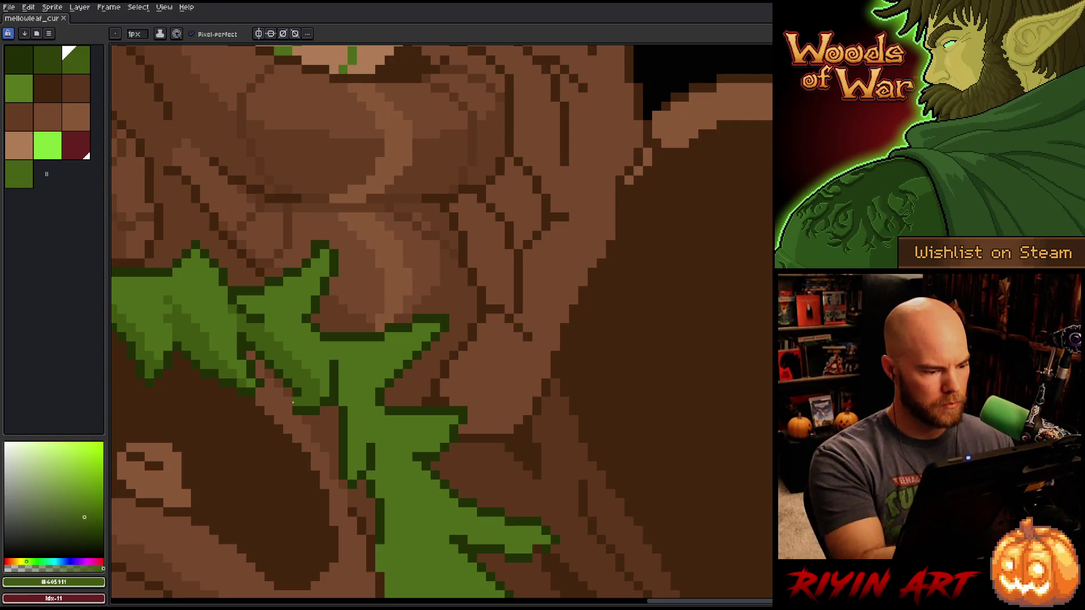
# - Touch up pixels on the left leaf, save, and recentre the view on the treant face
pyautogui.keyDown('alt'); pyautogui.click(181, 315); pyautogui.keyUp('alt')
pyautogui.click(167, 299)
pyautogui.scroll(-5, 167, 300)
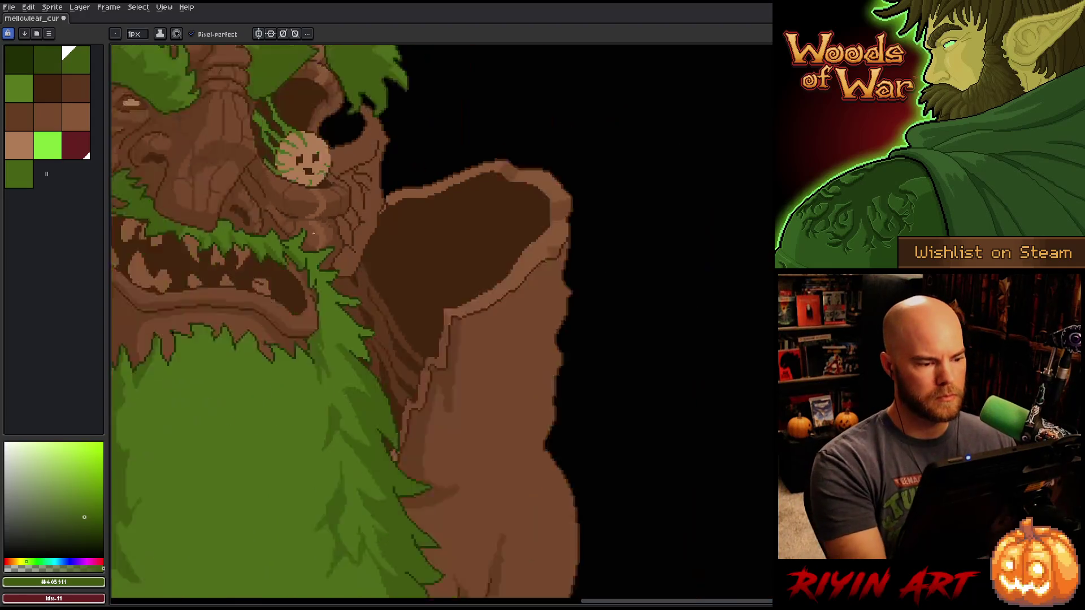
pyautogui.hotkey('ctrl', 's')
pyautogui.moveTo(329, 318); pyautogui.dragTo(589, 364)
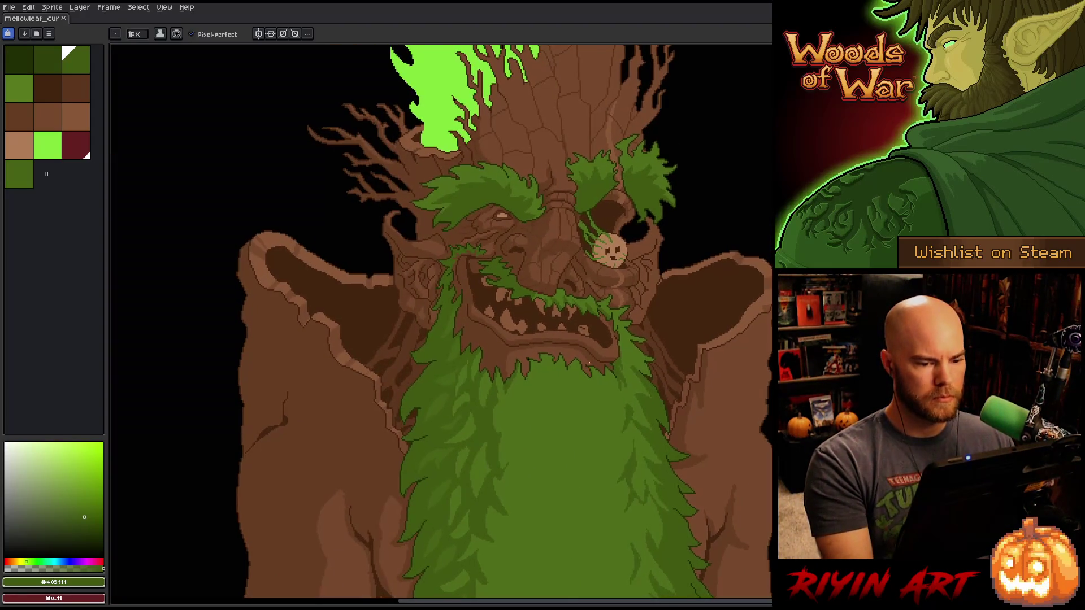
pyautogui.moveTo(619, 317); pyautogui.dragTo(602, 385)
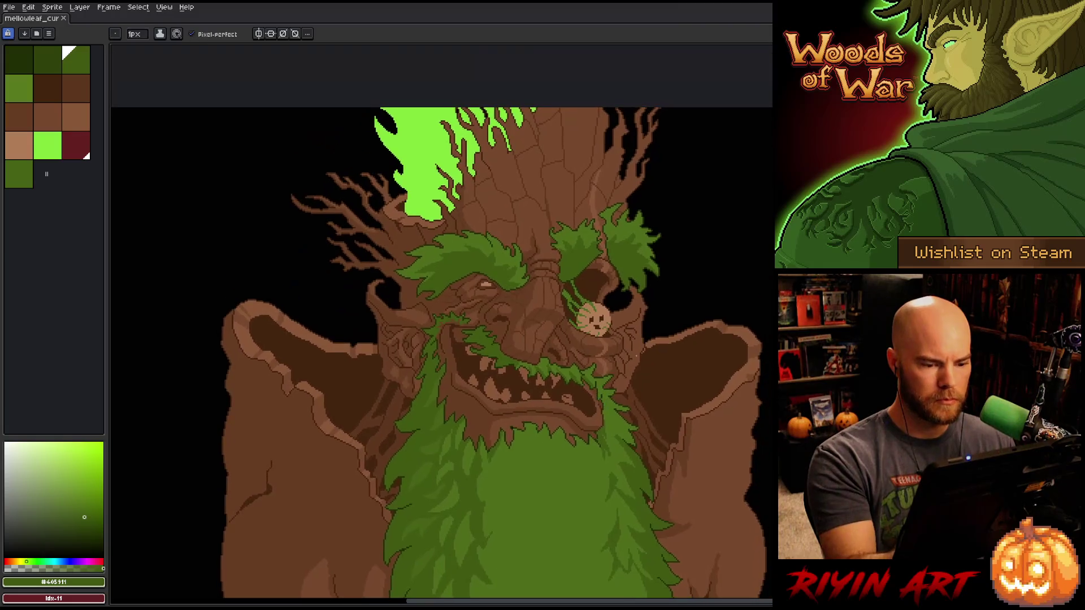
pyautogui.scroll(1, 657, 308)
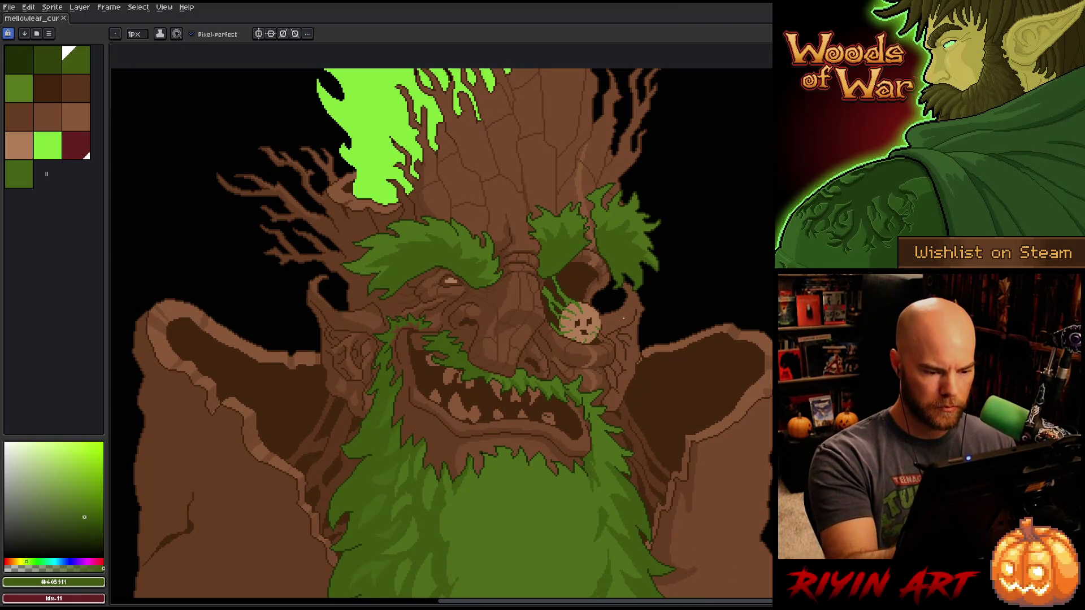
pyautogui.scroll(2, 623, 318)
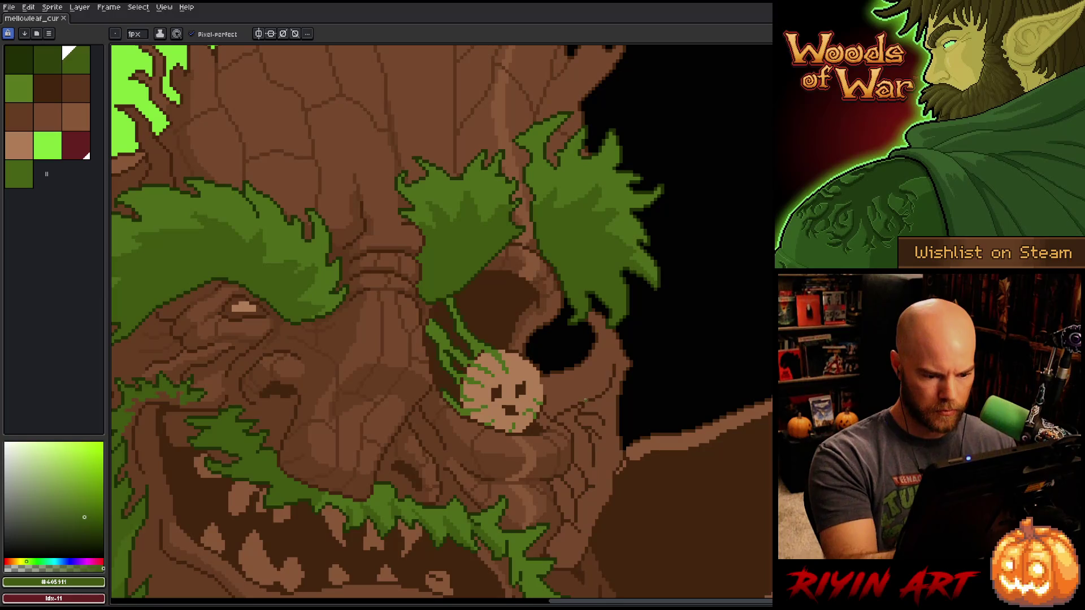
# - Draw a freehand lasso selection around the black gap next to the small face in the socket
pyautogui.press('m')
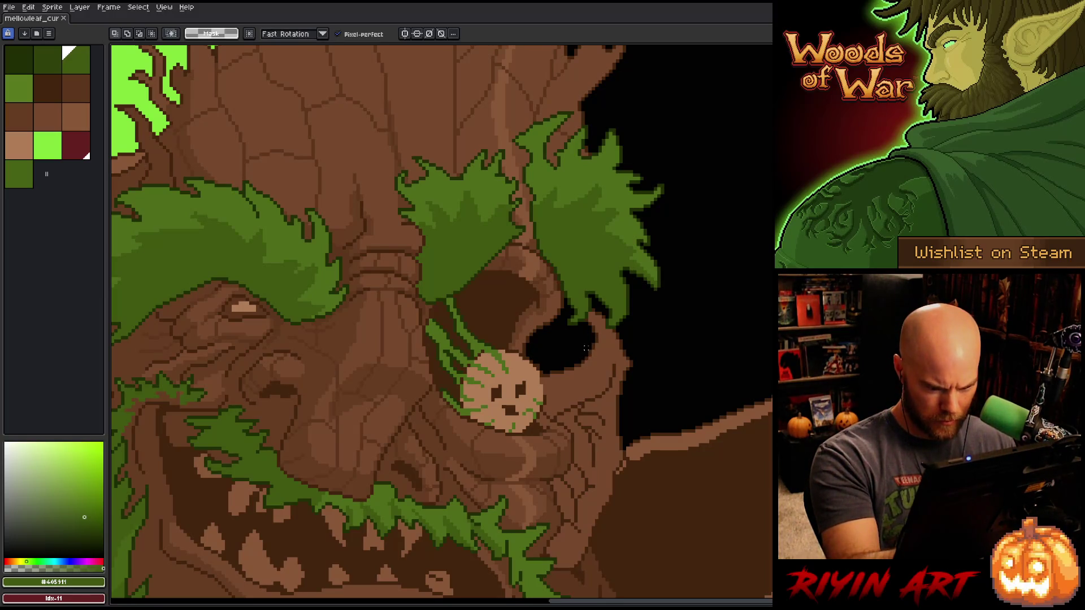
pyautogui.moveTo(587, 346)
pyautogui.mouseDown()
pyautogui.moveTo(595, 370)
pyautogui.moveTo(552, 384)
pyautogui.moveTo(545, 364)
pyautogui.mouseUp()
pyautogui.click(572, 373)
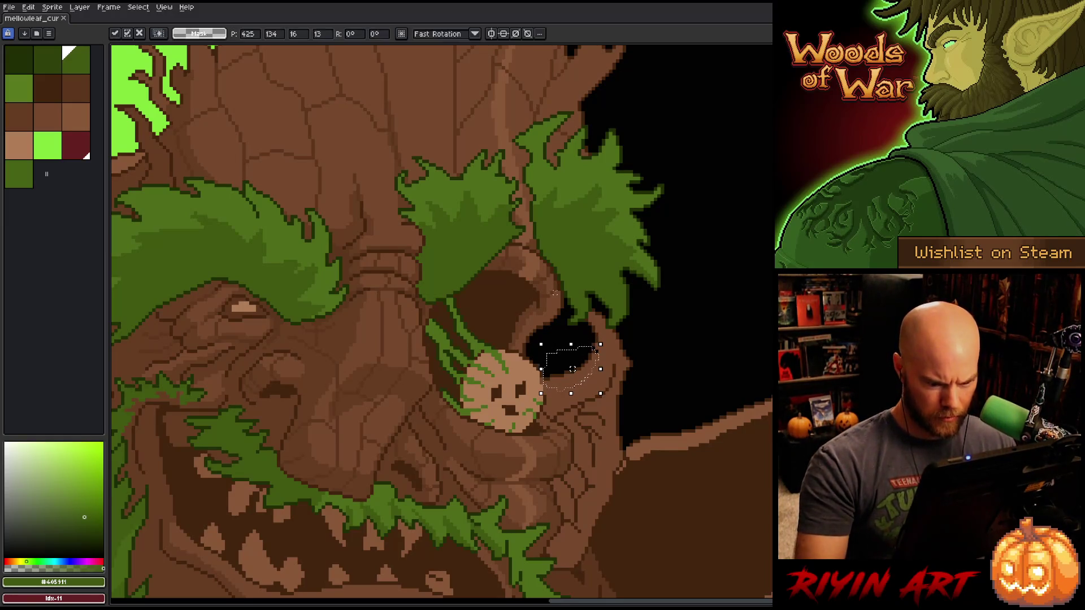
pyautogui.scroll(-3, 572, 372)
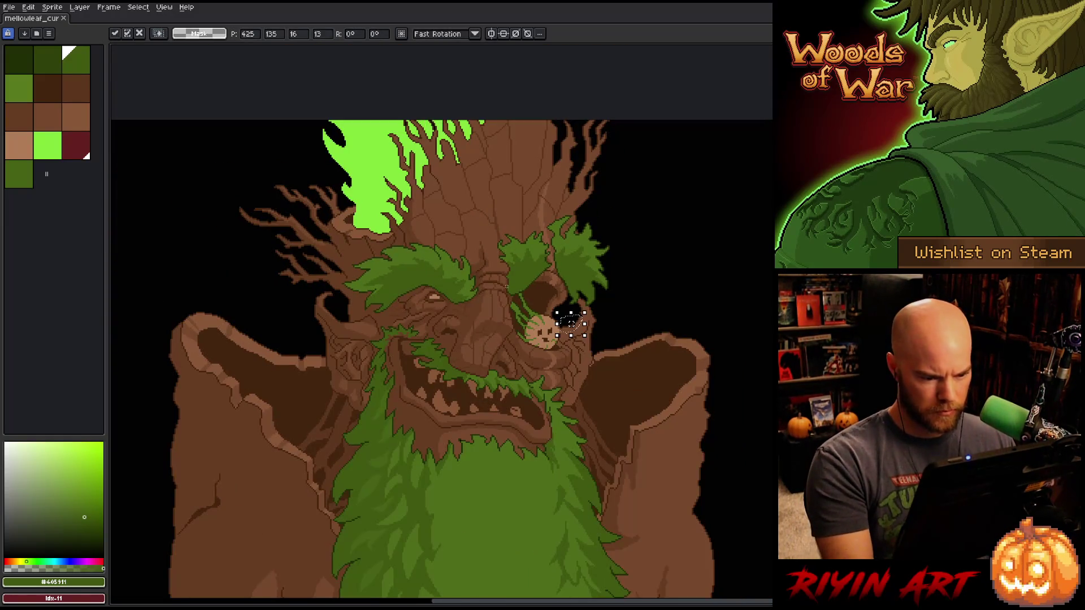
pyautogui.scroll(1, 571, 322)
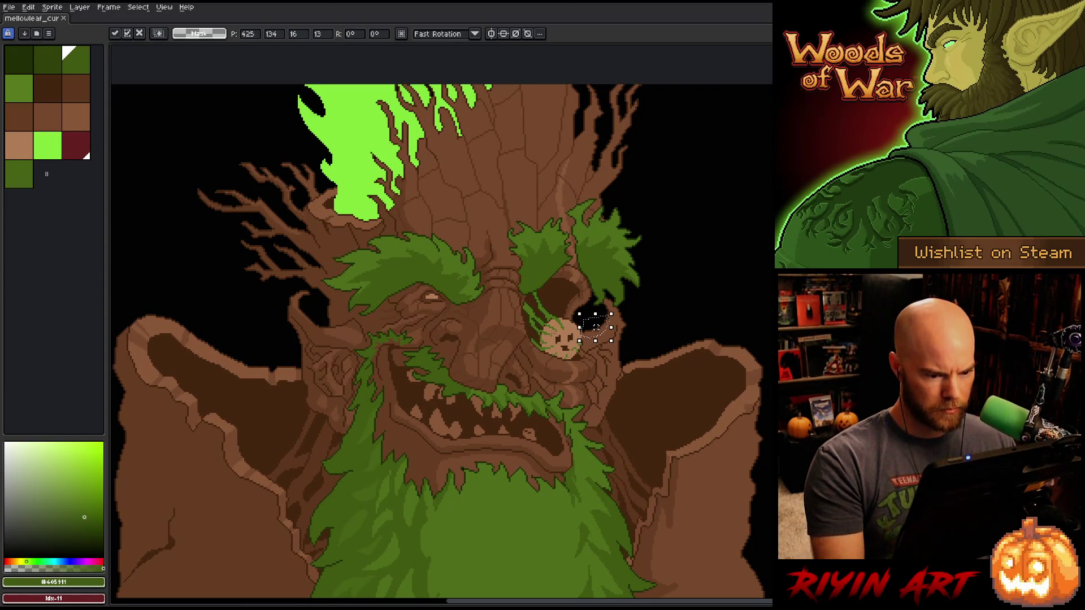
# - Drop the selection and eyedrop bark browns near the small face until #643D23 is the foreground colour
pyautogui.press('b')
pyautogui.scroll(2, 581, 324)
pyautogui.scroll(2, 582, 325)
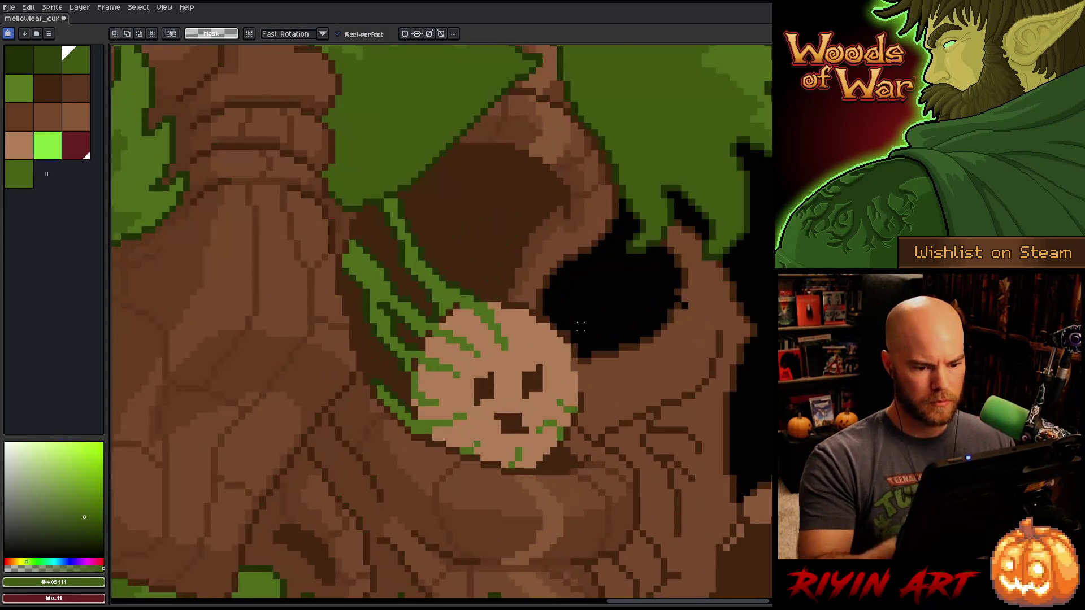
pyautogui.keyDown('alt'); pyautogui.click(681, 302); pyautogui.keyUp('alt')
pyautogui.press('b')
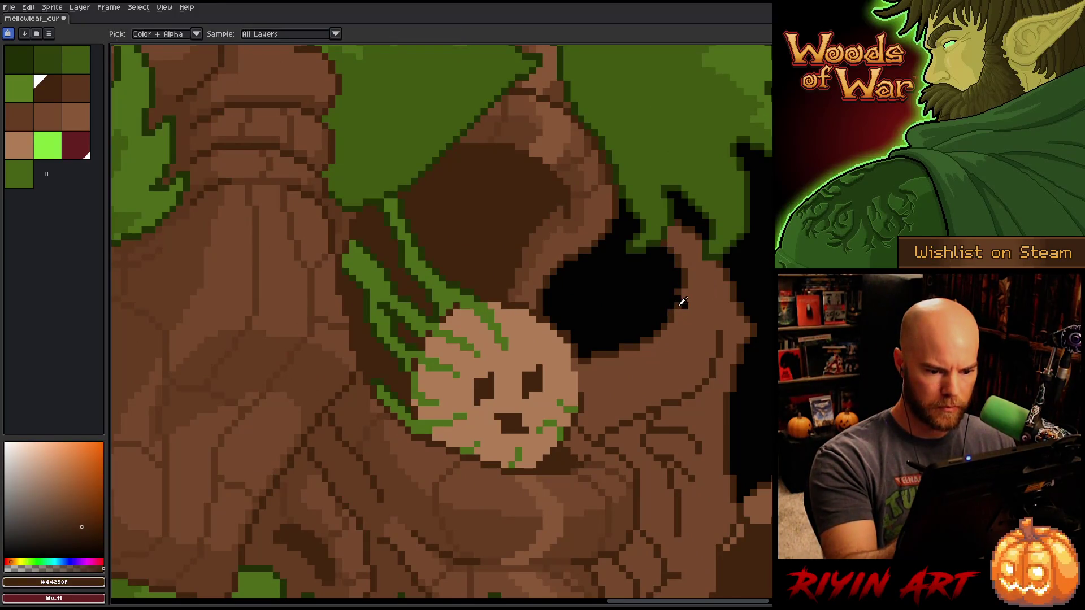
pyautogui.keyDown('alt'); pyautogui.click(682, 302); pyautogui.keyUp('alt')
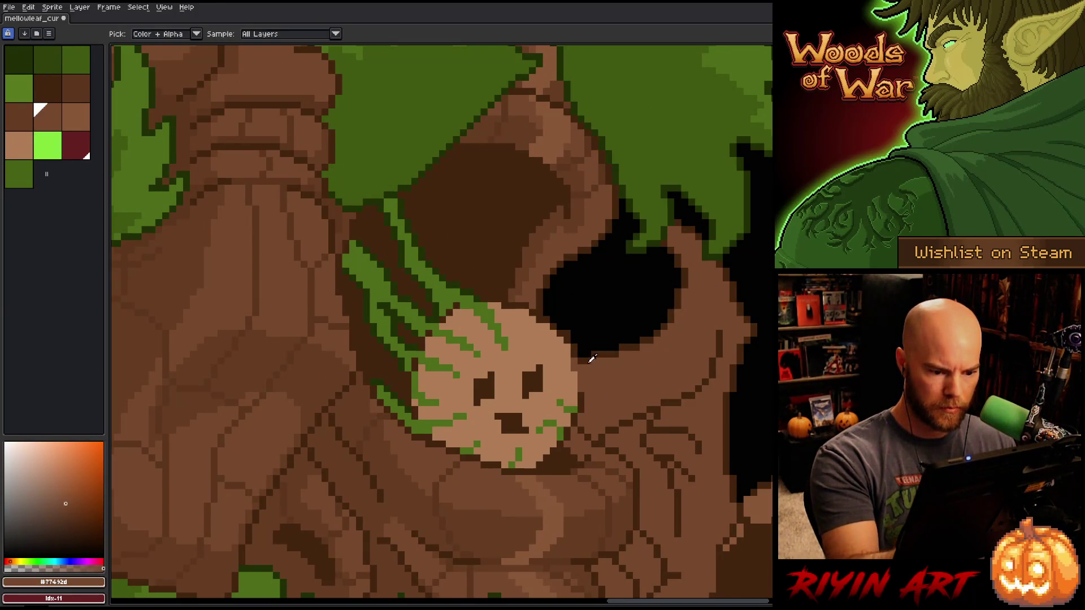
pyautogui.keyDown('alt'); pyautogui.click(575, 361); pyautogui.keyUp('alt')
pyautogui.moveTo(629, 395)
pyautogui.mouseDown()
pyautogui.moveTo(649, 383)
pyautogui.moveTo(676, 257)
pyautogui.mouseUp()
pyautogui.keyDown('alt'); pyautogui.click(615, 375); pyautogui.keyUp('alt')
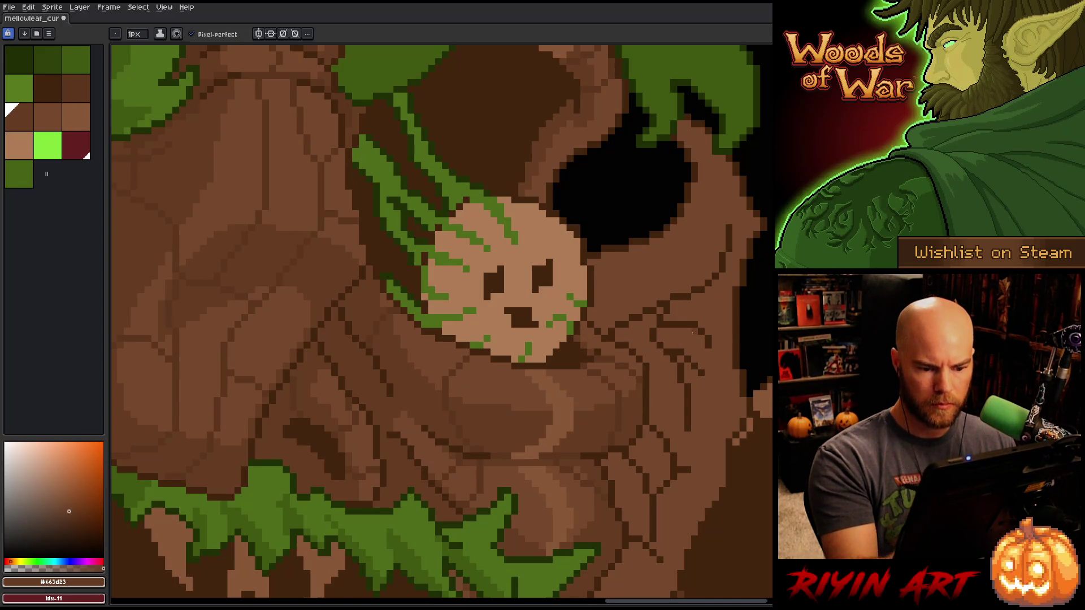
pyautogui.hotkey('ctrl', 'shift', 'c')
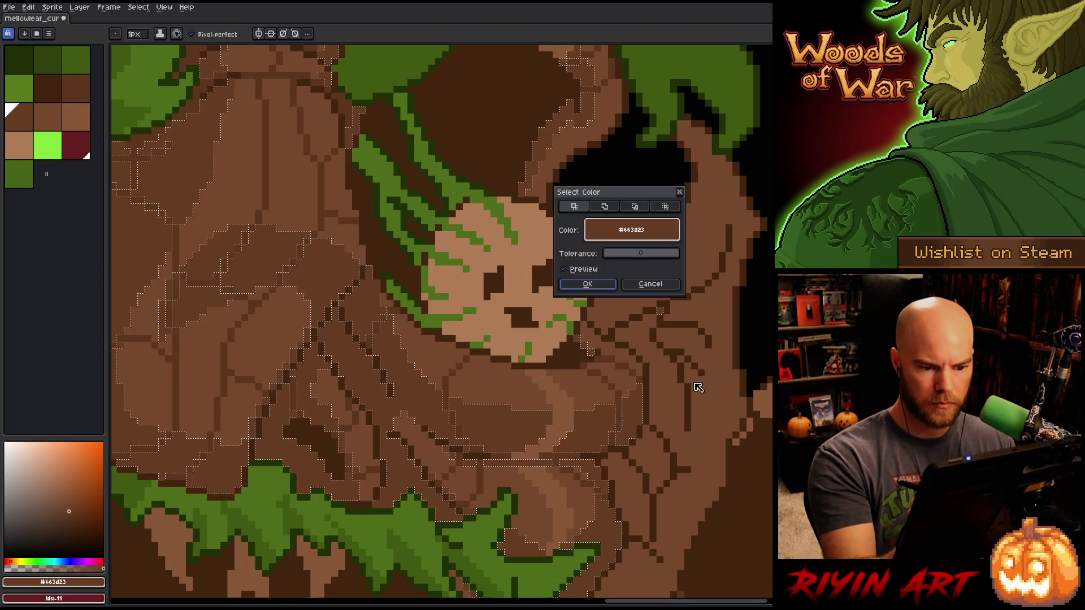
pyautogui.click(645, 284)
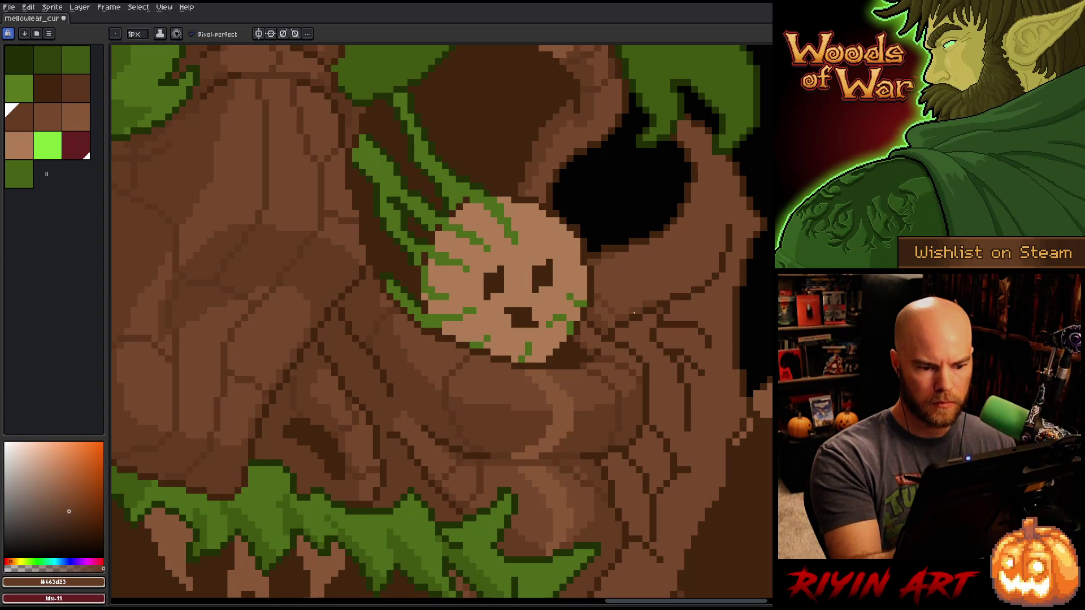
pyautogui.press('-')
pyautogui.moveTo(706, 422); pyautogui.dragTo(616, 366)
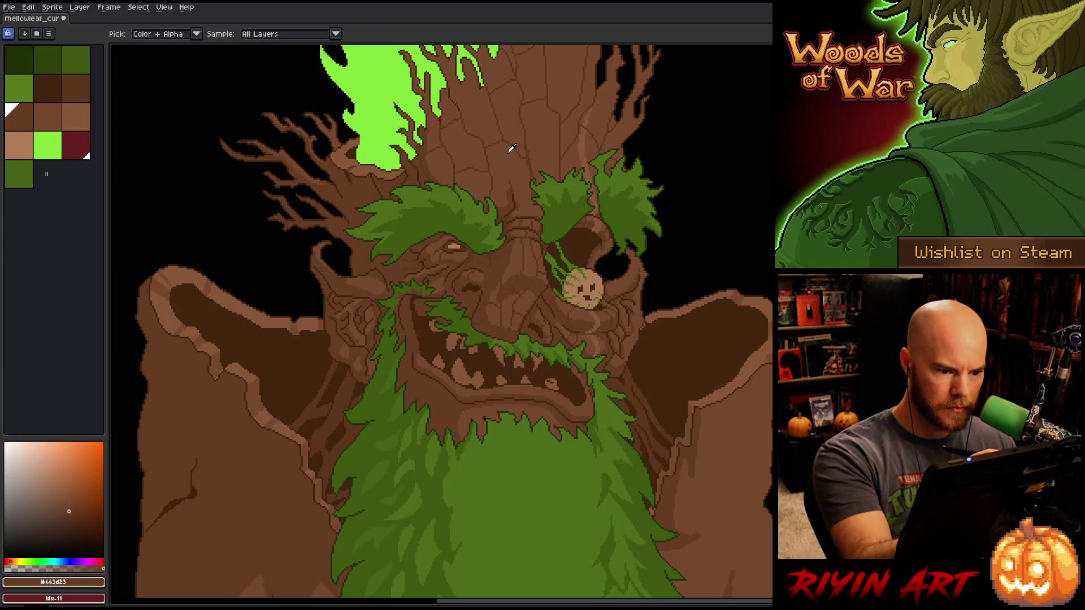
pyautogui.keyDown('alt'); pyautogui.click(332, 261); pyautogui.keyUp('alt')
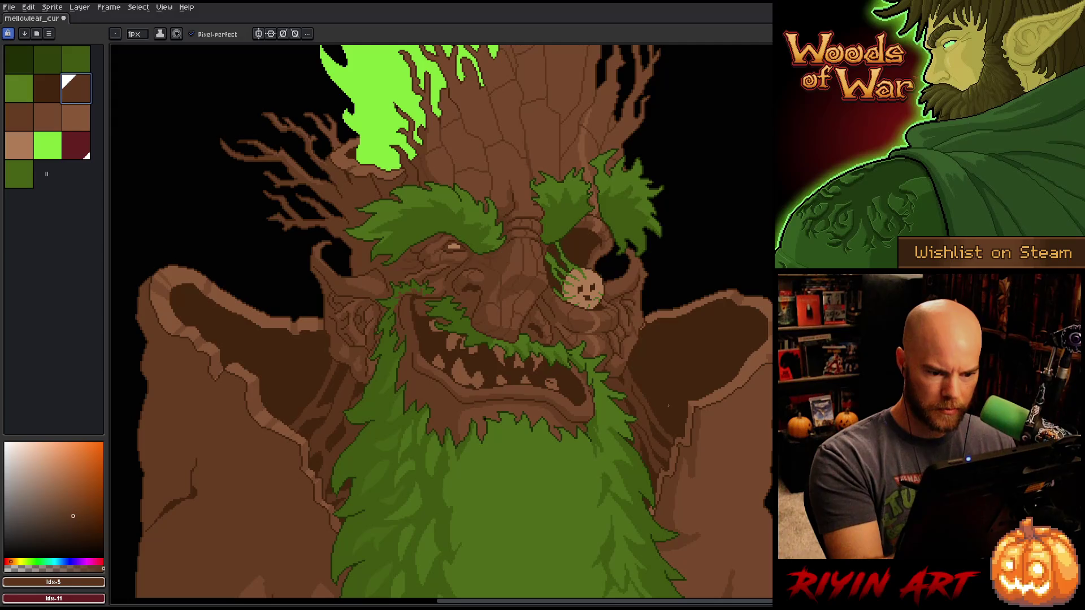
pyautogui.hotkey('shift', 'c')
pyautogui.click(650, 278)
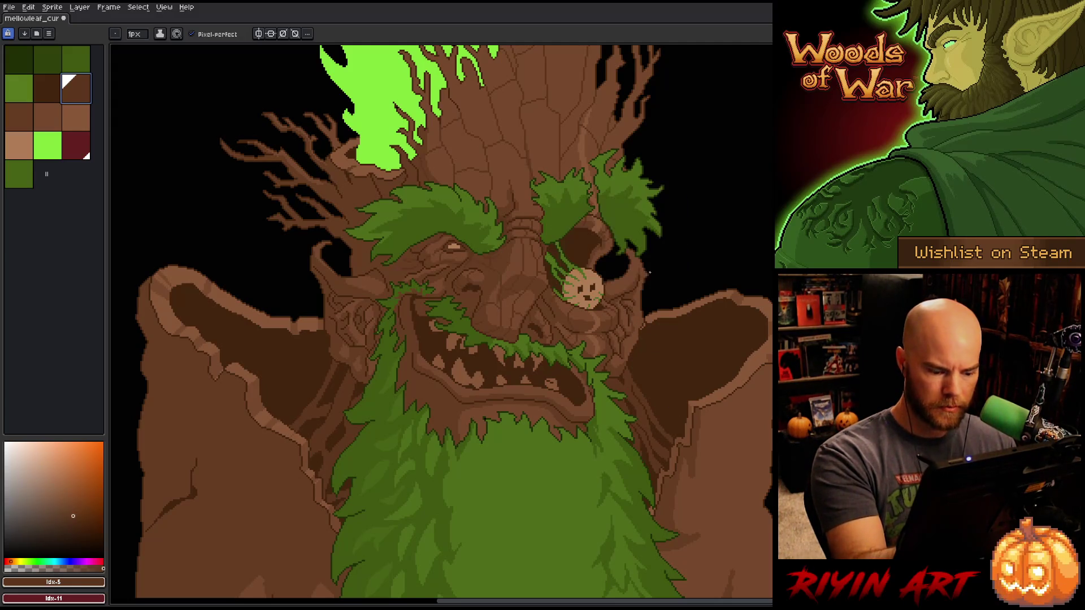
pyautogui.hotkey('shift', 'c')
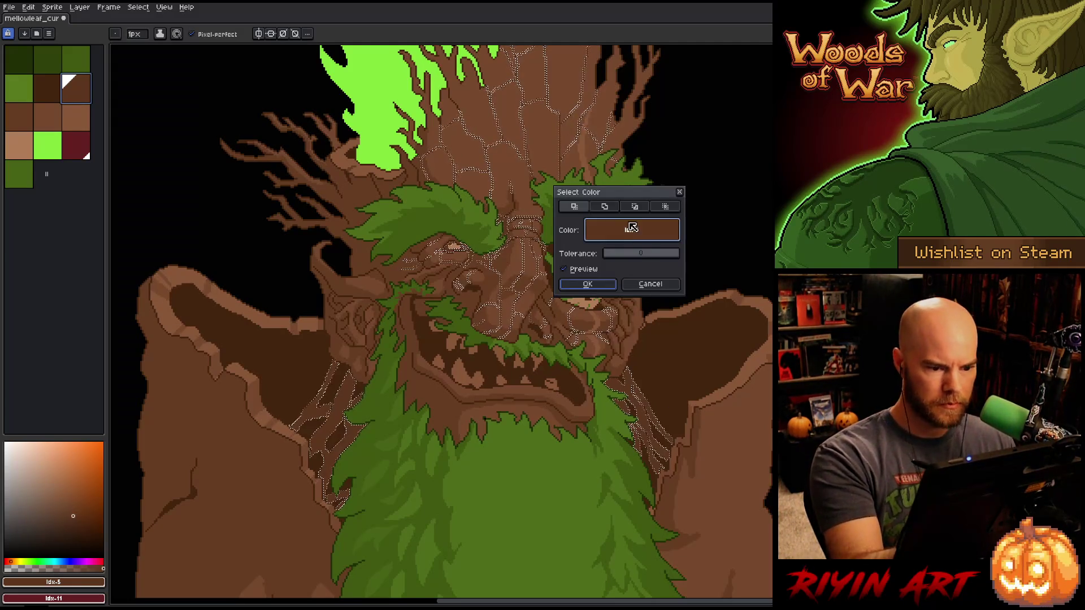
pyautogui.click(352, 285)
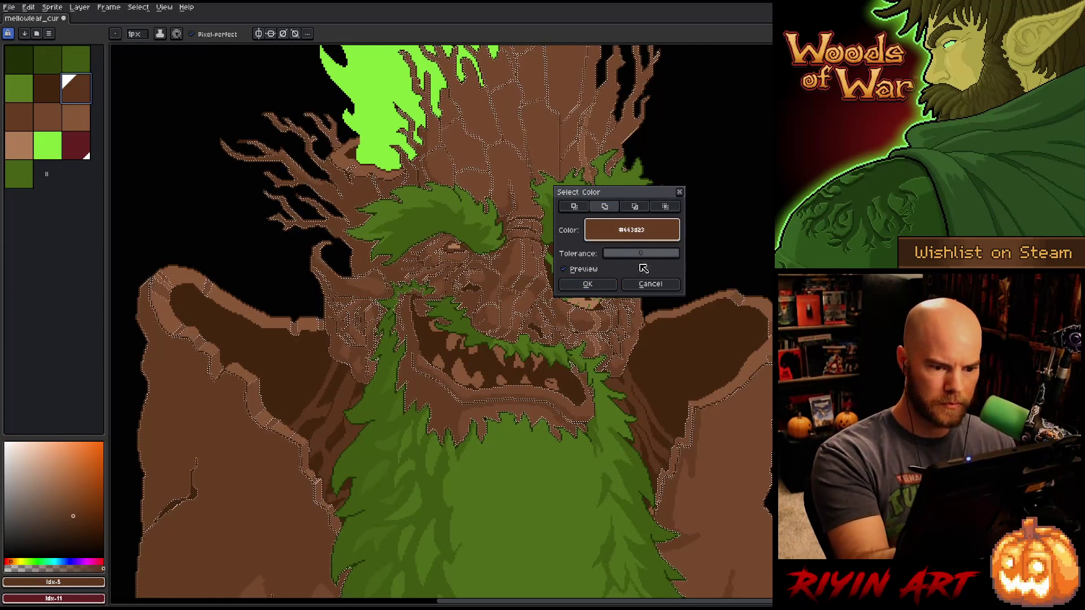
pyautogui.click(650, 283)
pyautogui.press('v')
pyautogui.press('b')
pyautogui.click(347, 294)
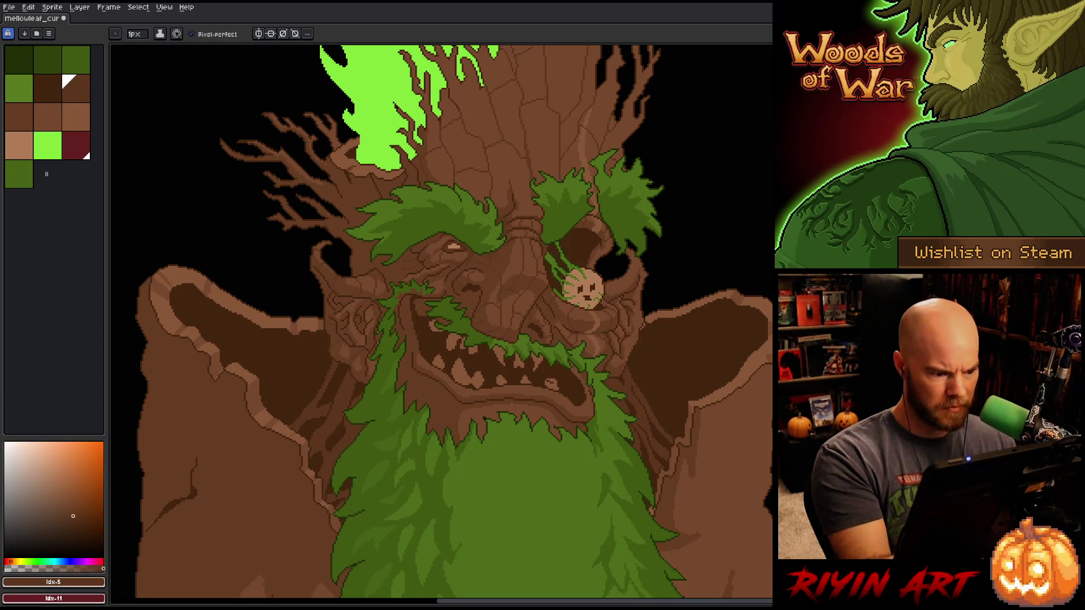
# - Save the treant sprite with its latest bark face edits
pyautogui.hotkey('ctrl', 's')
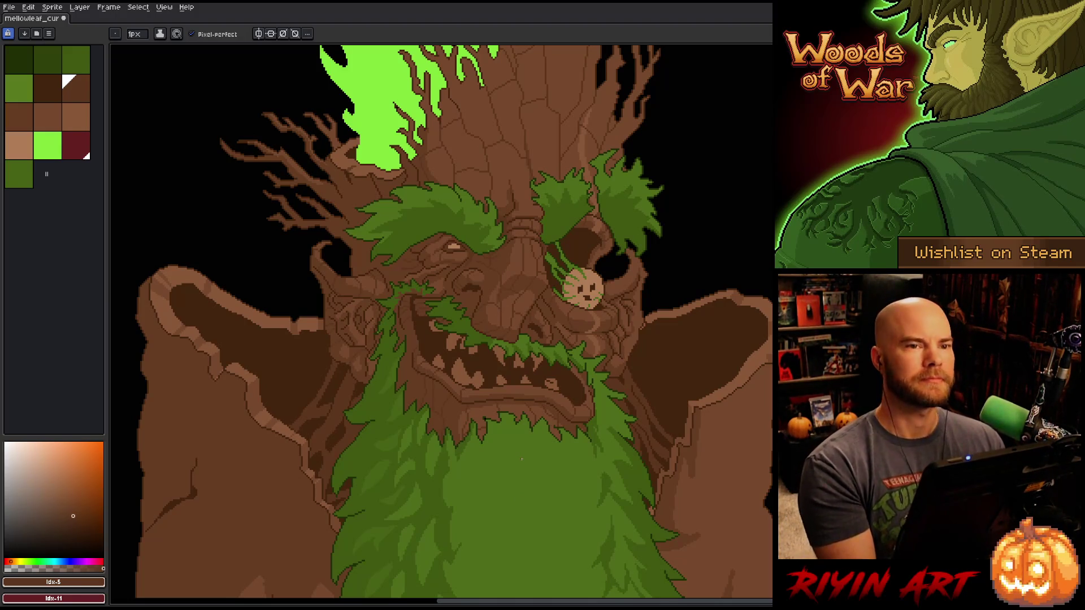
# - Save the sprite twice and pan to show more branches atop the treant's head
pyautogui.hotkey('ctrl', 's')
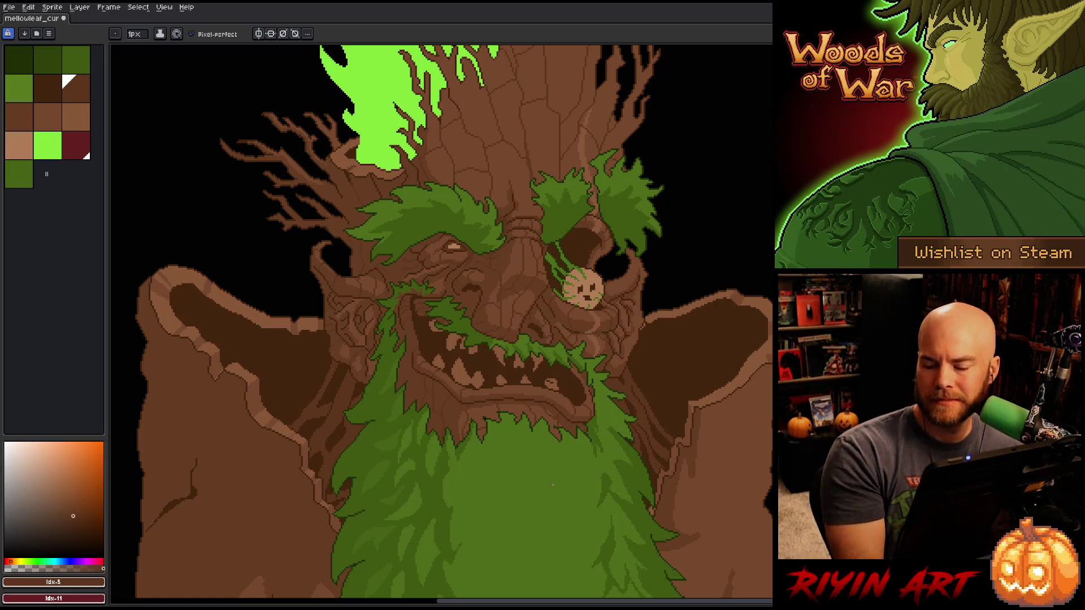
pyautogui.hotkey('ctrl', 's')
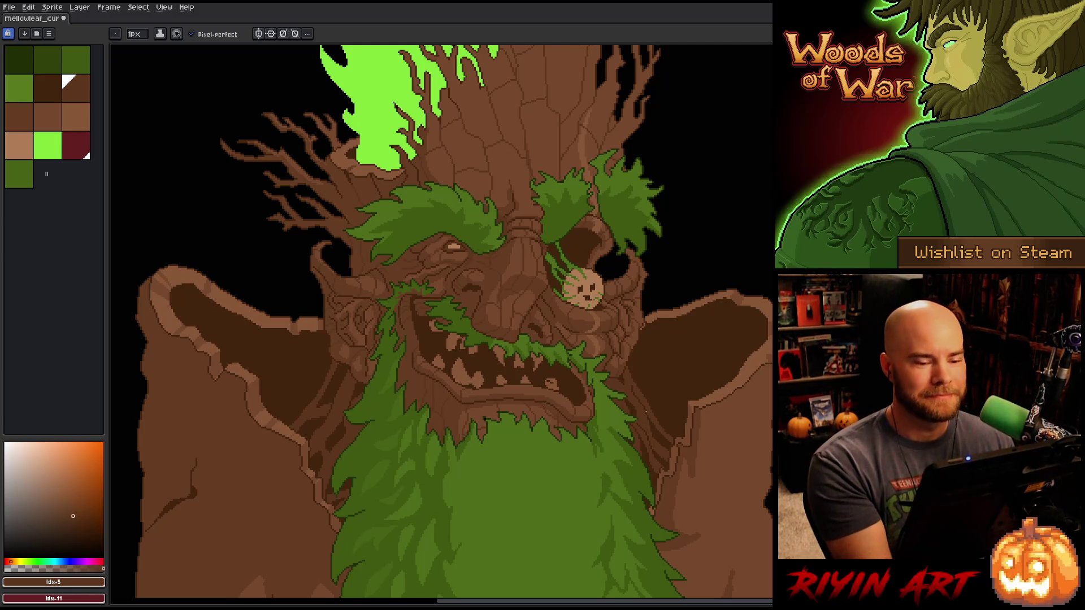
pyautogui.moveTo(677, 417); pyautogui.dragTo(657, 427)
pyautogui.press('b')
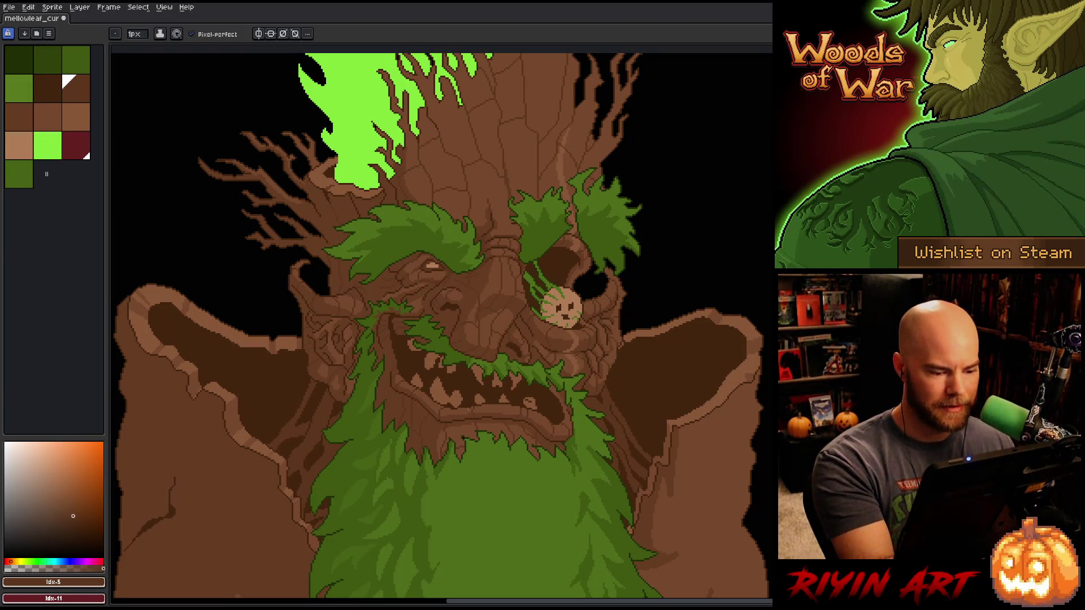
# - Save, then zoom out and pan to bring the treant's body and shoulders into view
pyautogui.hotkey('ctrl', 's')
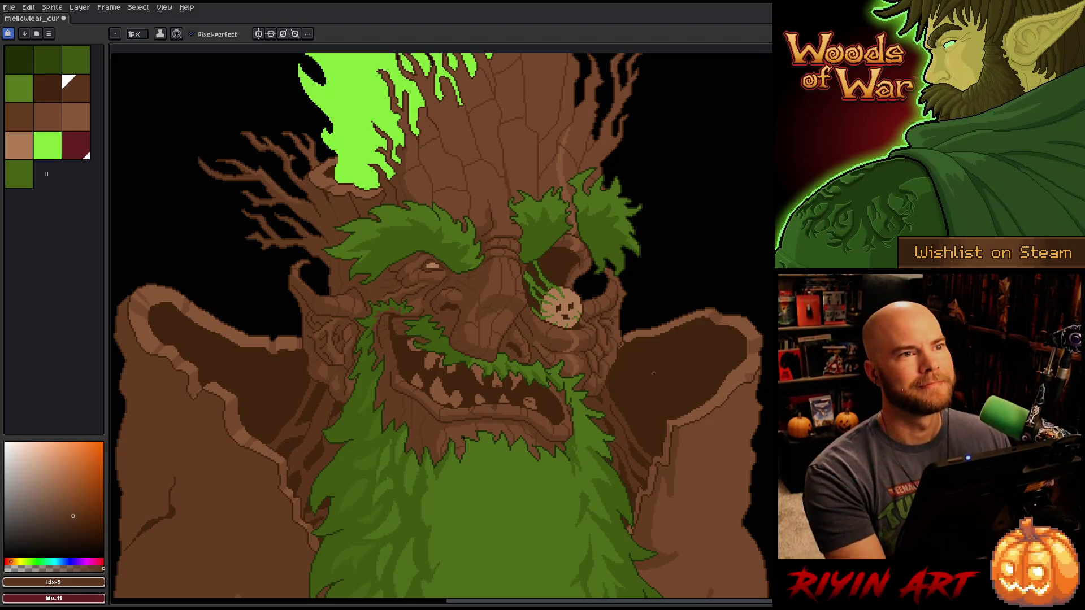
pyautogui.rightClick(571, 368)
pyautogui.click(548, 294)
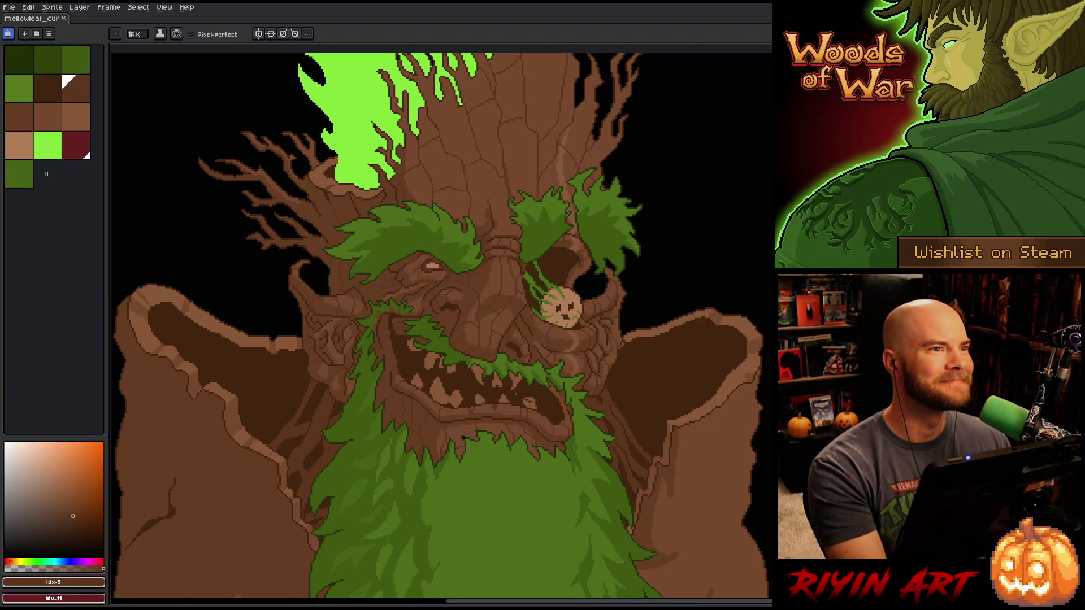
pyautogui.scroll(-1, 551, 339)
pyautogui.moveTo(514, 434); pyautogui.dragTo(517, 338)
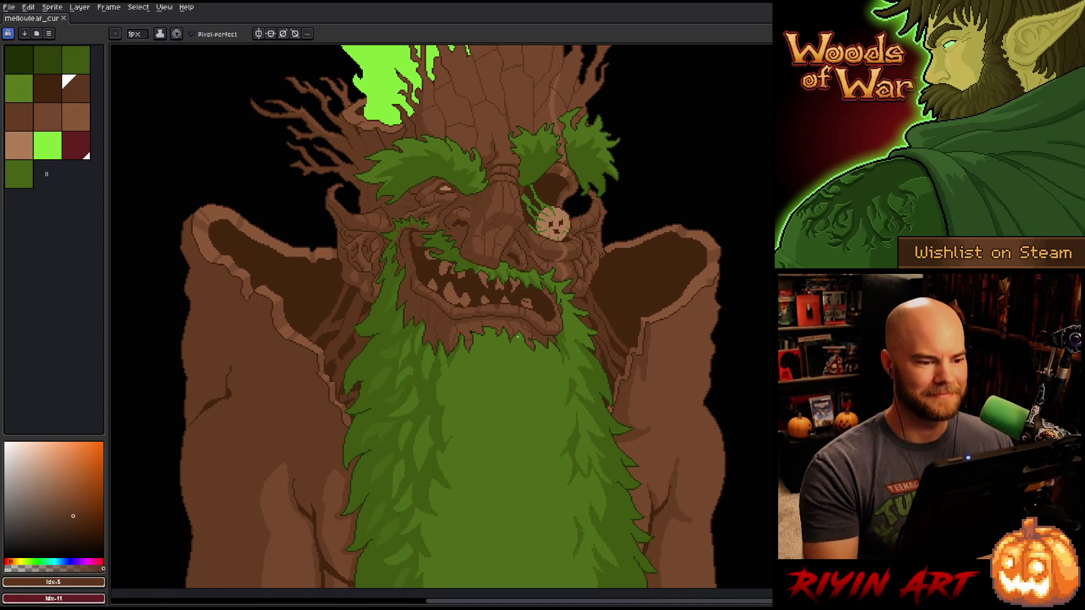
# - Draw a short dark crease line down the right shoulder, touch up a pixel, and pick bark browns
pyautogui.moveTo(676, 312); pyautogui.dragTo(671, 371)
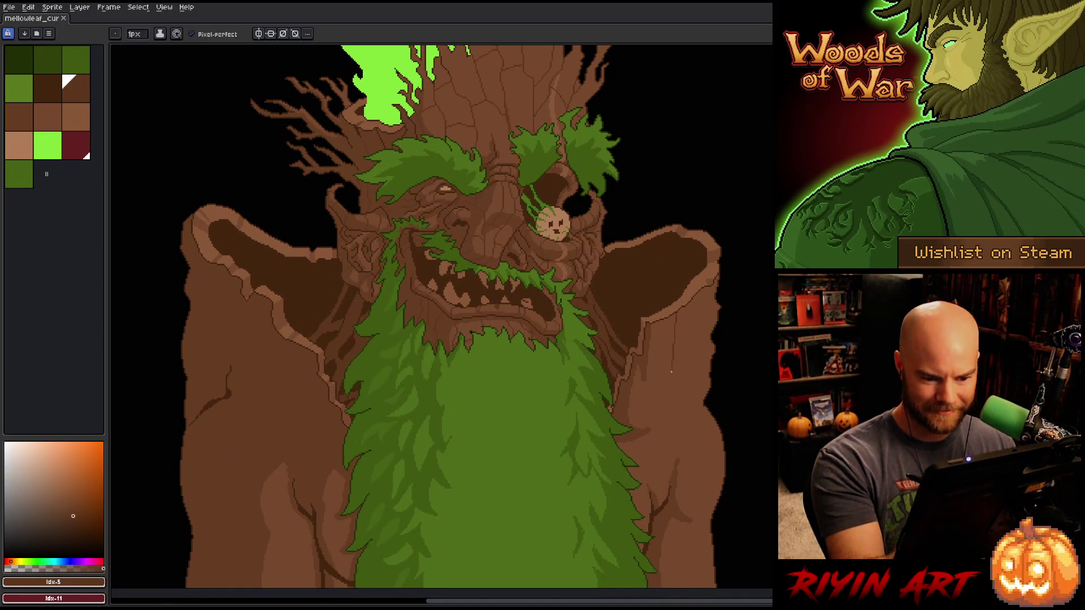
pyautogui.hotkey('ctrl', 'z')
pyautogui.moveTo(684, 311); pyautogui.dragTo(677, 341)
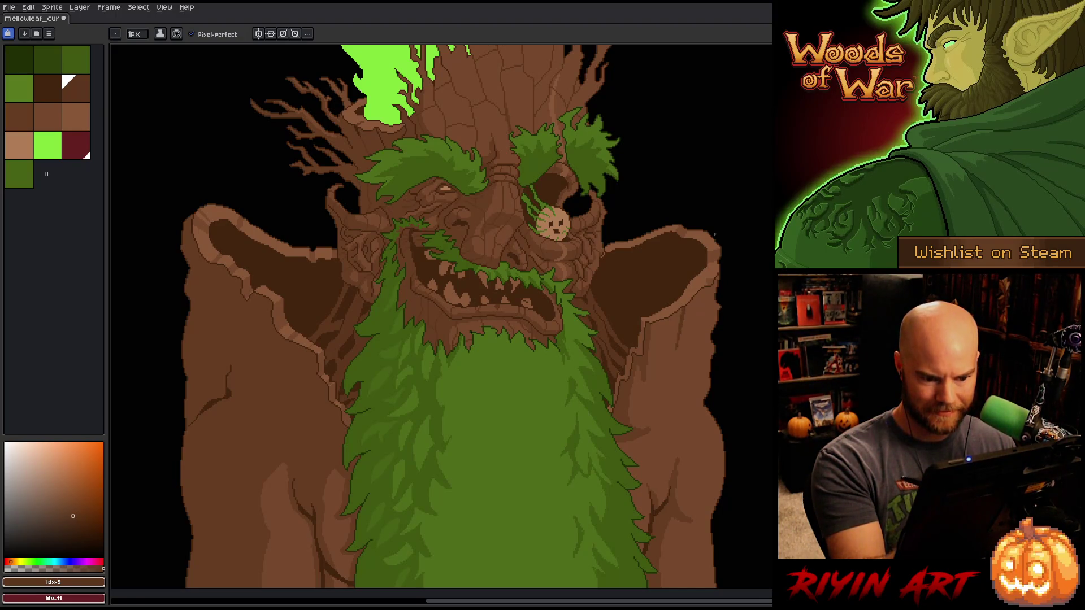
pyautogui.click(704, 295)
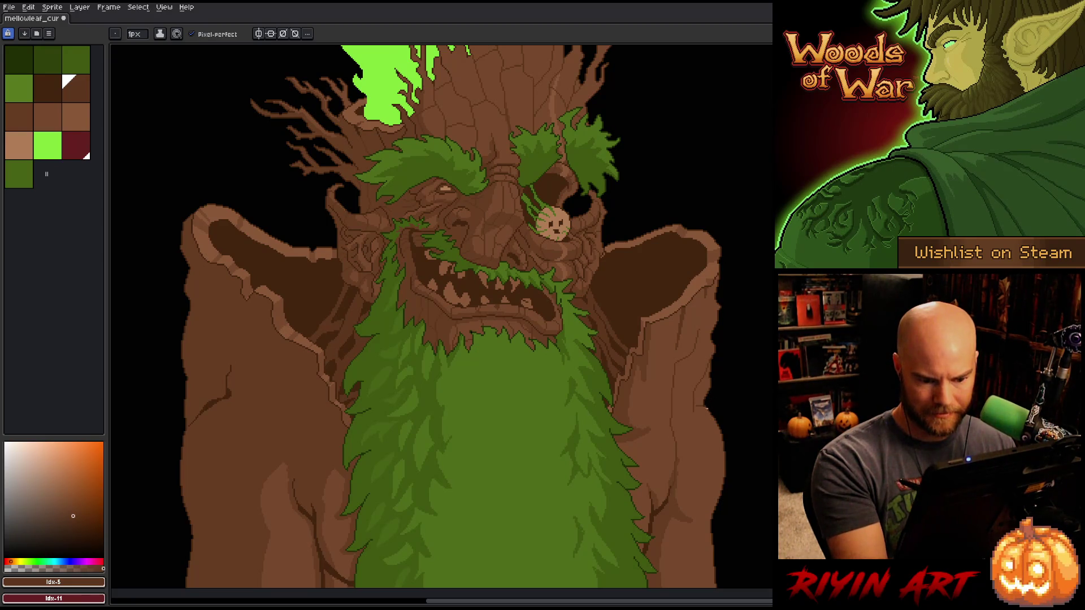
pyautogui.keyDown('alt'); pyautogui.click(697, 409); pyautogui.keyUp('alt')
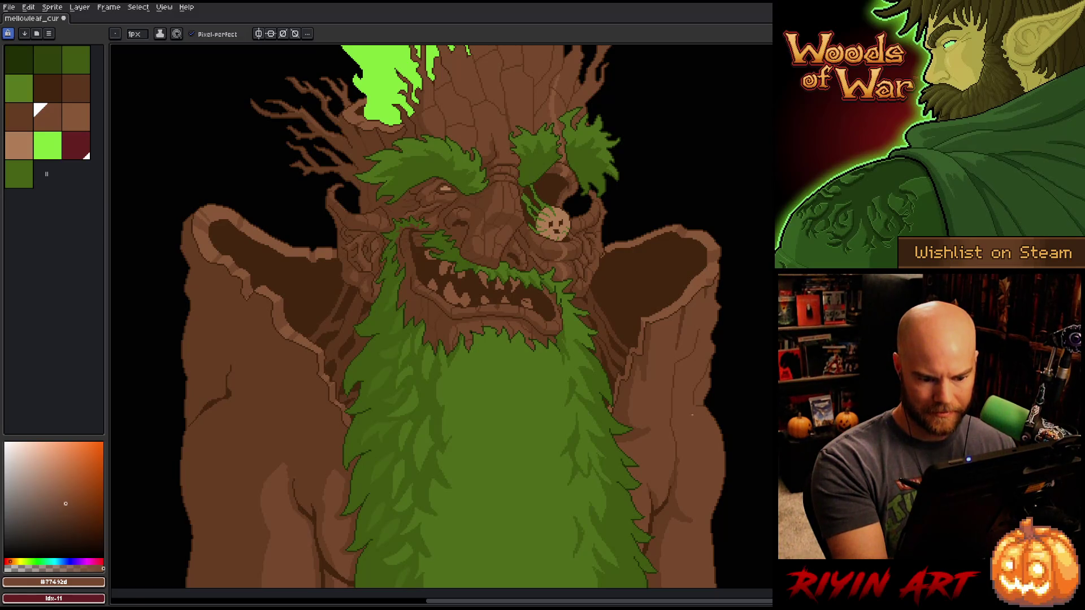
pyautogui.keyDown('alt'); pyautogui.click(678, 395); pyautogui.keyUp('alt')
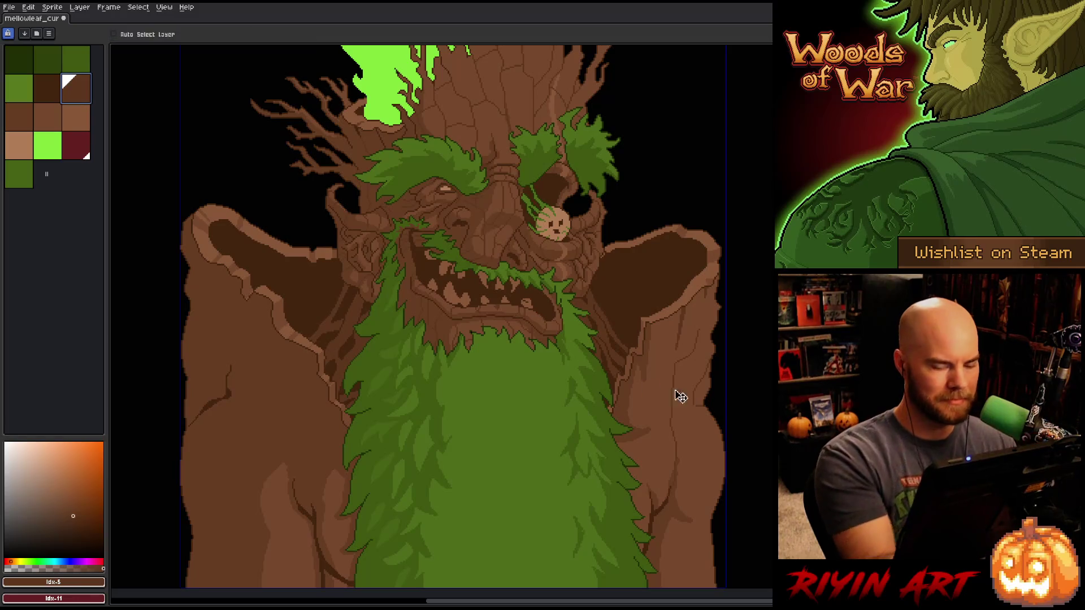
# - Draw dark and lighter brown vertical grain lines along the right arm, switching between #643d23 and dark brown
pyautogui.click(704, 395)
pyautogui.moveTo(697, 406); pyautogui.dragTo(712, 359)
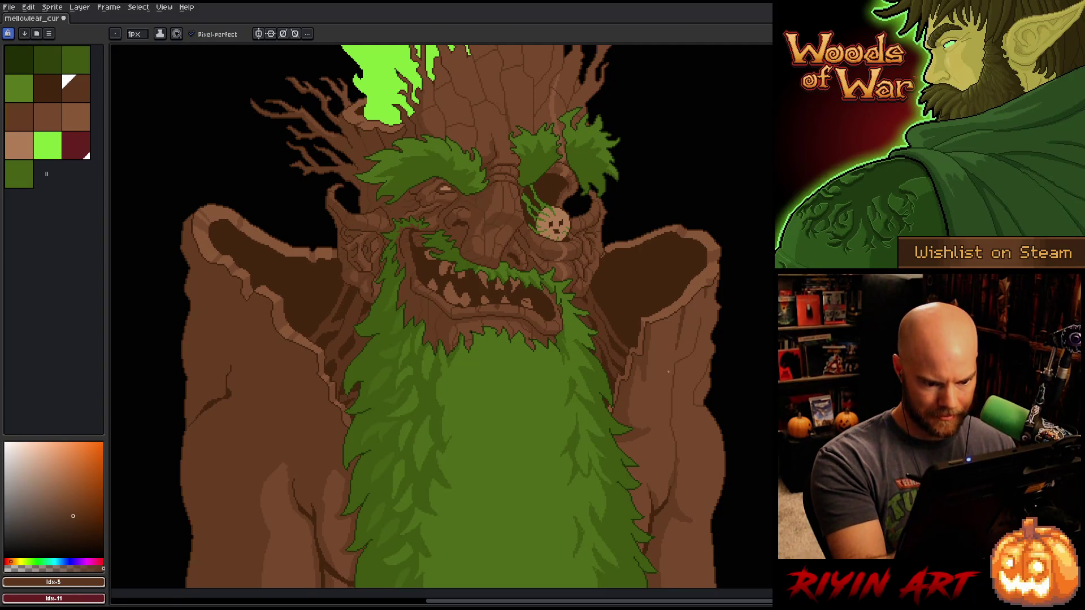
pyautogui.moveTo(651, 325); pyautogui.dragTo(643, 413)
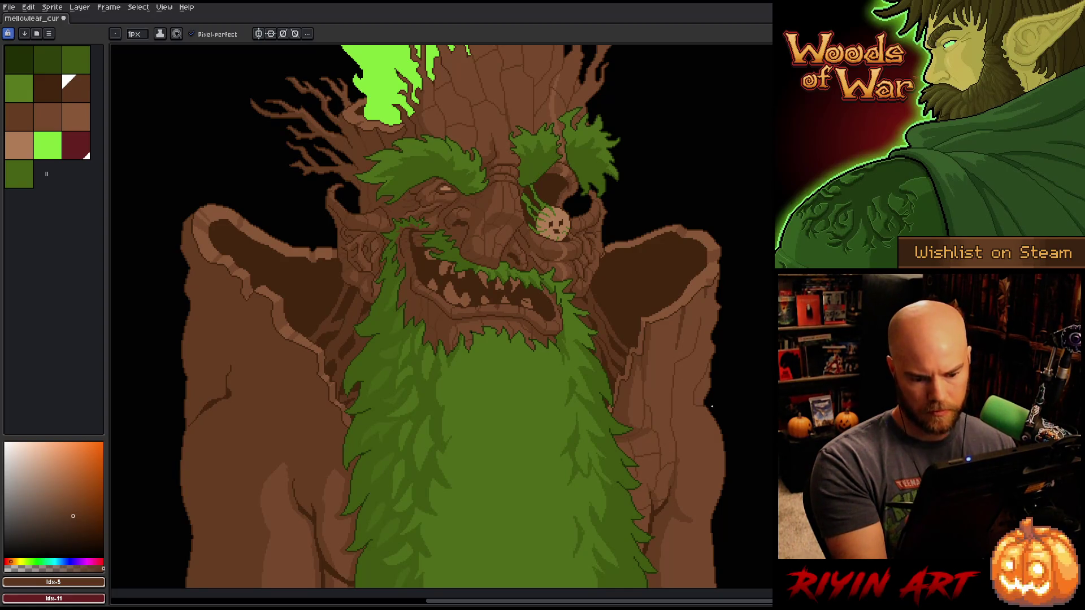
pyautogui.keyDown('alt'); pyautogui.click(646, 377); pyautogui.keyUp('alt')
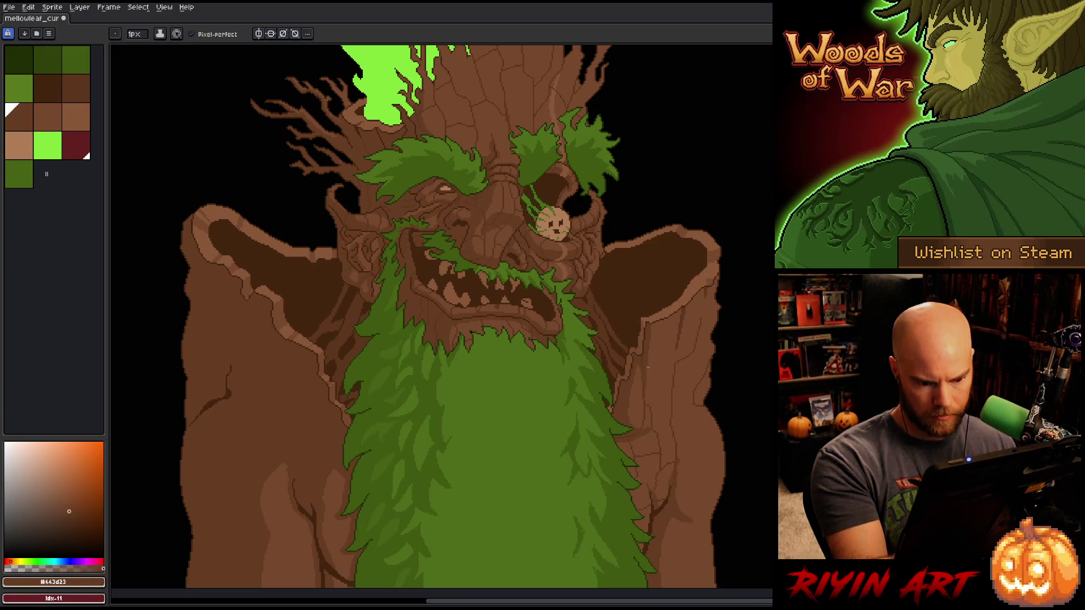
pyautogui.click(78, 88)
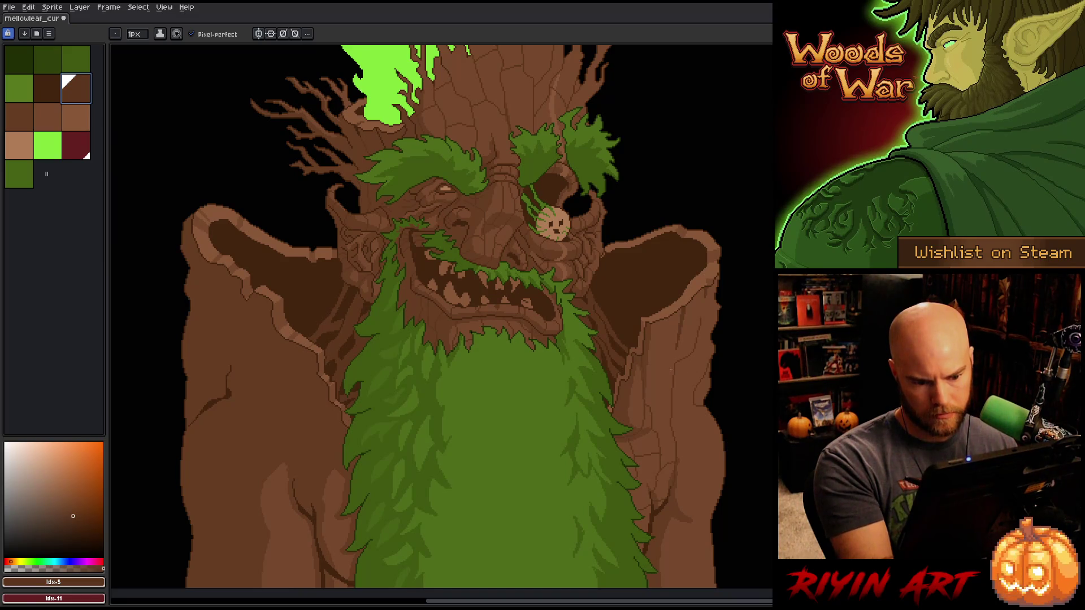
pyautogui.moveTo(667, 319); pyautogui.dragTo(664, 346)
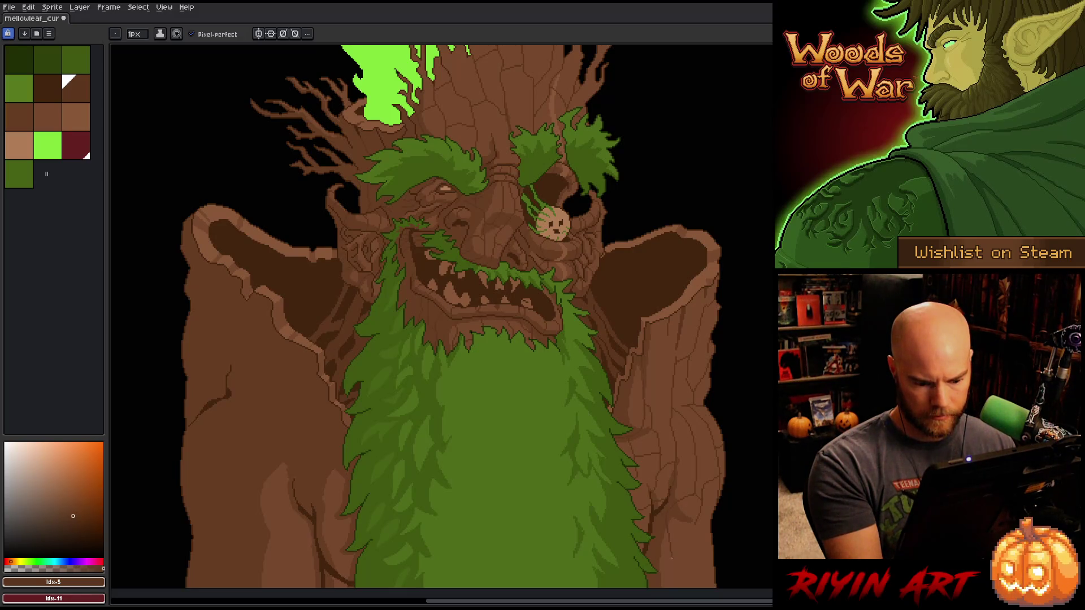
# - Pan down to bring the treant's lower body into view
pyautogui.moveTo(695, 538); pyautogui.dragTo(683, 375)
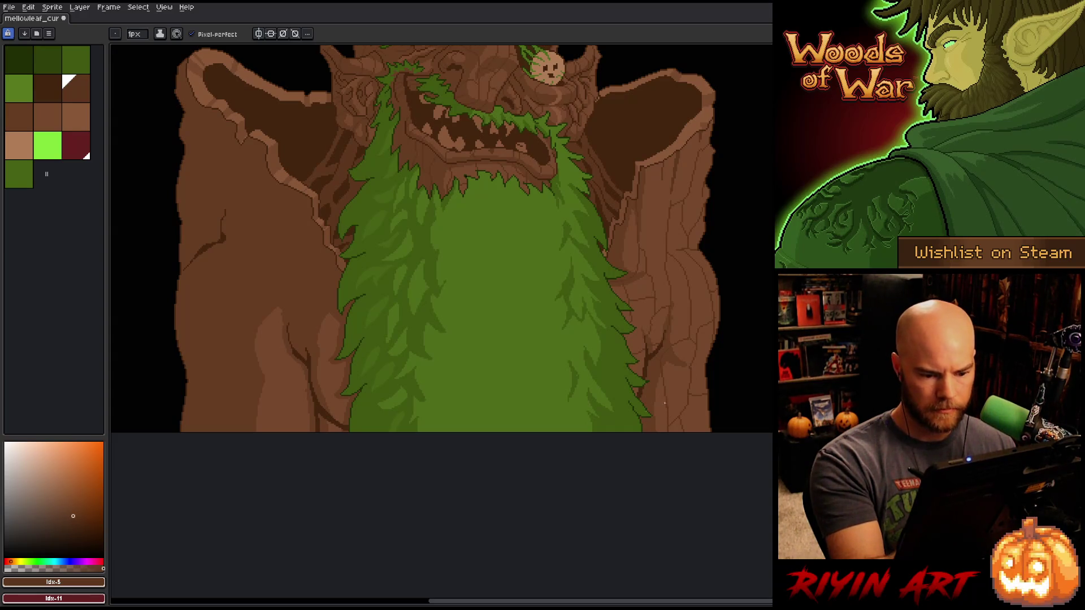
# - Pan back to the treant's face, save, and centre the view on its bearded body
pyautogui.moveTo(664, 446); pyautogui.dragTo(729, 519)
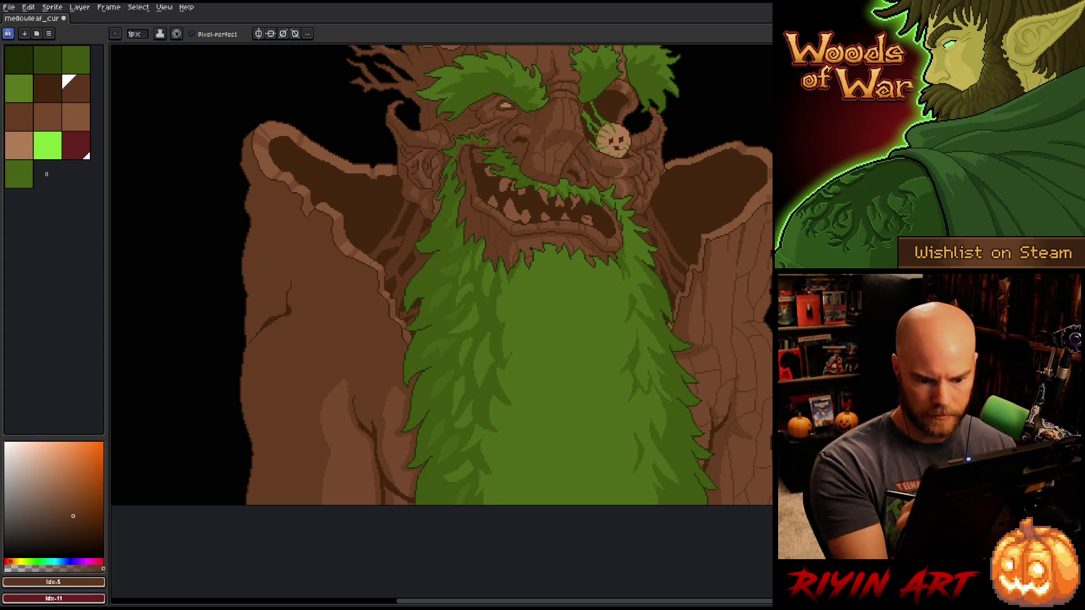
pyautogui.hotkey('ctrl', 's')
pyautogui.moveTo(772, 359)
pyautogui.mouseDown()
pyautogui.moveTo(729, 344)
pyautogui.moveTo(732, 359)
pyautogui.mouseUp()
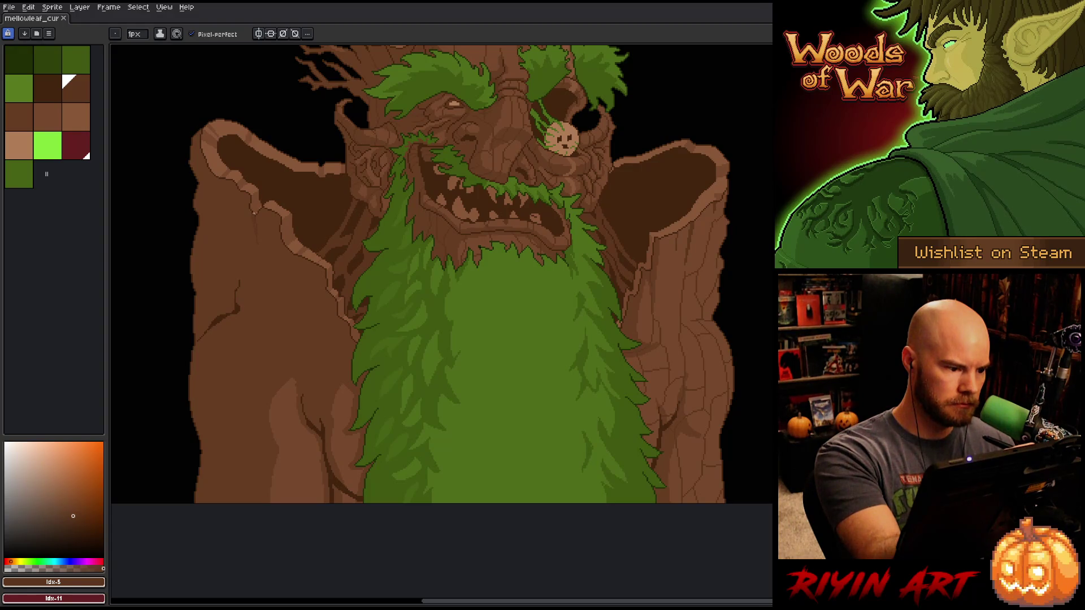
# - Add a small bark detail pixel, pick #643d23 then dark brown, and save the sprite
pyautogui.click(286, 276)
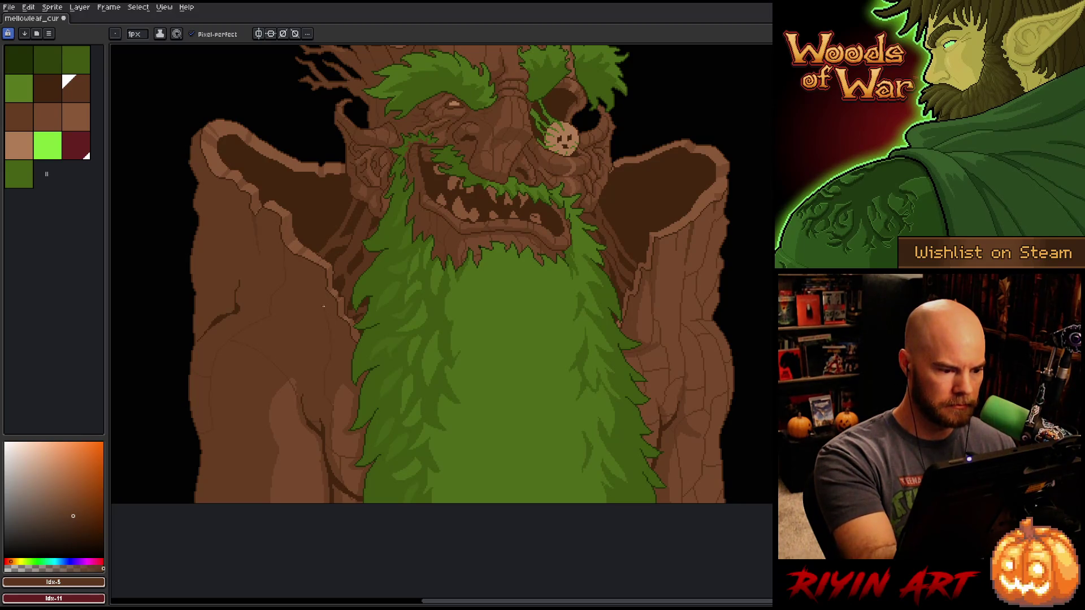
pyautogui.keyDown('alt'); pyautogui.click(333, 299); pyautogui.keyUp('alt')
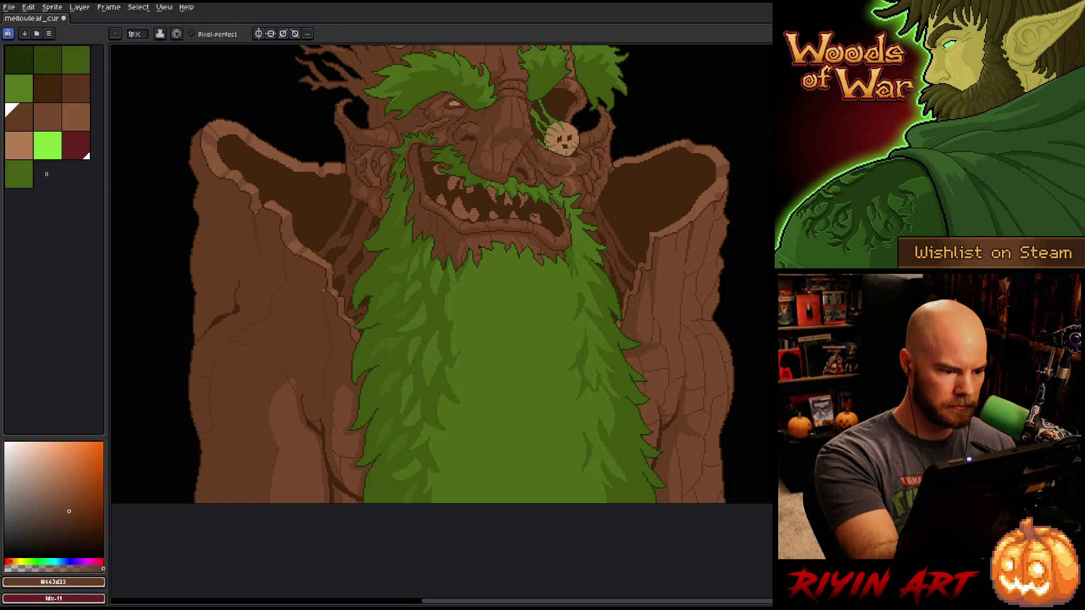
pyautogui.keyDown('alt'); pyautogui.click(333, 234); pyautogui.keyUp('alt')
pyautogui.hotkey('ctrl', 's')
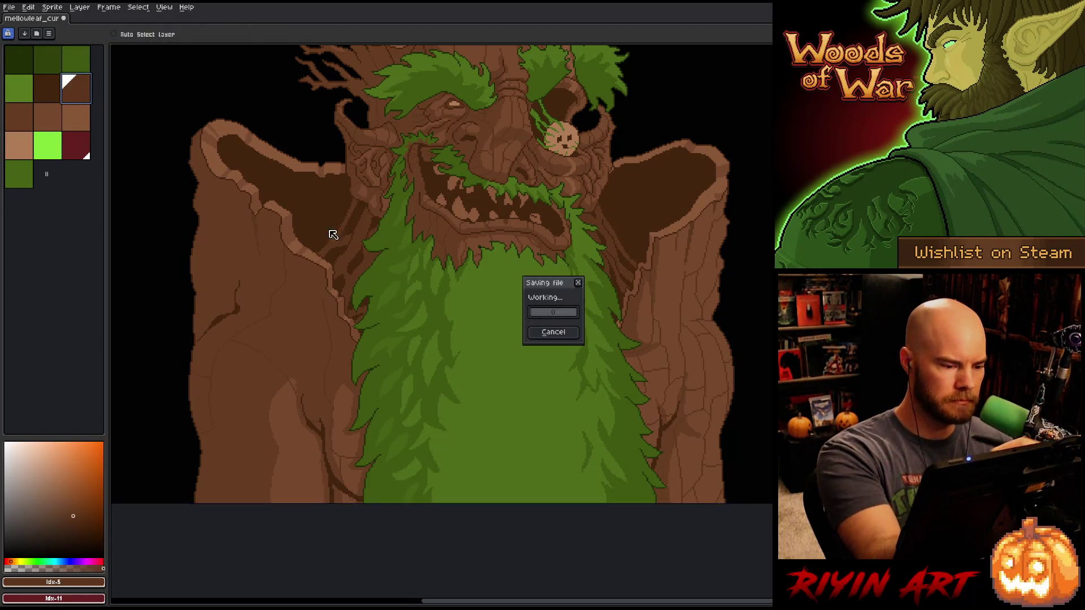
# - Add one more dark-brown bark pixel on the treant's body with the Pencil
pyautogui.click(326, 304)
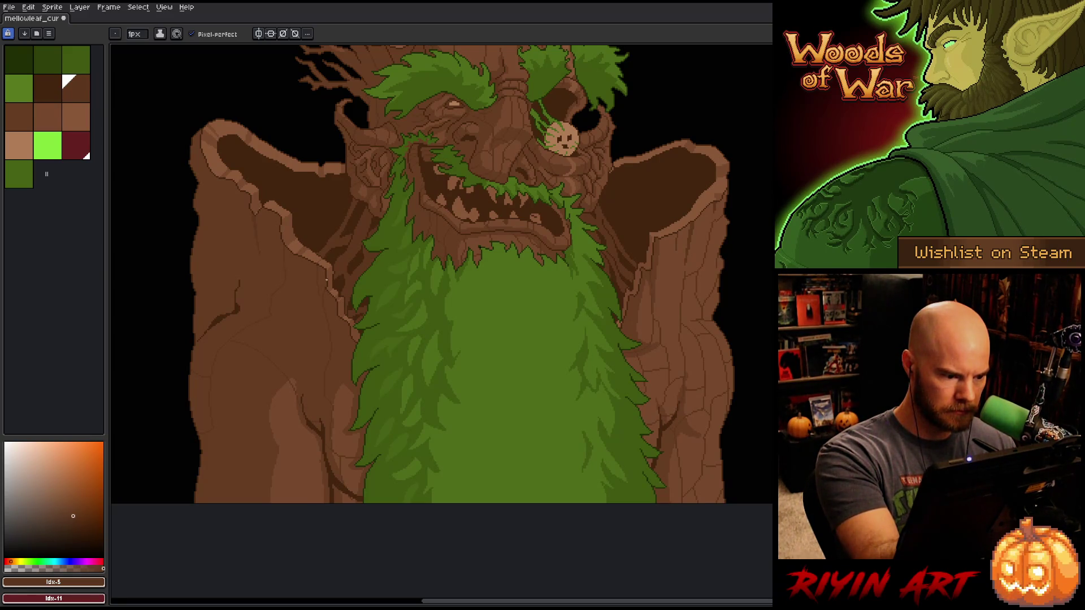
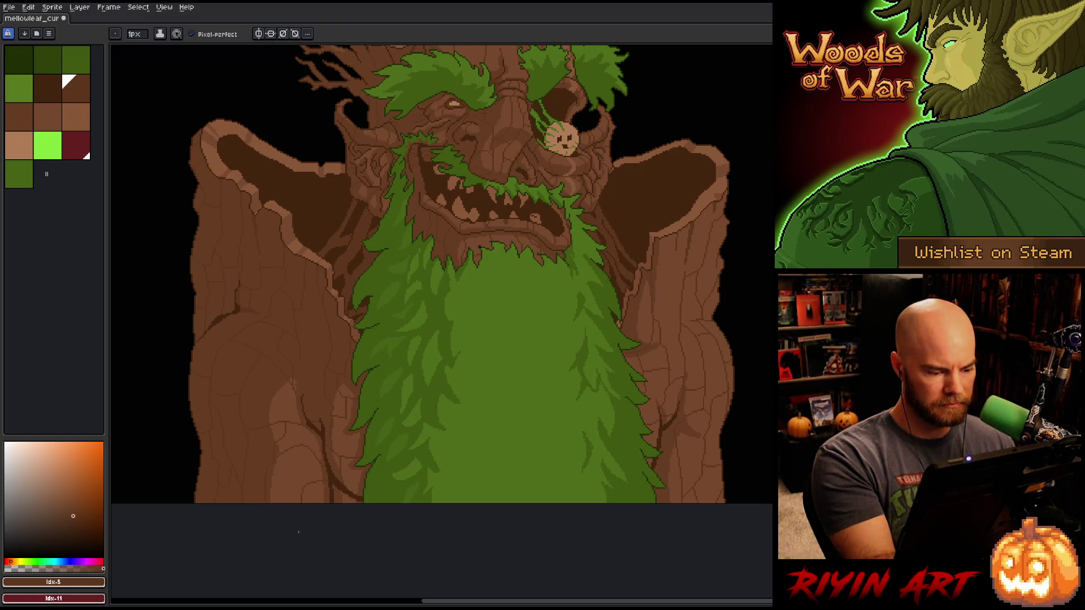
# - Save the sprite and pan the view to show the whole creature
pyautogui.hotkey('ctrl', 's')
pyautogui.press('space')
pyautogui.moveTo(656, 389)
pyautogui.mouseDown()
pyautogui.moveTo(606, 527)
pyautogui.moveTo(615, 474)
pyautogui.mouseUp()
pyautogui.scroll(-1, 617, 470)
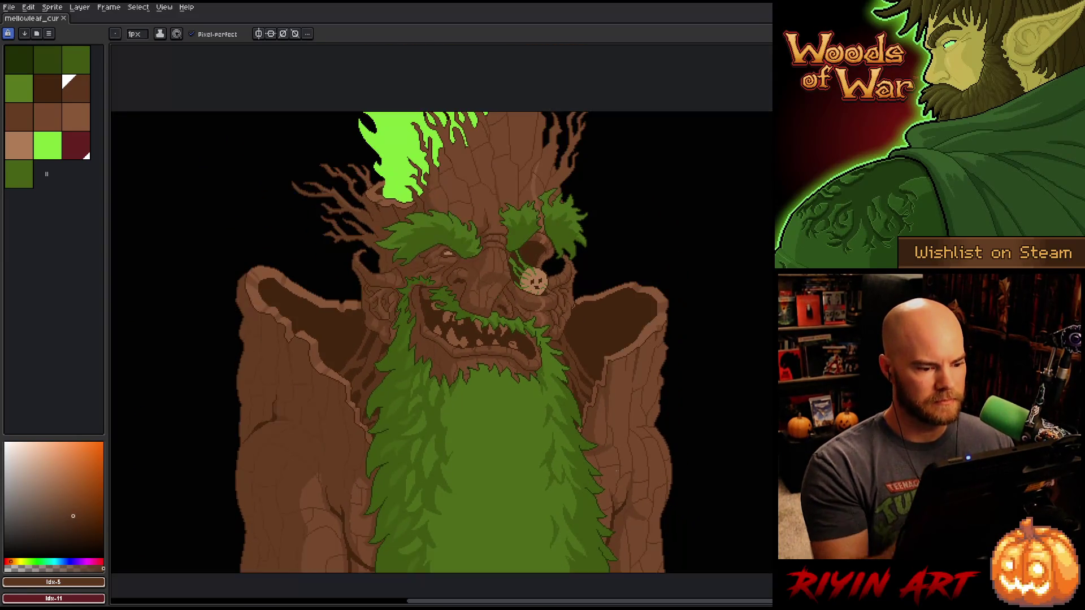
pyautogui.press('space')
pyautogui.moveTo(453, 413); pyautogui.dragTo(409, 394)
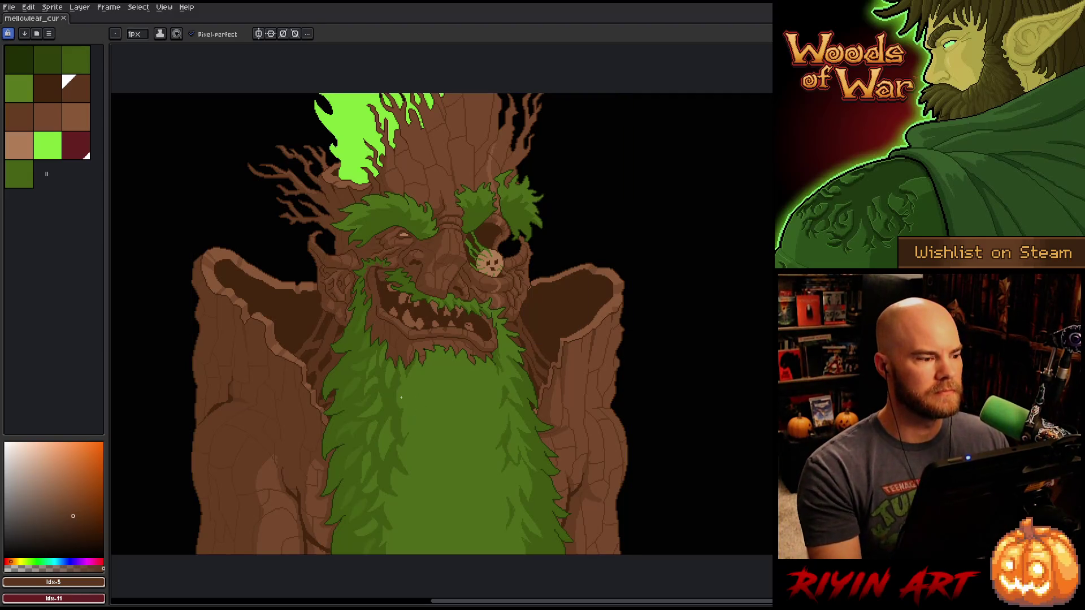
# - Delete the bright green and dark red palette swatches, save, and open Color Range
pyautogui.click(48, 158)
pyautogui.press('Delete')
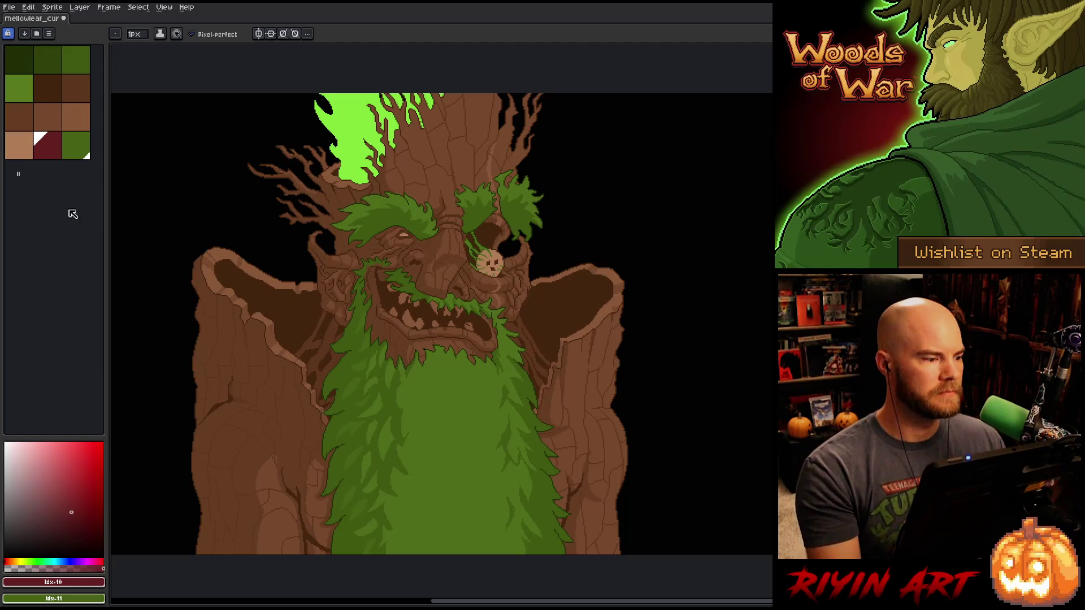
pyautogui.hotkey('ctrl', 's')
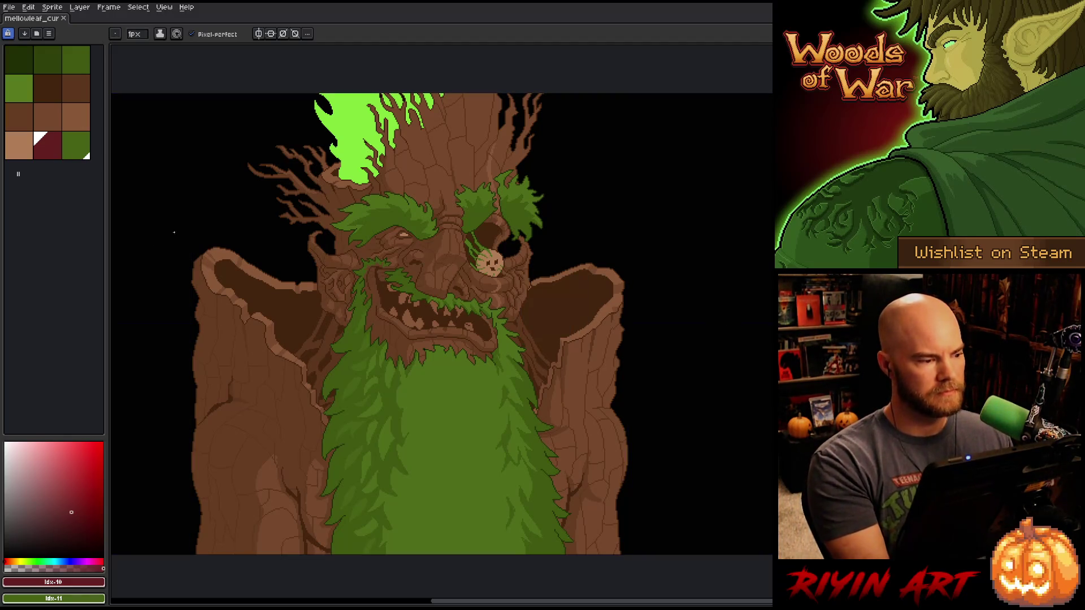
pyautogui.press('Delete')
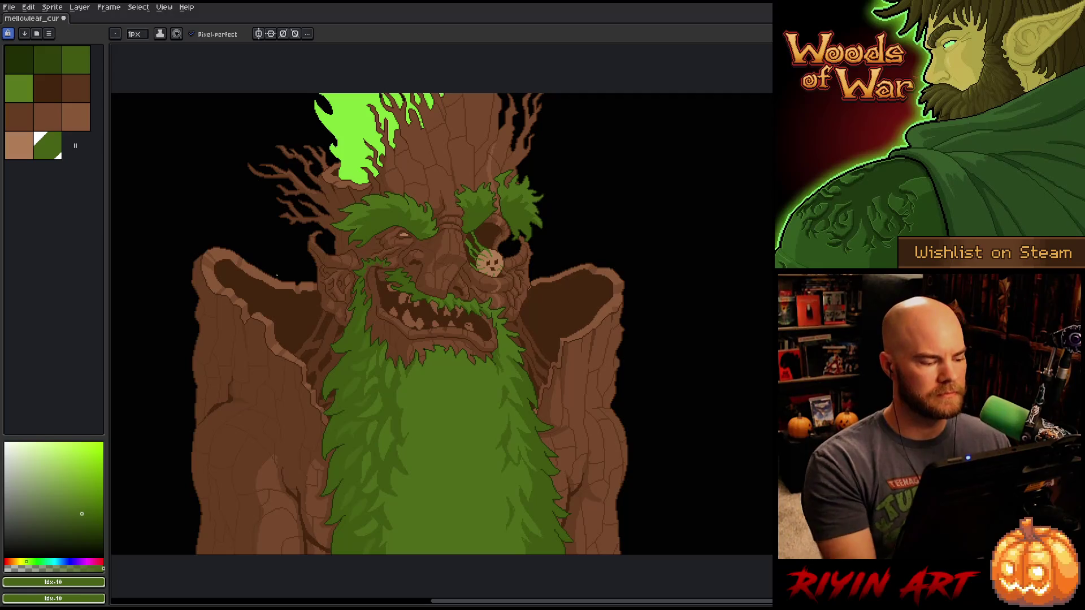
pyautogui.hotkey('ctrl', 's')
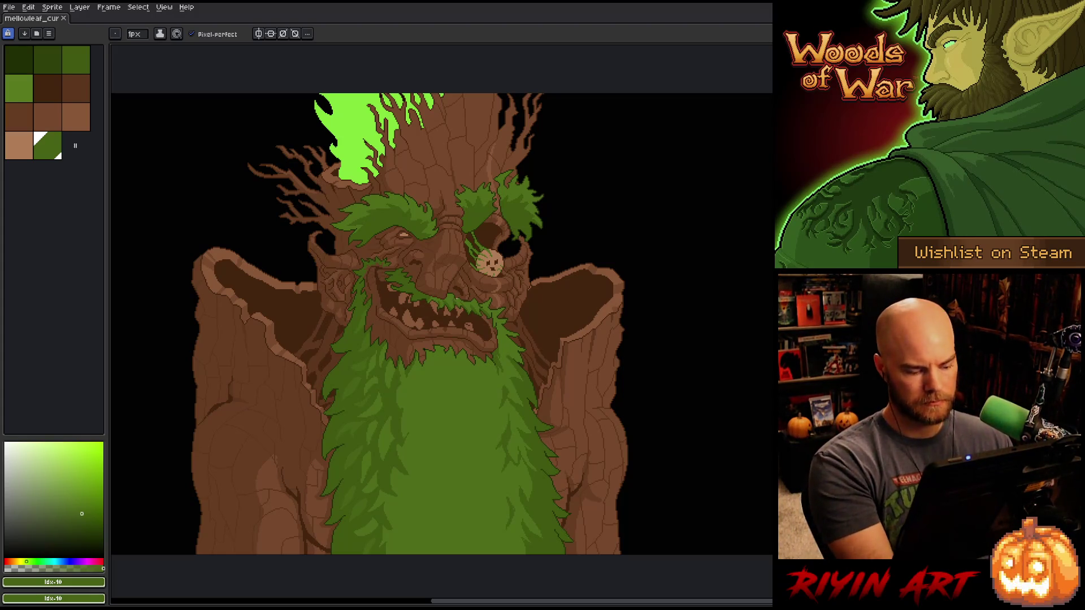
pyautogui.hotkey('shift', 'c')
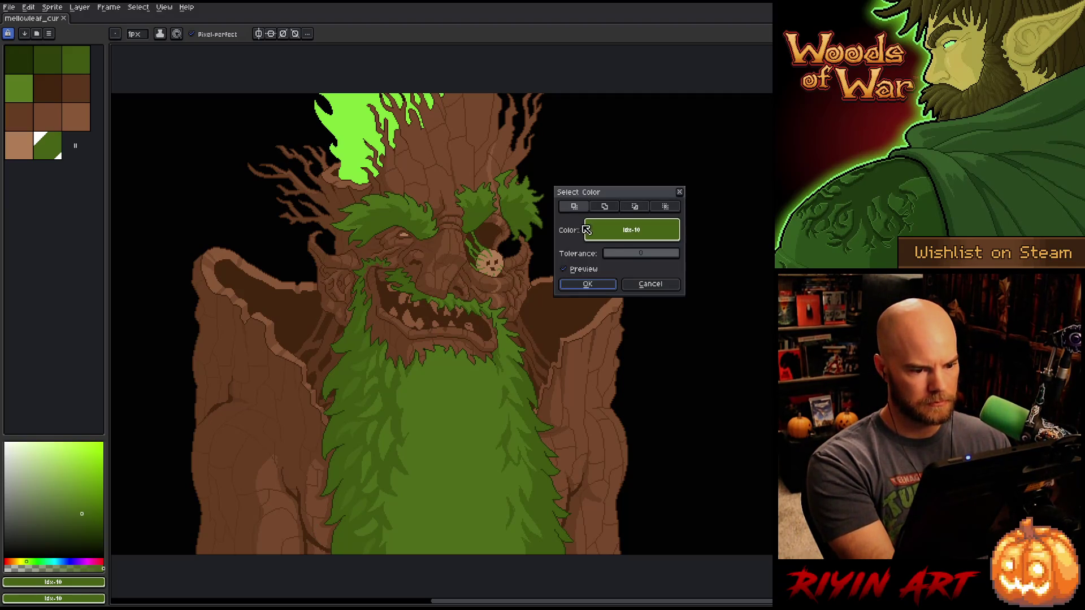
# - Select every pixel of the dark brown with Color Range, then clear the selection
pyautogui.click(570, 293)
pyautogui.click(582, 284)
pyautogui.press('v')
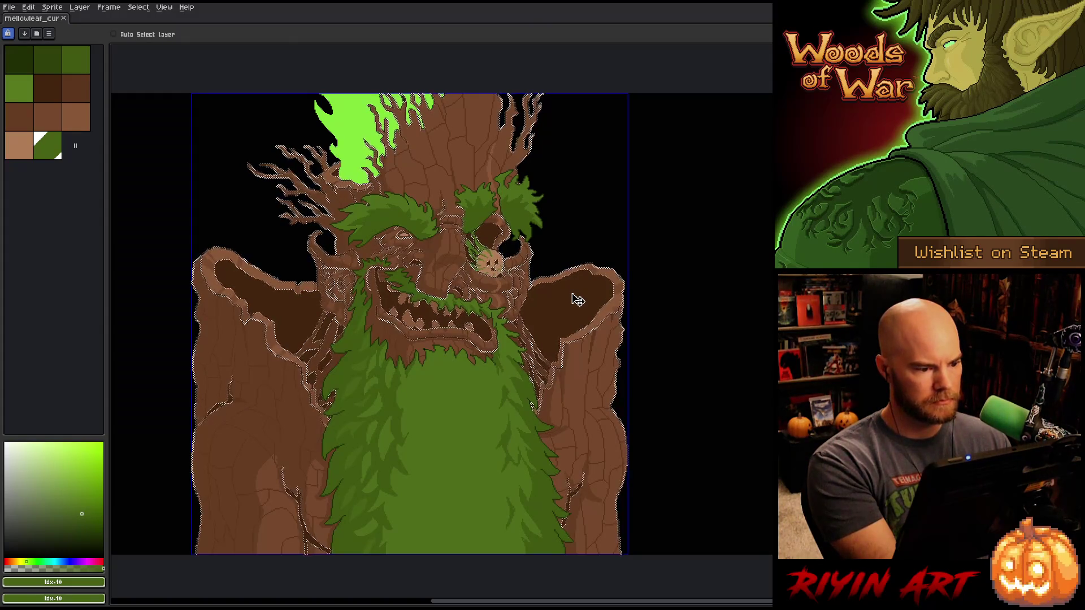
pyautogui.hotkey('ctrl', 'd')
pyautogui.press('b')
# - Magic Wand the dark inner ear region and the eye socket beside the cookie face
pyautogui.press('w')
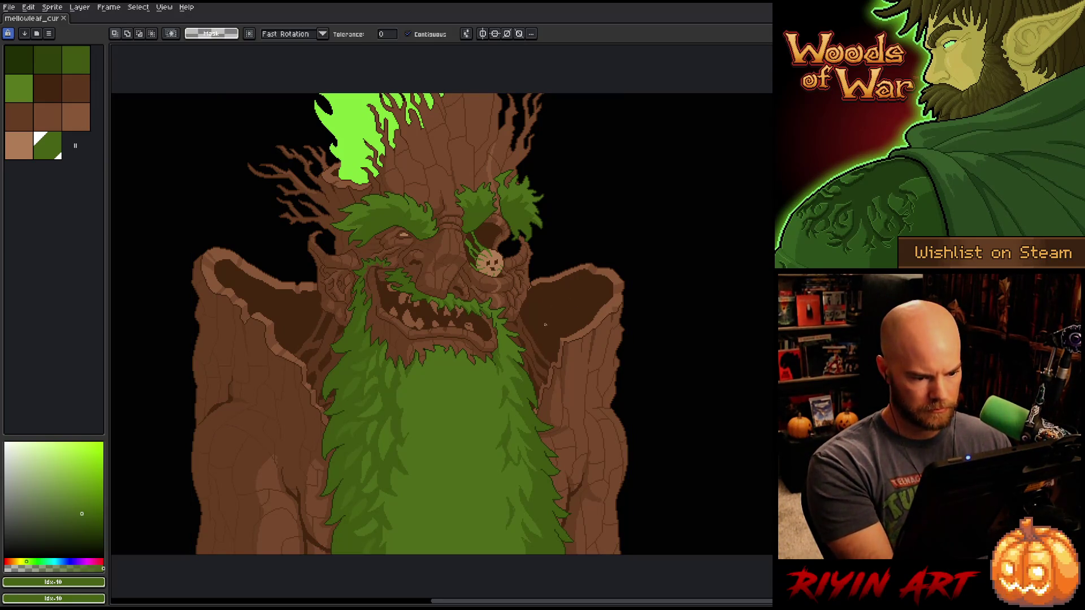
pyautogui.click(552, 330)
pyautogui.scroll(5, 485, 261)
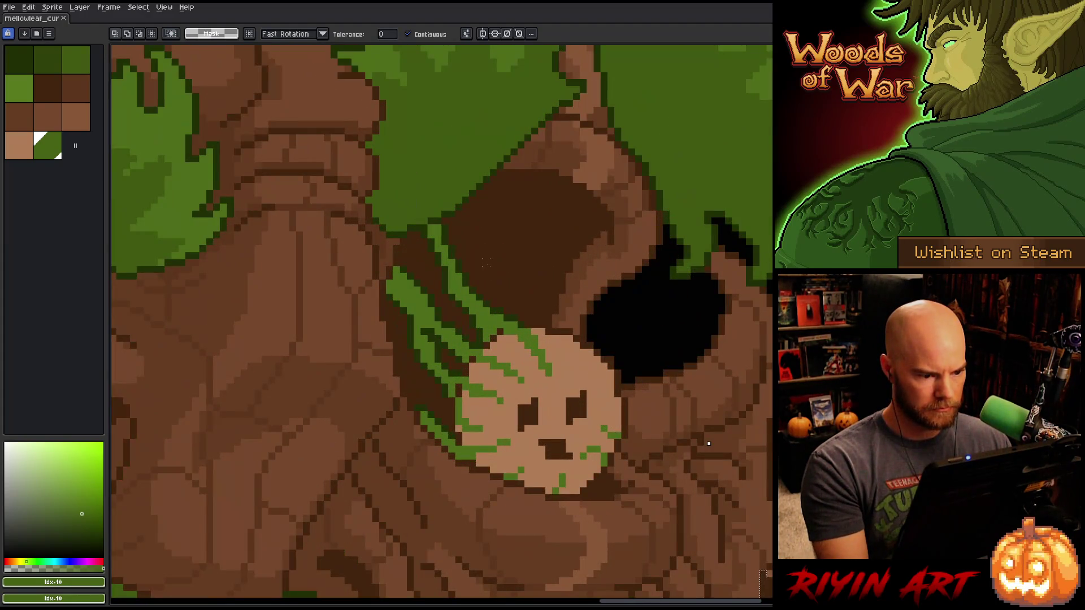
pyautogui.click(474, 267)
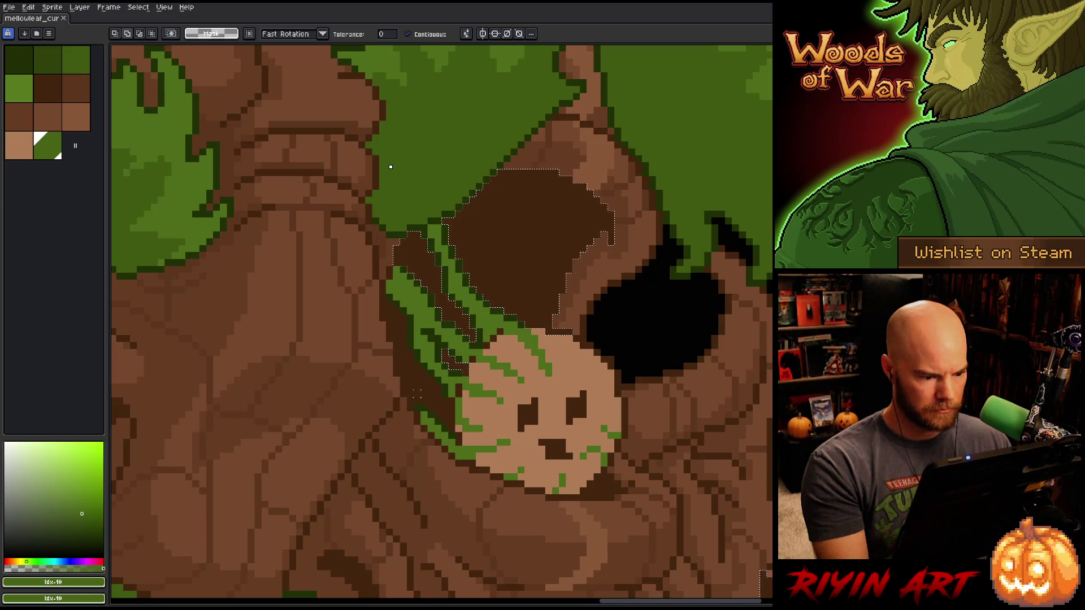
pyautogui.press('m')
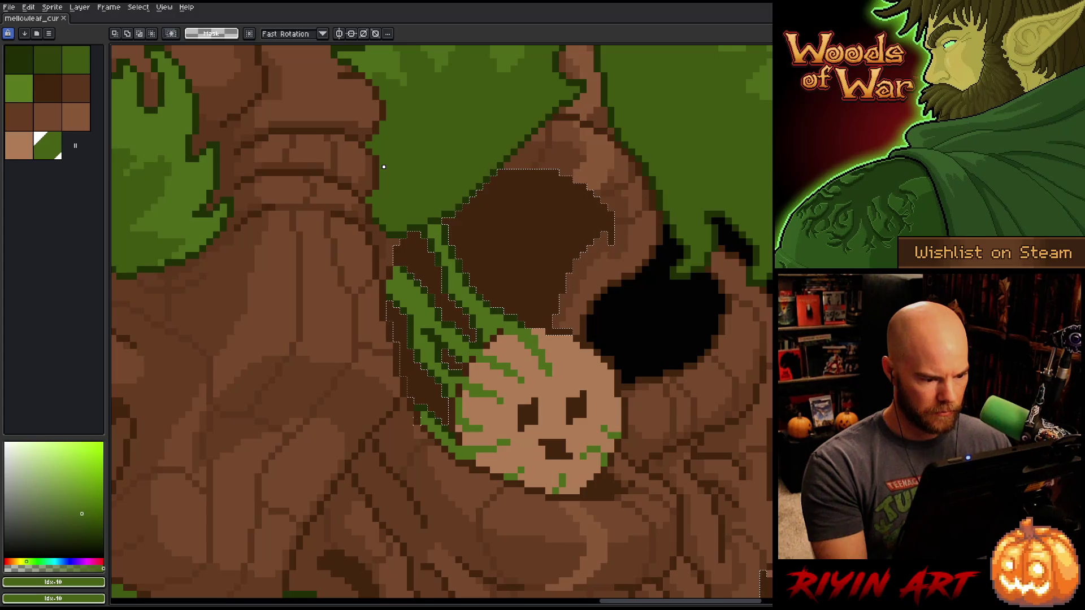
pyautogui.scroll(-2, 383, 167)
pyautogui.scroll(2, 384, 166)
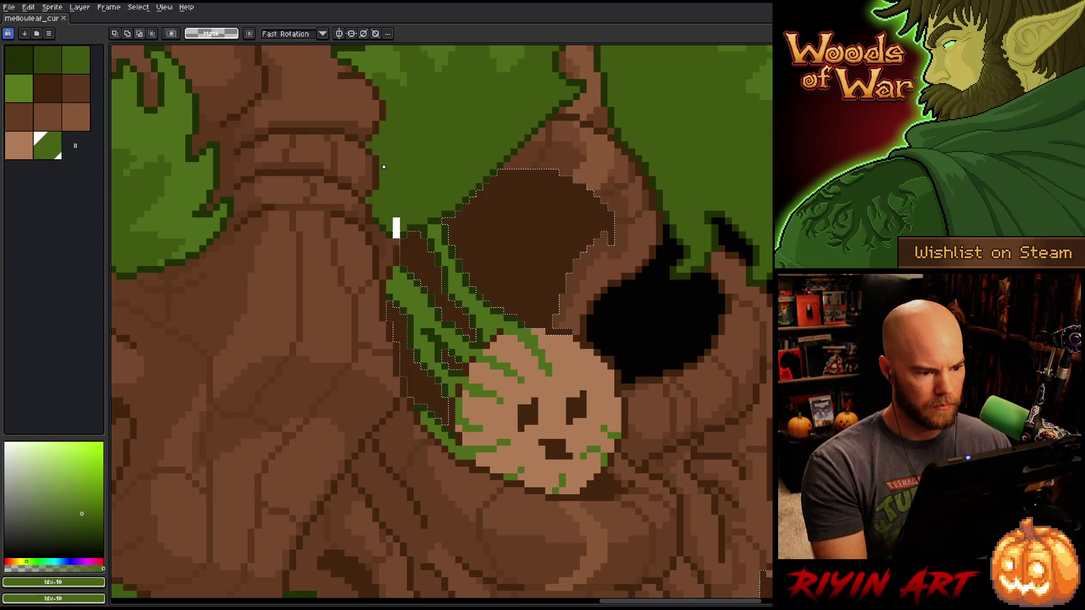
pyautogui.scroll(-2, 384, 167)
pyautogui.scroll(2, 384, 167)
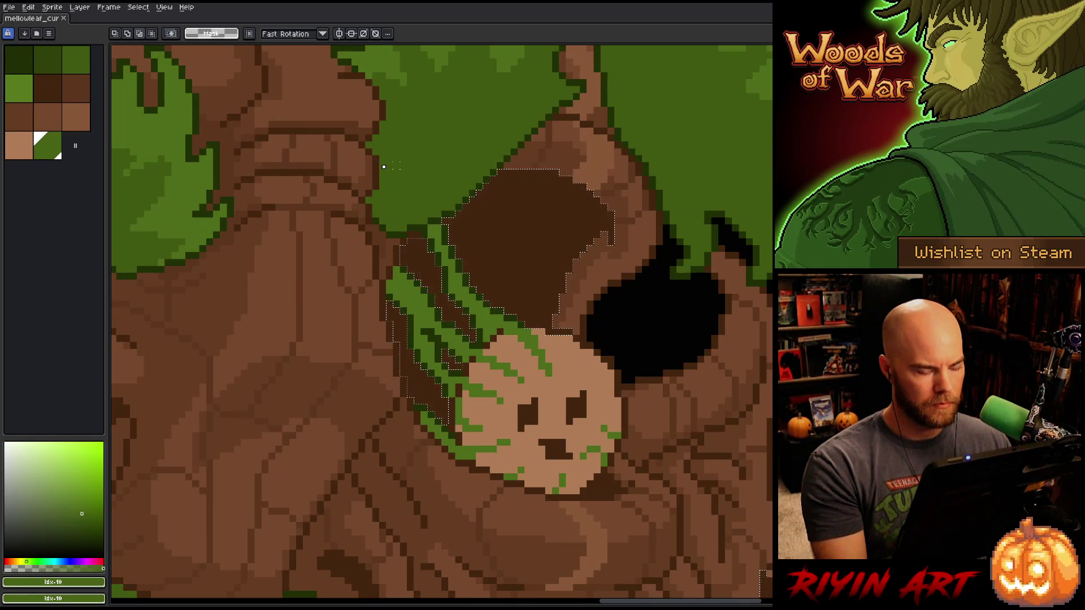
pyautogui.press('q')
pyautogui.scroll(-2, 506, 176)
pyautogui.scroll(2, 500, 158)
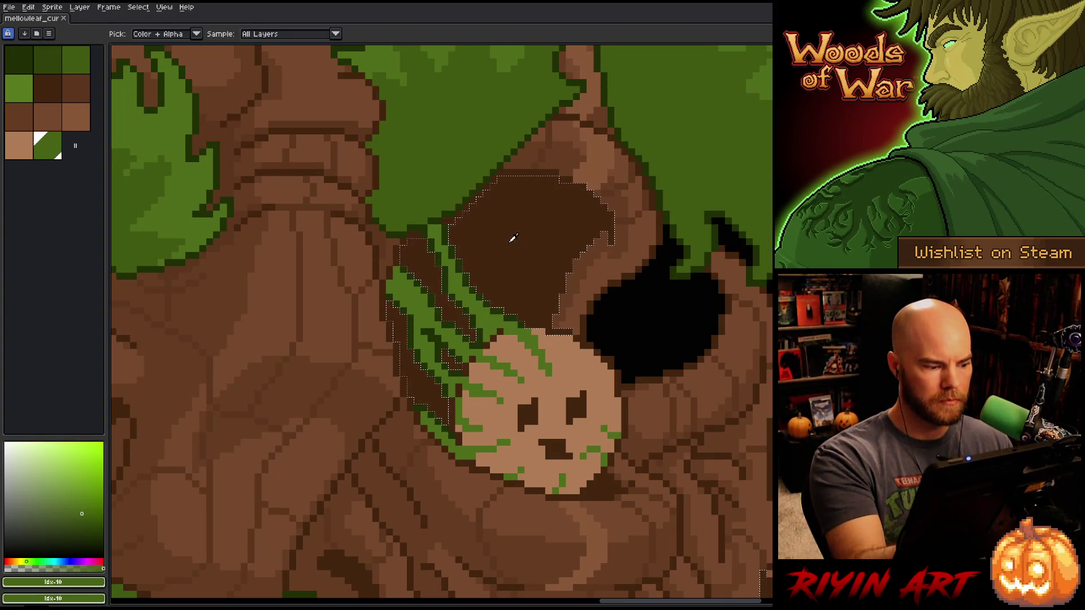
# - With an 11px dark brown brush, paint over the eye socket and its green streaks
pyautogui.keyDown('alt'); pyautogui.click(533, 247); pyautogui.keyUp('alt')
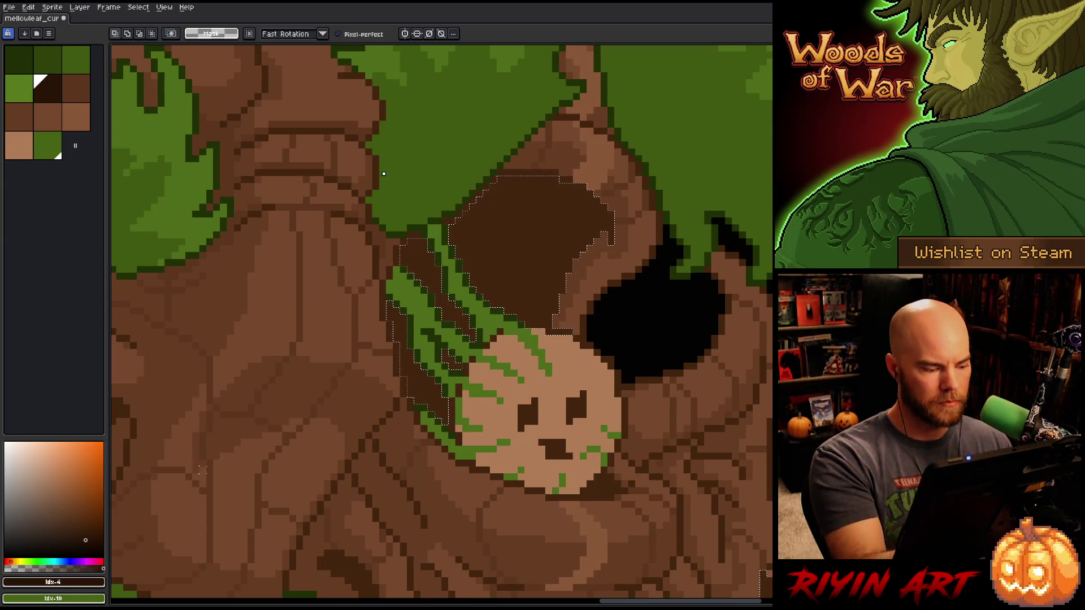
pyautogui.press('b')
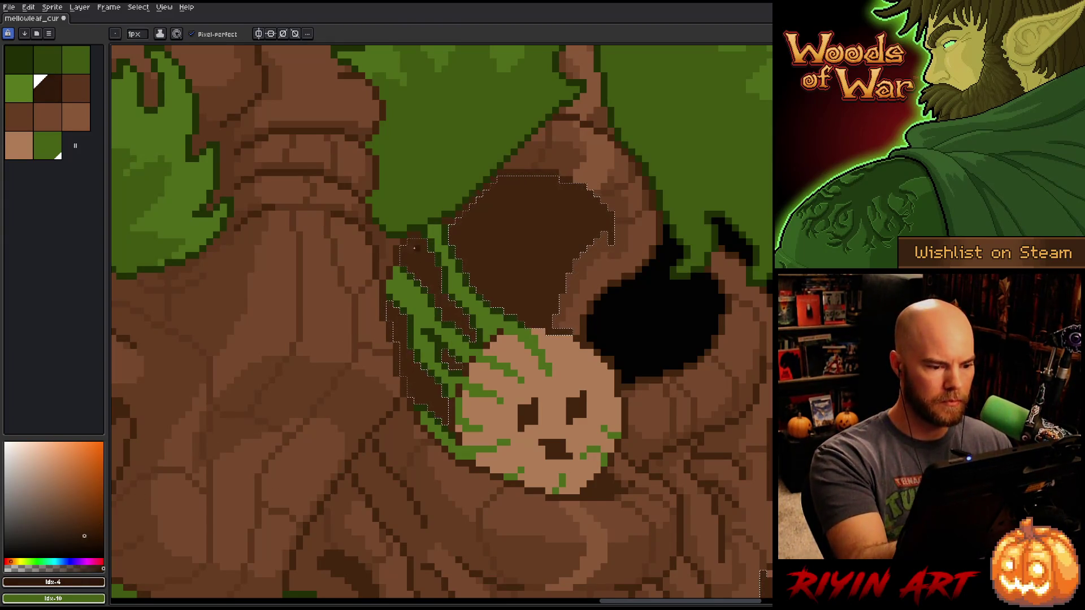
pyautogui.moveTo(135, 34); pyautogui.dragTo(144, 47)
pyautogui.moveTo(418, 259); pyautogui.dragTo(439, 279)
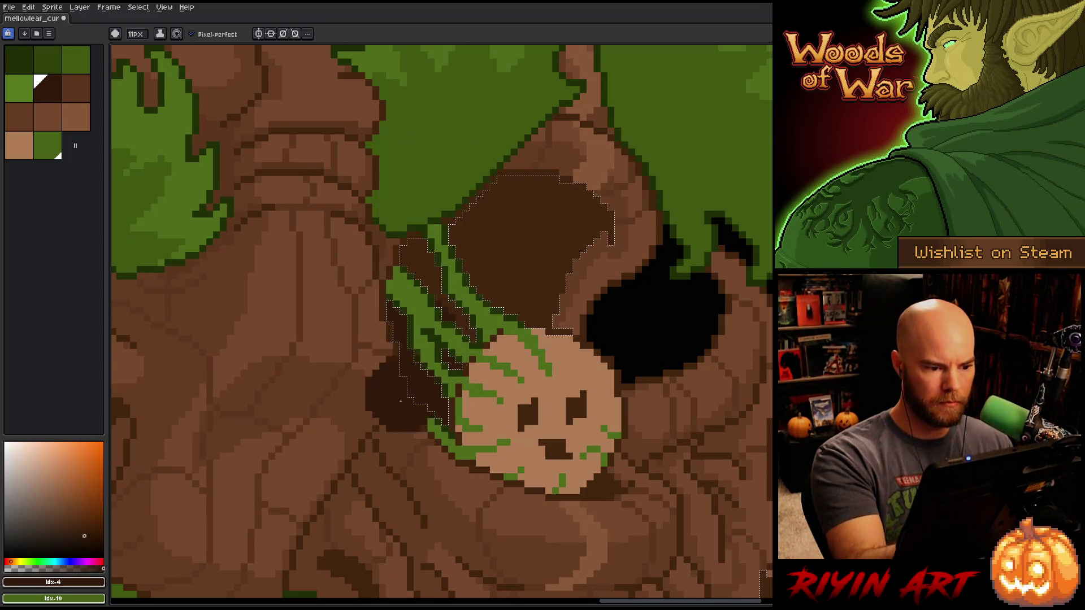
pyautogui.moveTo(450, 460); pyautogui.dragTo(431, 333)
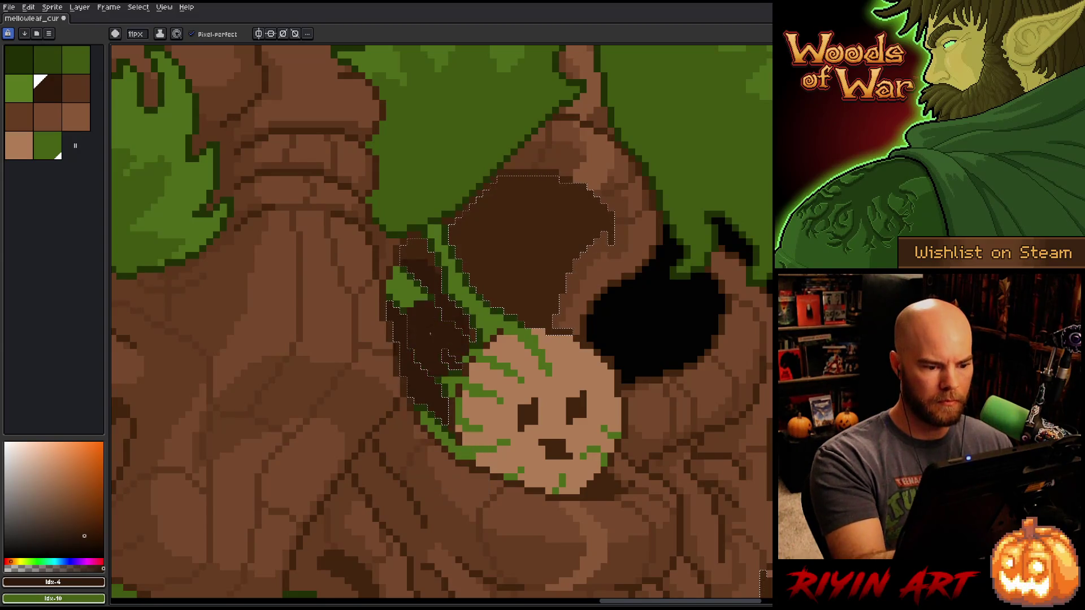
pyautogui.hotkey('ctrl', 'y')
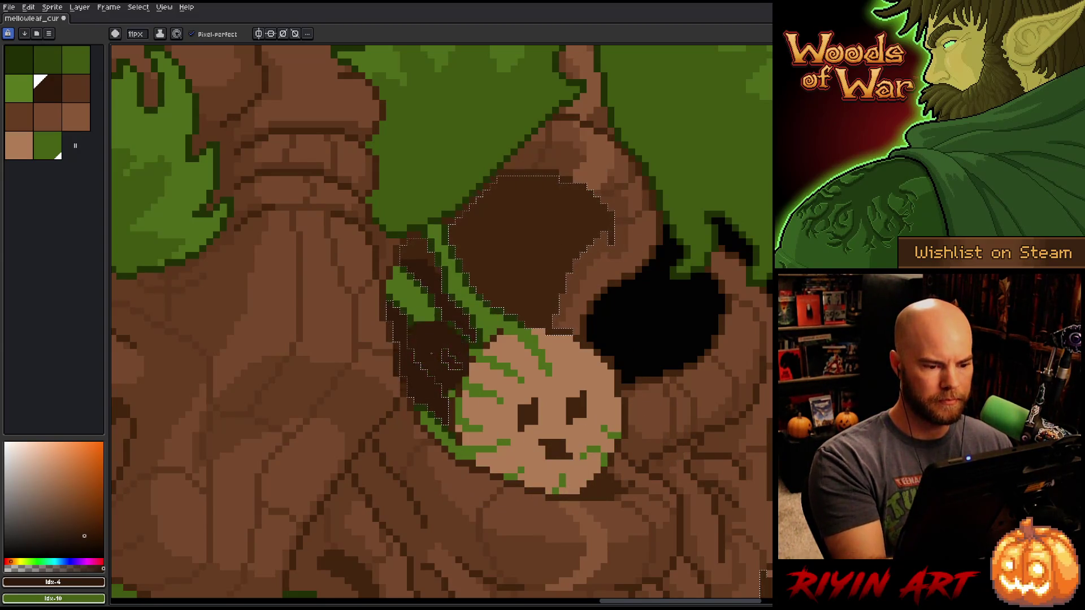
pyautogui.hotkey('ctrl', 'z')
pyautogui.click(509, 188)
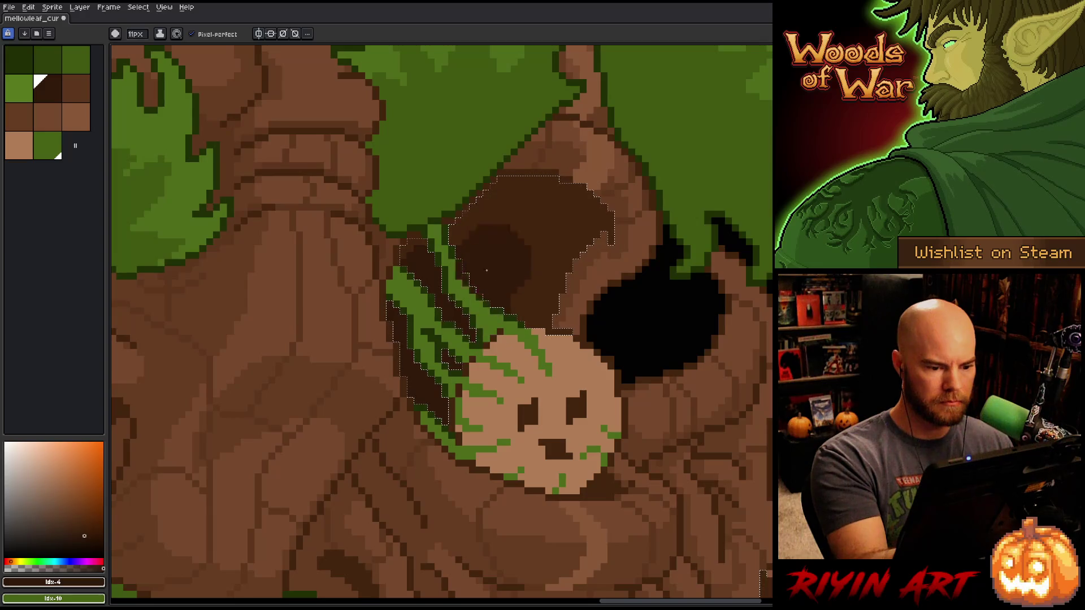
pyautogui.hotkey('ctrl', 'z')
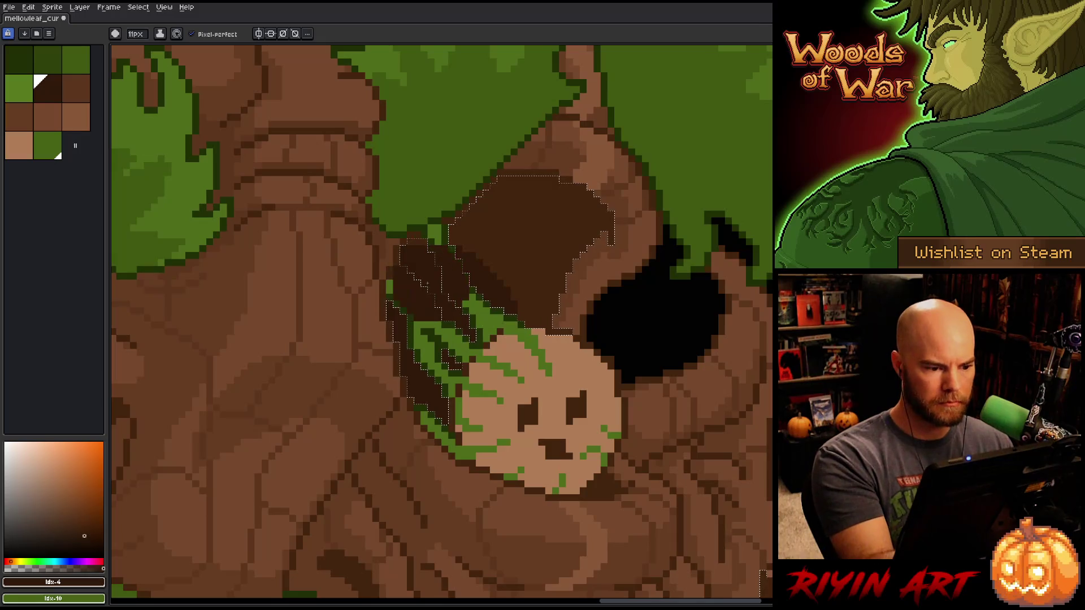
pyautogui.hotkey('ctrl', 'z')
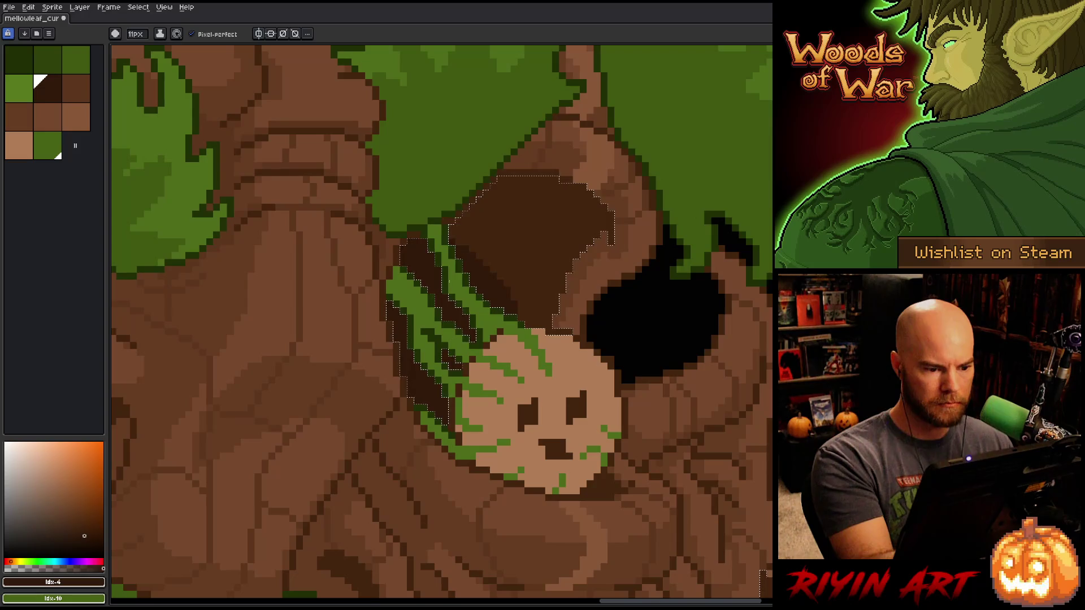
# - Magic Wand the mouth interior and paint darker brown patches behind the upper teeth
pyautogui.moveTo(542, 395)
pyautogui.mouseDown()
pyautogui.moveTo(659, 356)
pyautogui.moveTo(729, 380)
pyautogui.mouseUp()
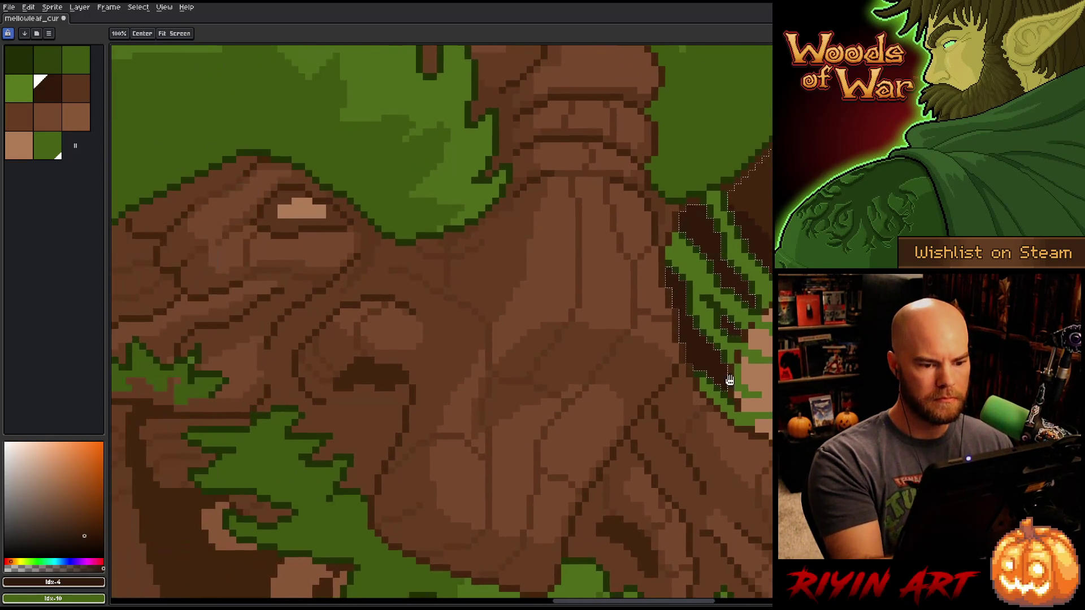
pyautogui.moveTo(750, 423); pyautogui.dragTo(717, 311)
pyautogui.moveTo(742, 403)
pyautogui.mouseDown()
pyautogui.moveTo(669, 278)
pyautogui.moveTo(757, 316)
pyautogui.mouseUp()
pyautogui.press('w')
pyautogui.click(517, 381)
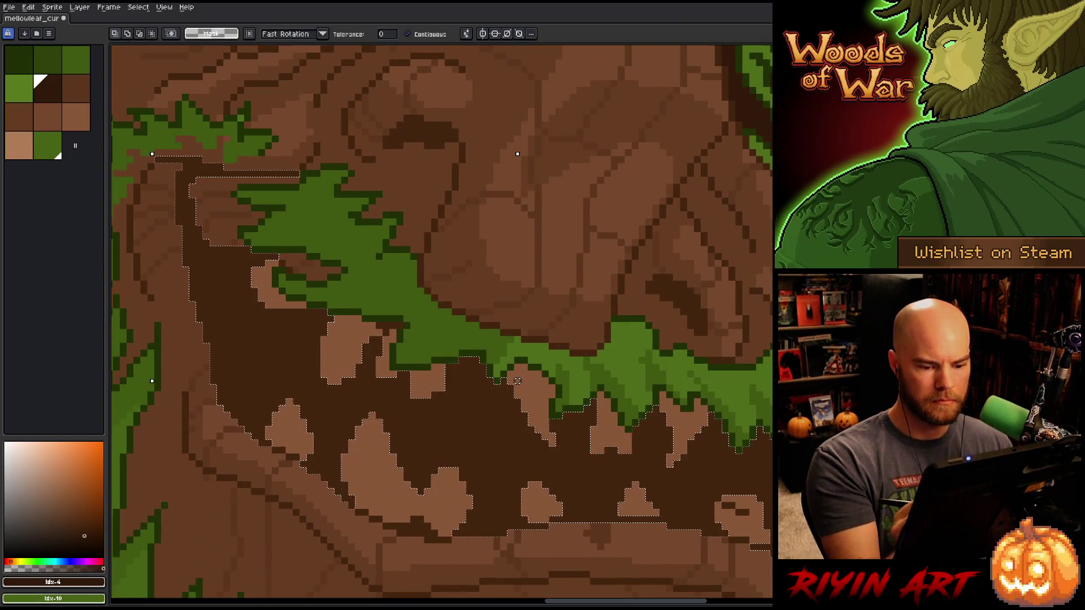
pyautogui.press('b')
pyautogui.moveTo(497, 387)
pyautogui.mouseDown()
pyautogui.moveTo(460, 363)
pyautogui.moveTo(484, 399)
pyautogui.moveTo(476, 383)
pyautogui.moveTo(460, 388)
pyautogui.moveTo(497, 375)
pyautogui.moveTo(460, 375)
pyautogui.moveTo(464, 394)
pyautogui.mouseUp()
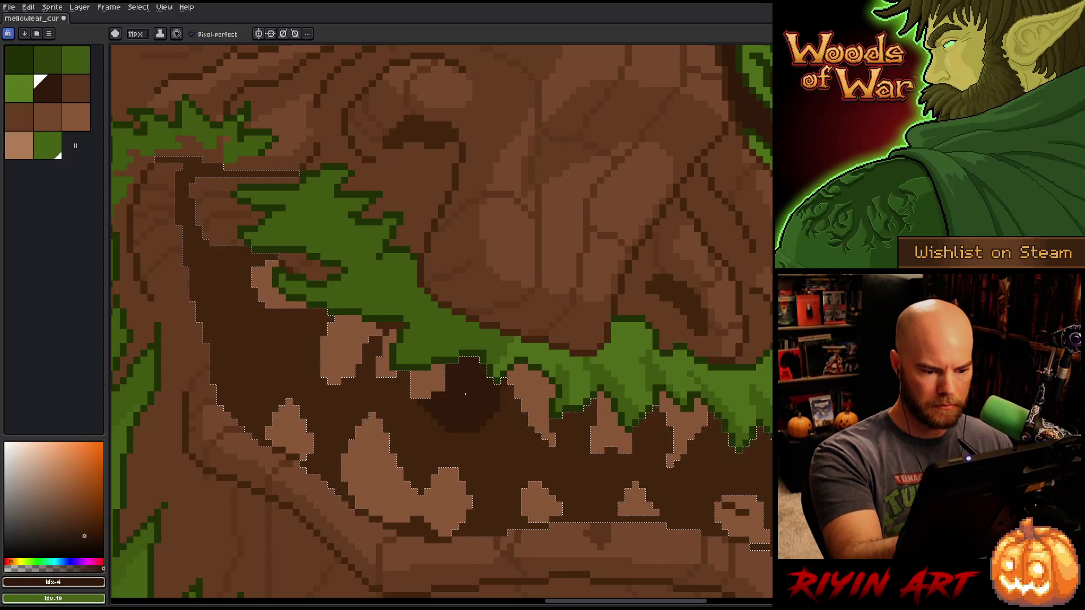
pyautogui.moveTo(613, 449); pyautogui.dragTo(649, 438)
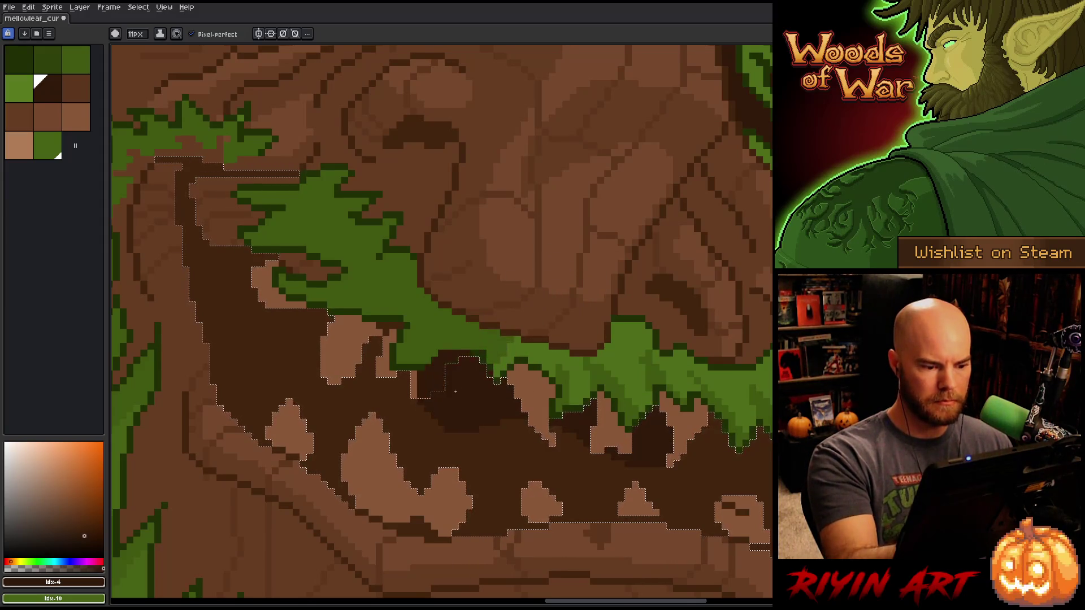
pyautogui.scroll(-5, 726, 303)
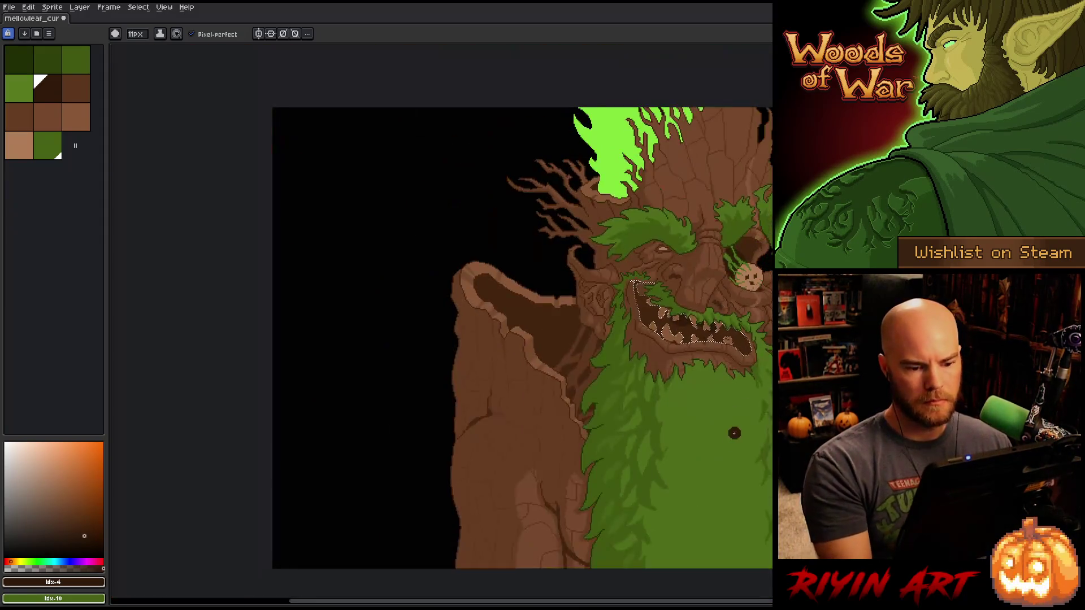
# - Clear the mouth selection and reframe the view on the treant's face
pyautogui.scroll(-1, 654, 412)
pyautogui.moveTo(653, 412); pyautogui.dragTo(605, 435)
pyautogui.scroll(2, 611, 412)
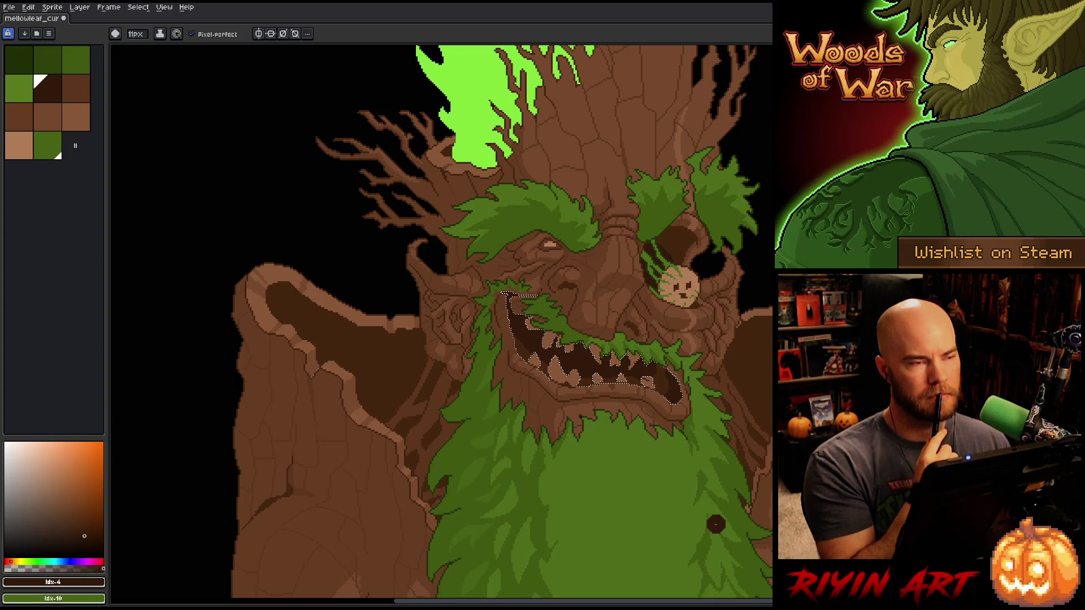
pyautogui.hotkey('ctrl', 'd')
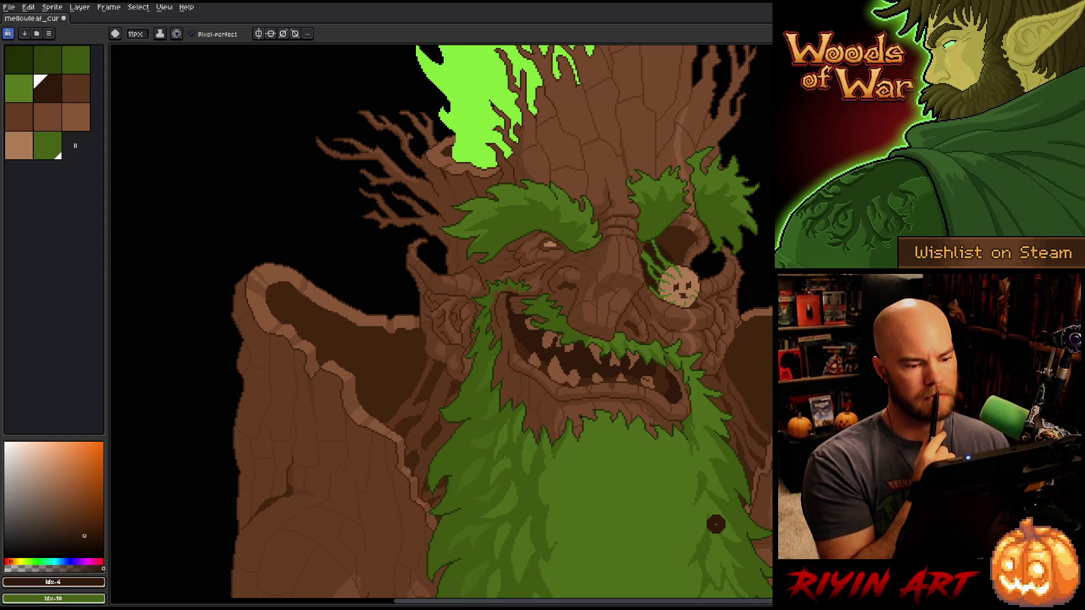
pyautogui.moveTo(715, 525)
pyautogui.mouseDown()
pyautogui.moveTo(659, 376)
pyautogui.moveTo(452, 443)
pyautogui.moveTo(631, 403)
pyautogui.moveTo(636, 434)
pyautogui.mouseUp()
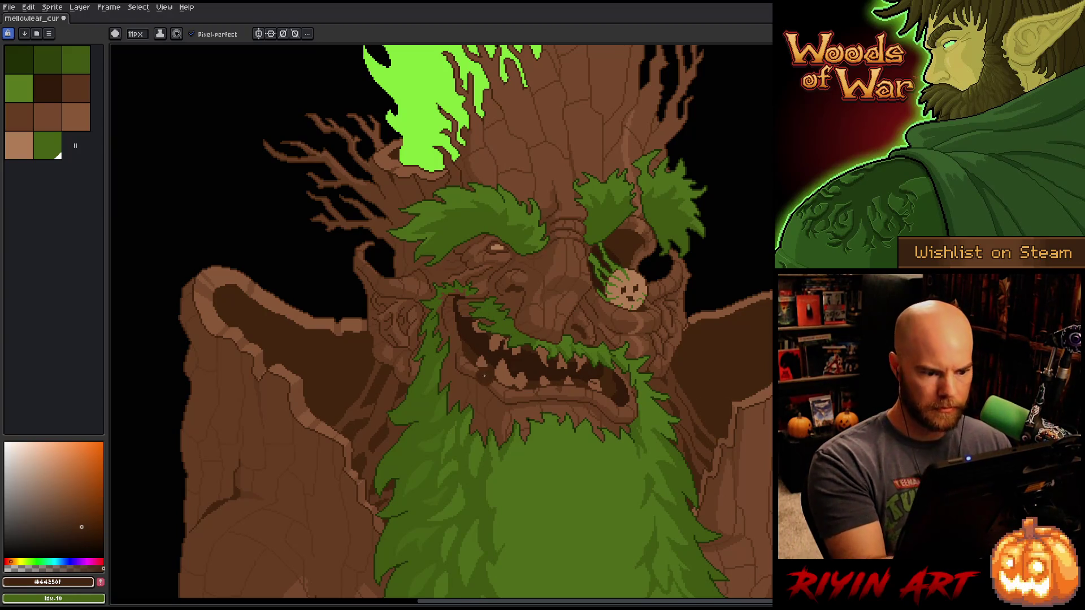
# - Eyedrop the dark brown #301909 and reduce the brush size to 4px
pyautogui.keyDown('alt'); pyautogui.click(490, 343); pyautogui.keyUp('alt')
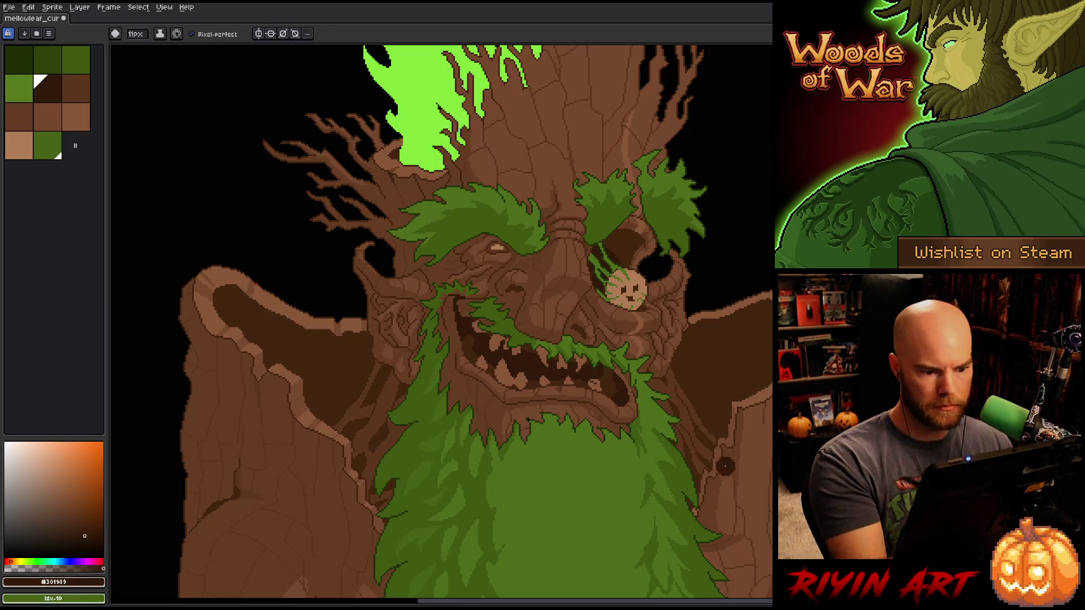
pyautogui.keyDown('alt'); pyautogui.click(622, 380); pyautogui.keyUp('alt')
pyautogui.keyDown('alt'); pyautogui.click(622, 390); pyautogui.keyUp('alt')
pyautogui.click(138, 35)
pyautogui.moveTo(141, 38); pyautogui.dragTo(134, 51)
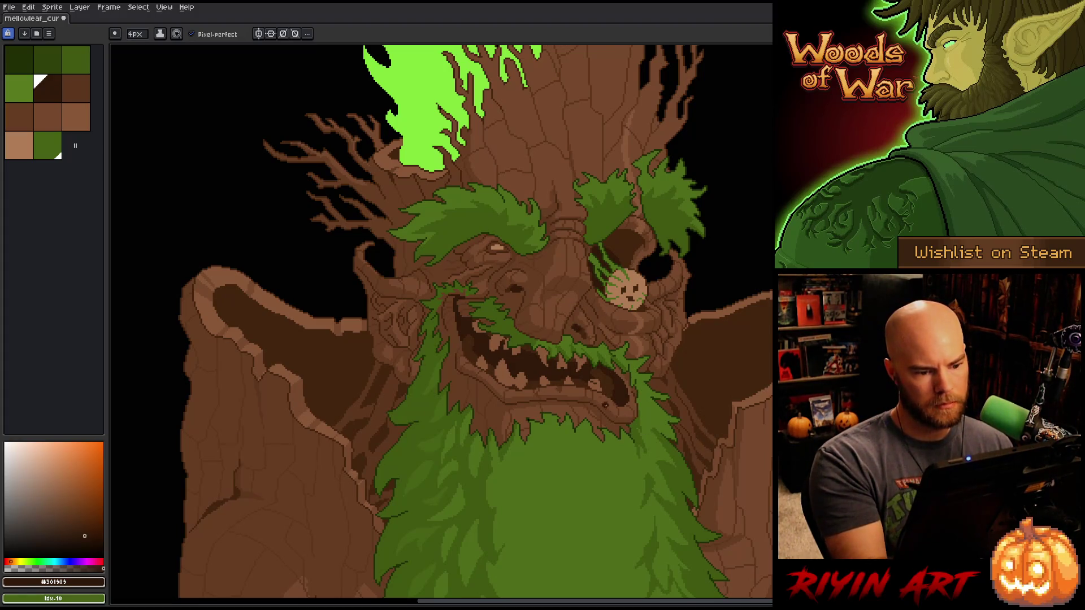
# - Try a Magic Wand selection, clear it, and bring up Select Color Range
pyautogui.press('w')
pyautogui.keyDown('shift'); pyautogui.click(578, 331); pyautogui.keyUp('shift')
pyautogui.hotkey('ctrl', 'd')
pyautogui.press('b')
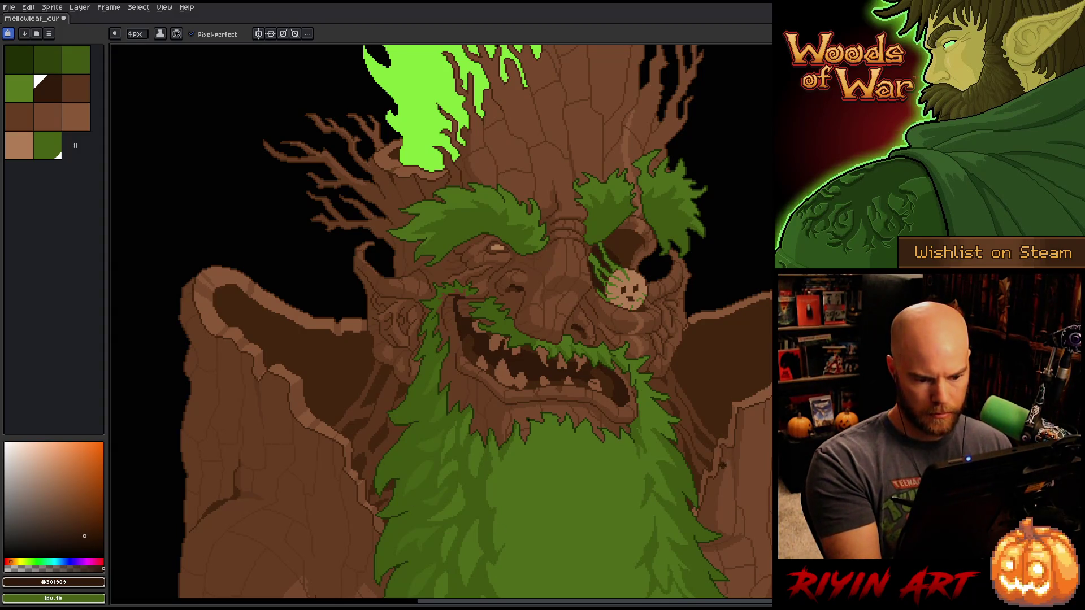
pyautogui.hotkey('shift', 'c')
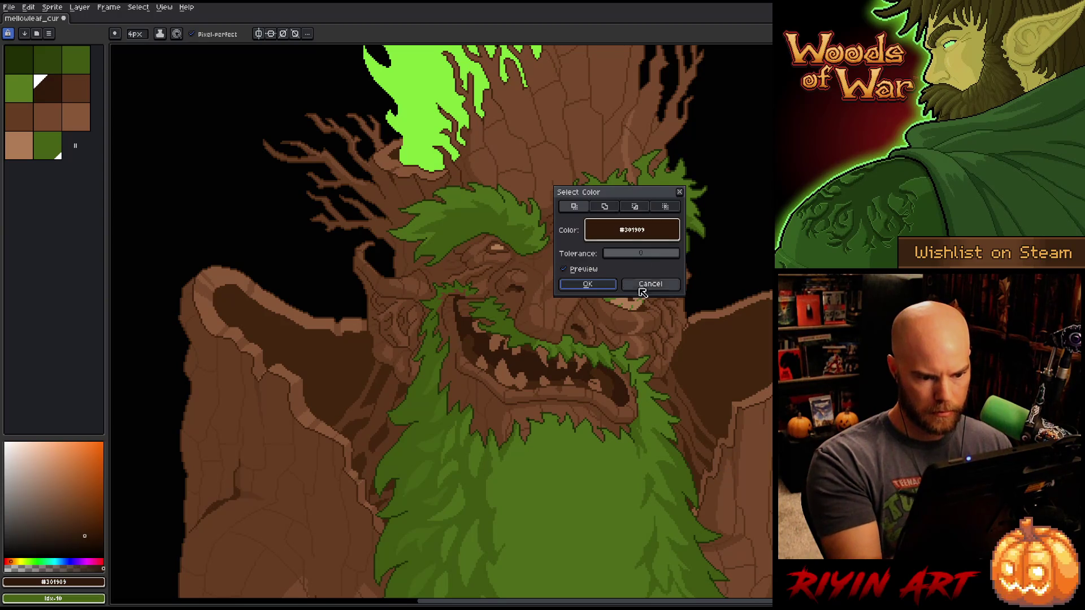
# - Confirm the brown Color Range, clear it, and place dark brown pixels at the beard edge
pyautogui.click(588, 283)
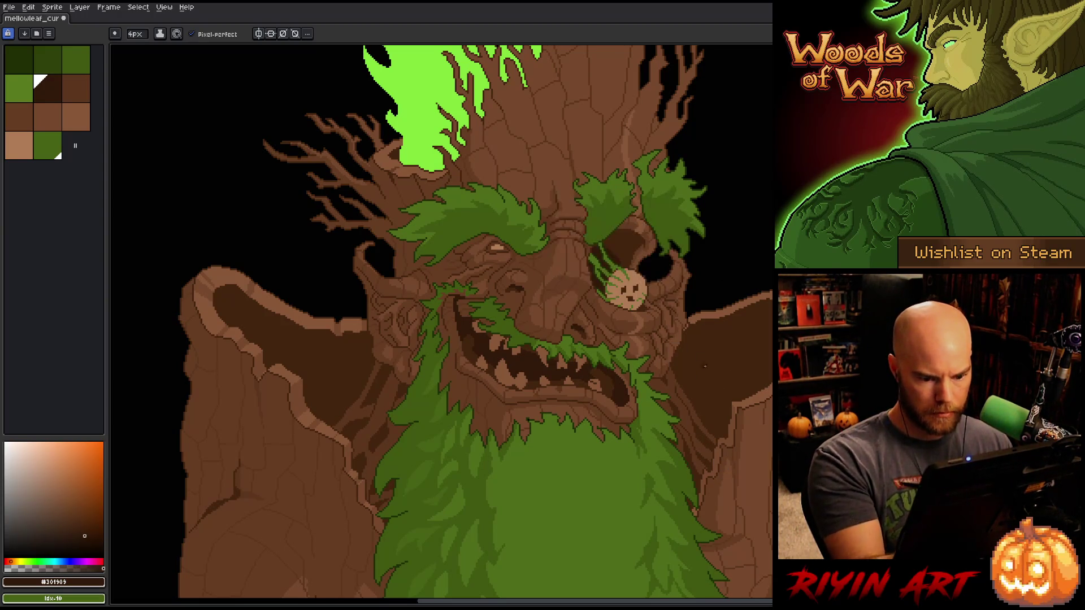
pyautogui.hotkey('ctrl', 'd')
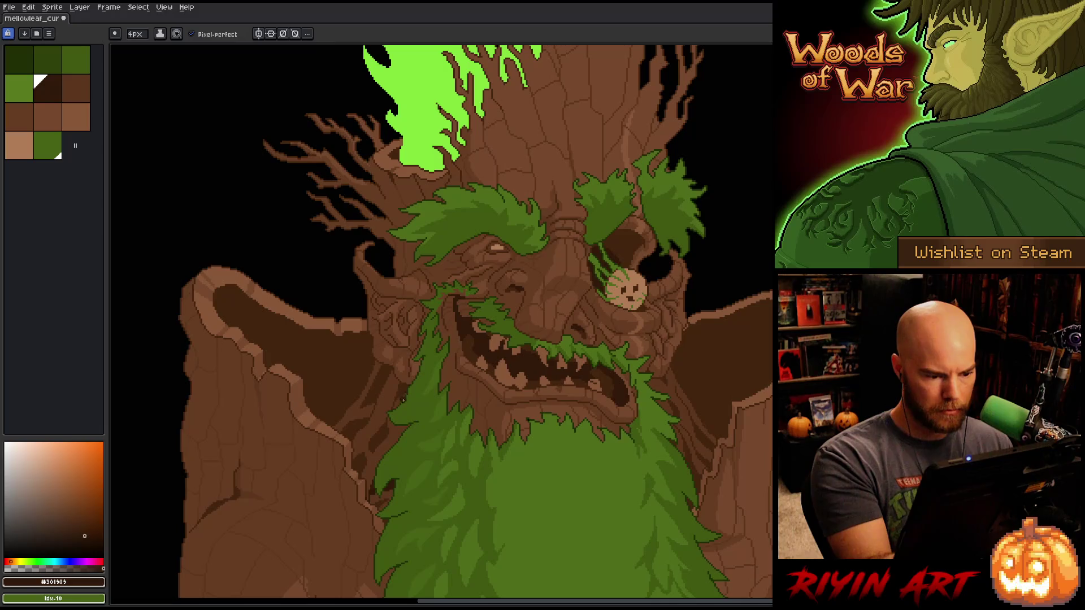
pyautogui.scroll(4, 403, 401)
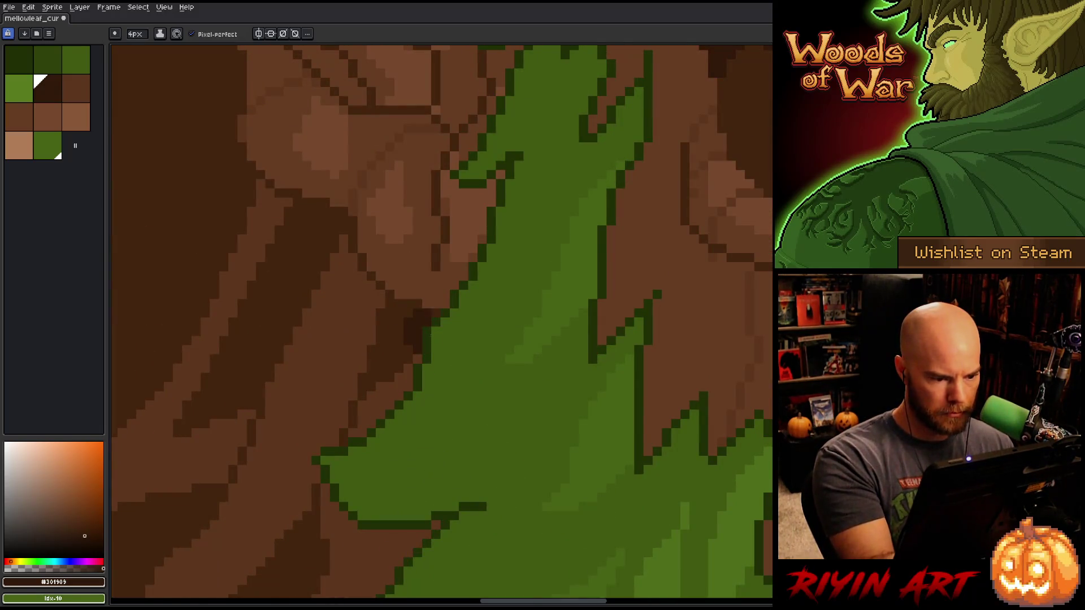
pyautogui.click(408, 323)
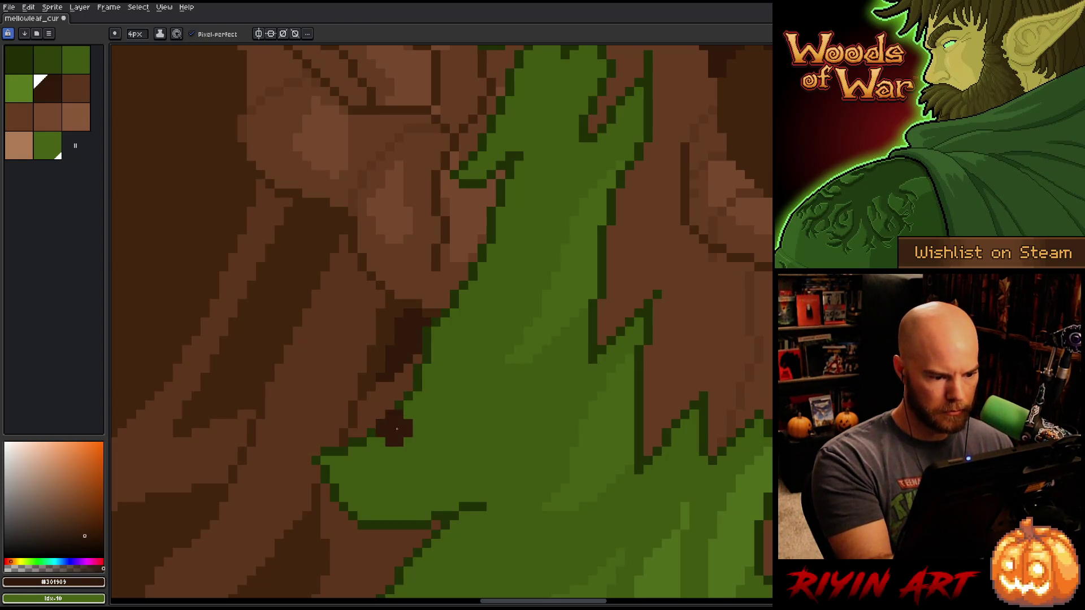
# - Survey the beard edge and ear, re-sampling the mid and dark browns from the canvas
pyautogui.moveTo(468, 473); pyautogui.dragTo(544, 309)
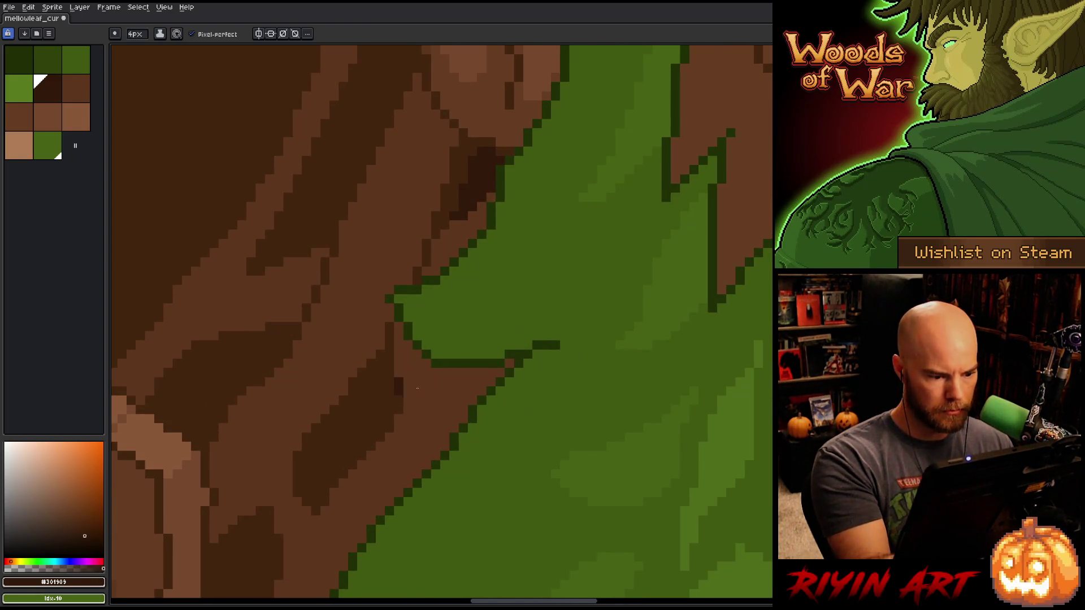
pyautogui.moveTo(439, 479); pyautogui.dragTo(566, 262)
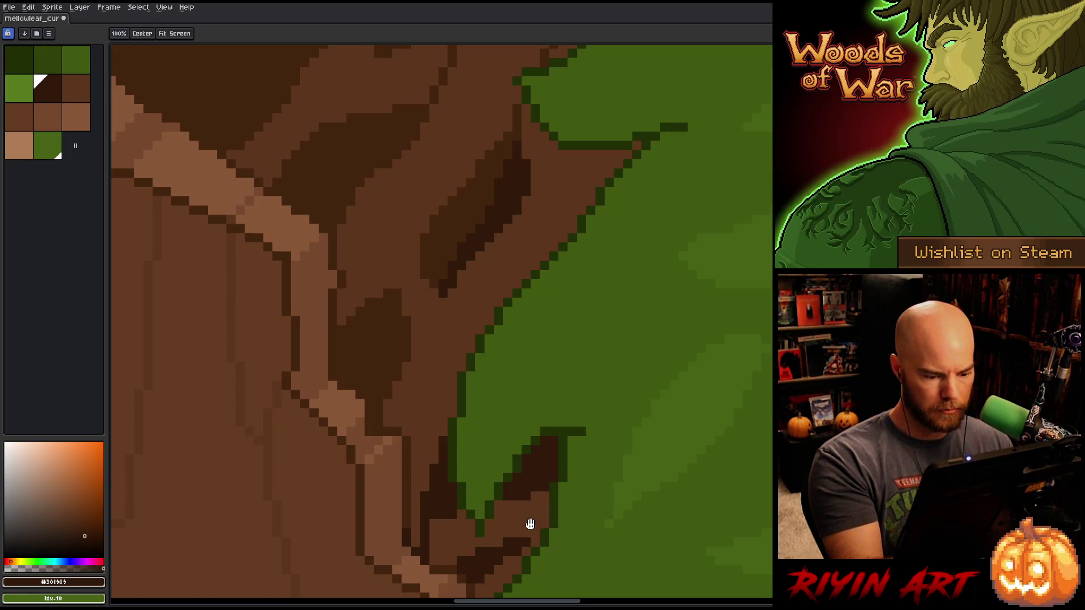
pyautogui.moveTo(528, 520); pyautogui.dragTo(524, 445)
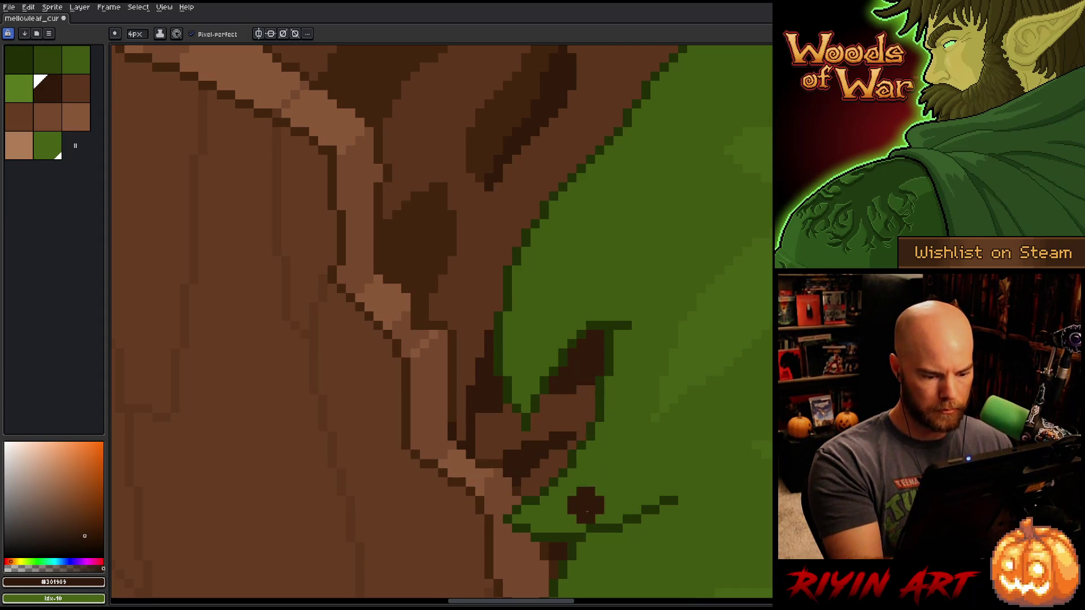
pyautogui.moveTo(574, 378); pyautogui.dragTo(590, 548)
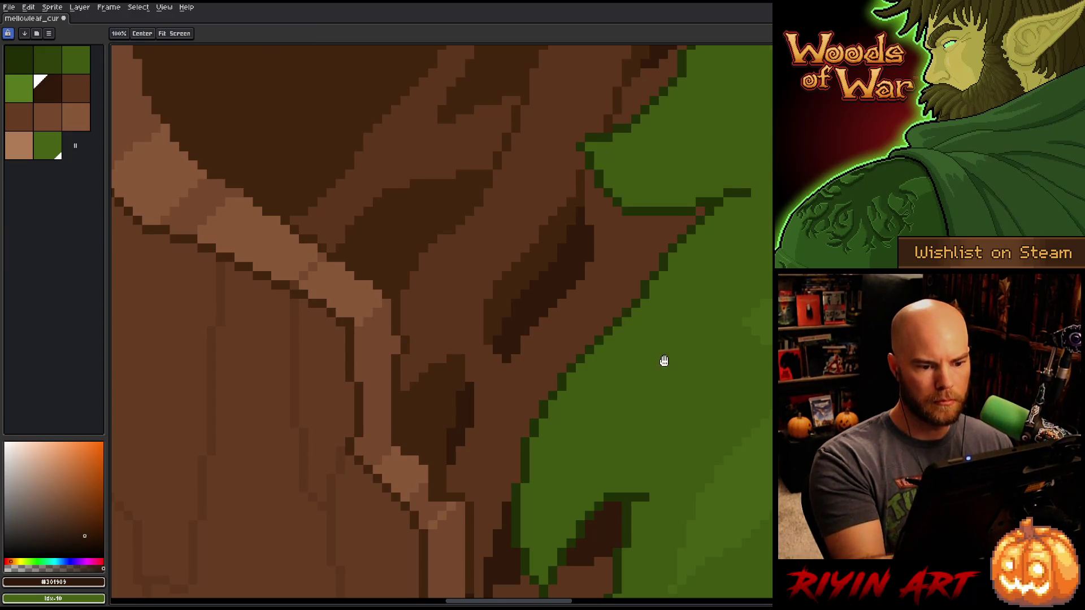
pyautogui.moveTo(636, 329); pyautogui.dragTo(526, 483)
pyautogui.scroll(-3, 526, 483)
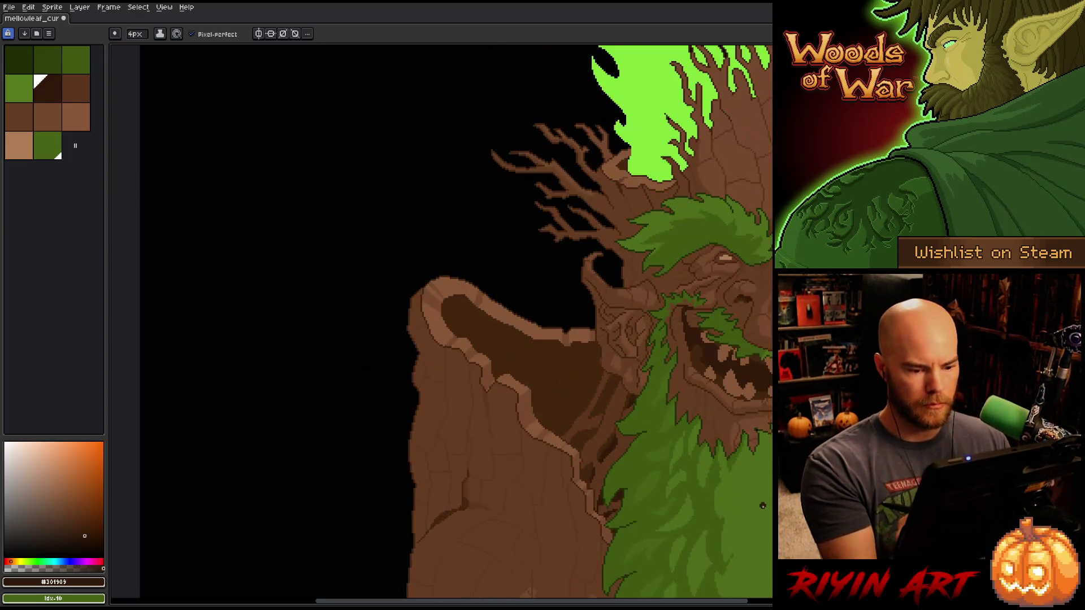
pyautogui.hscroll(3, 652, 463)
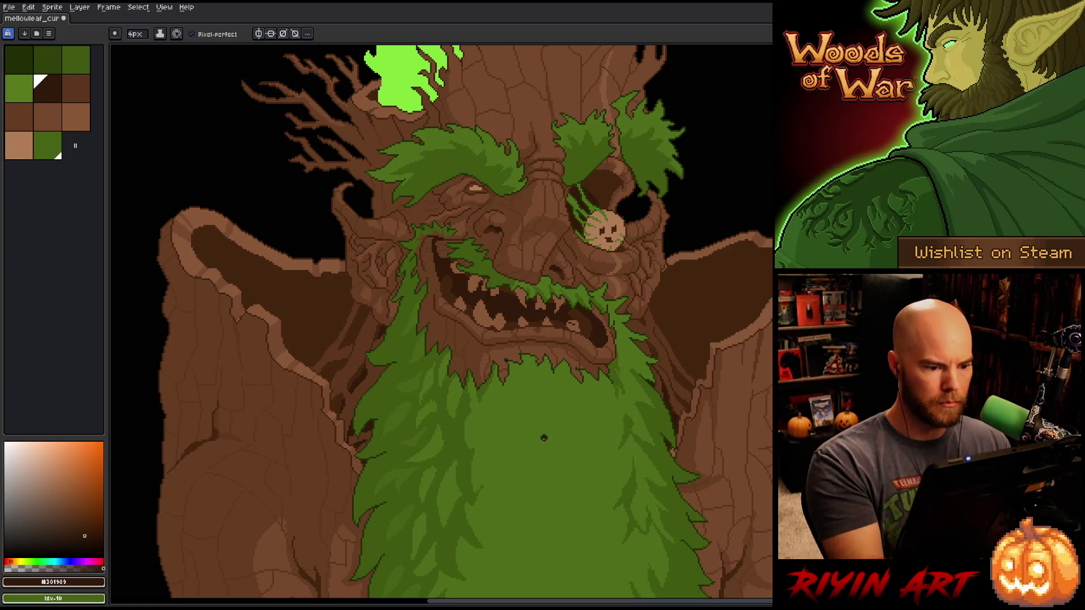
pyautogui.keyDown('alt'); pyautogui.click(378, 341); pyautogui.keyUp('alt')
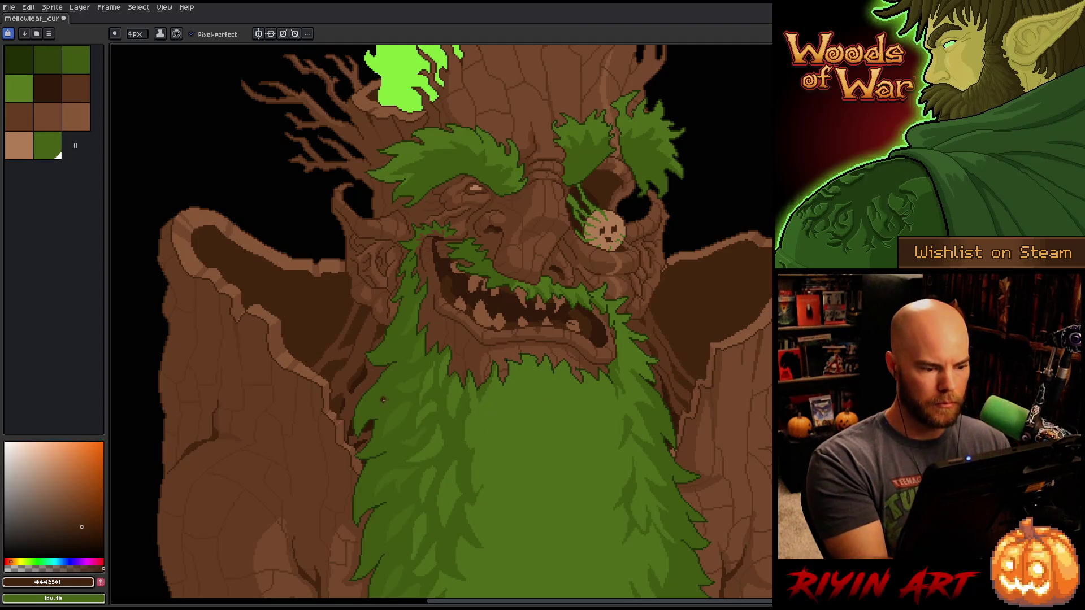
pyautogui.keyDown('alt'); pyautogui.click(344, 396); pyautogui.keyUp('alt')
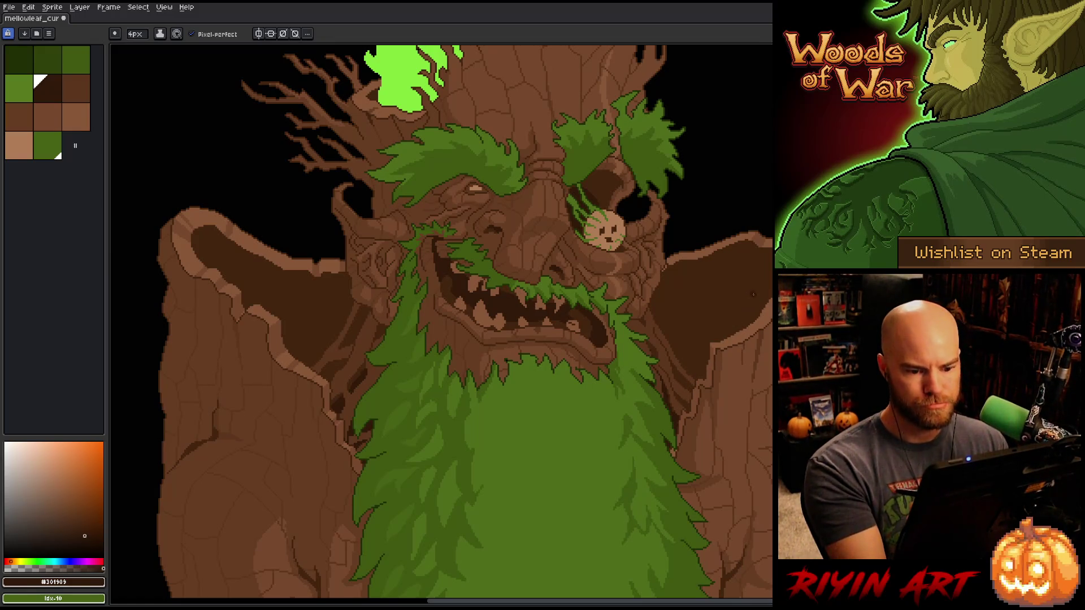
pyautogui.press('w')
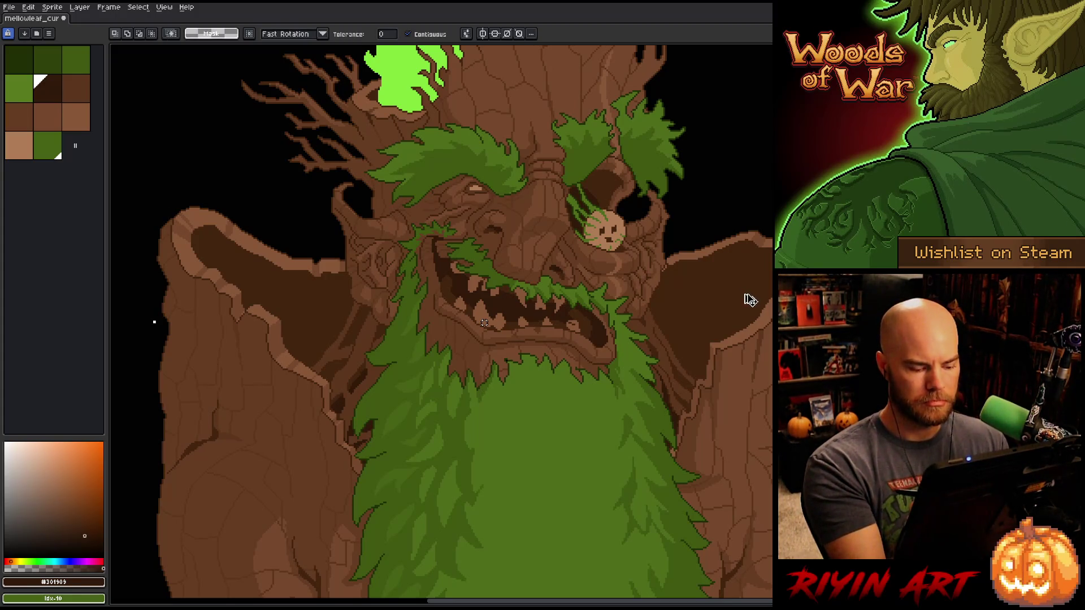
# - Magic Wand the dark inner areas of both ears and contract the selection inward
pyautogui.click(746, 295)
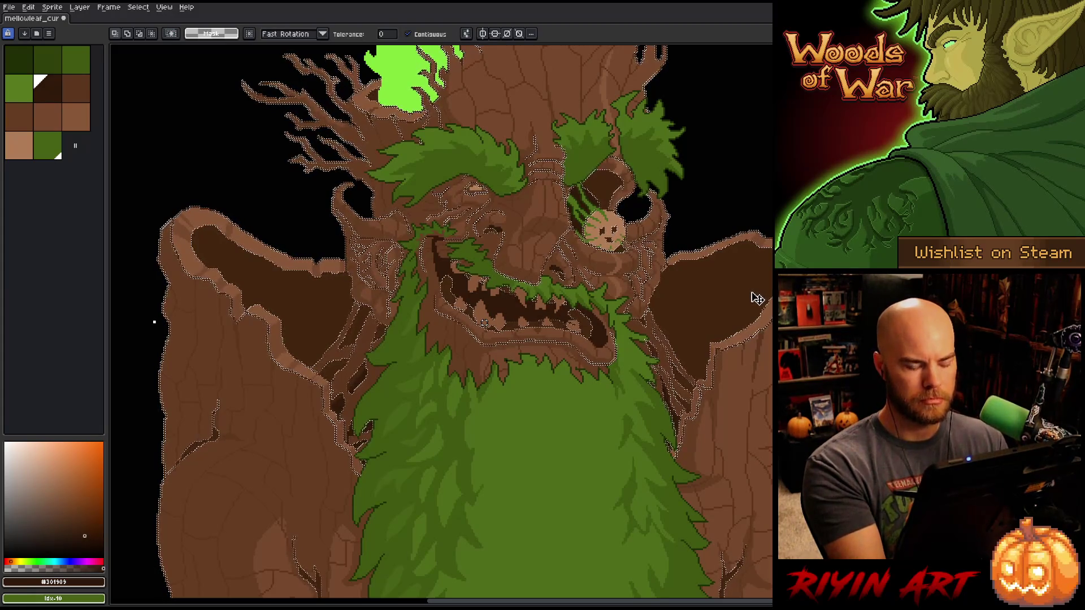
pyautogui.hotkey('ctrl', 'd')
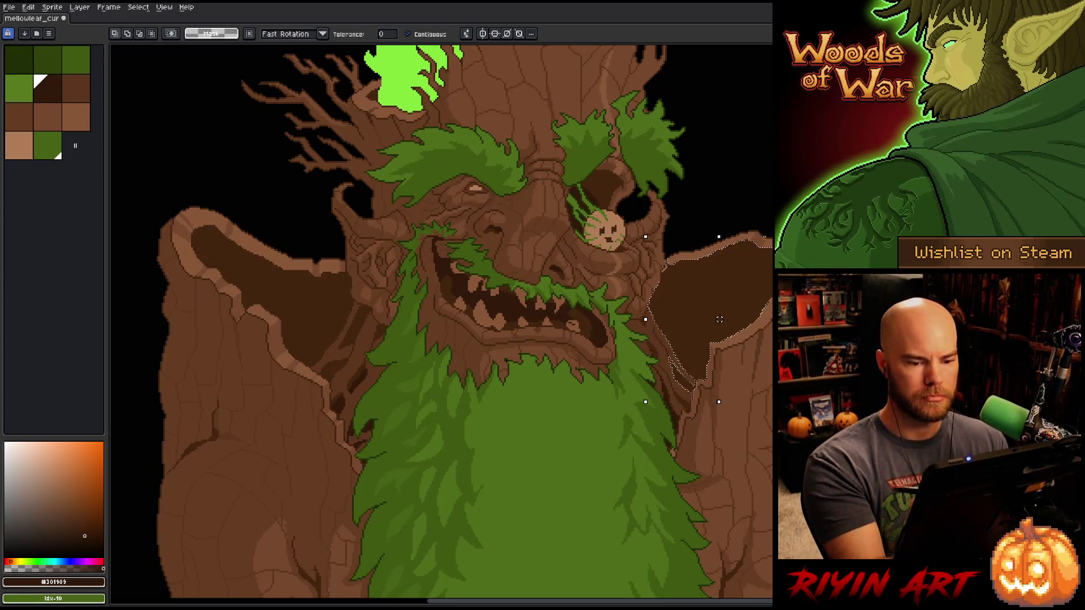
pyautogui.keyDown('shift'); pyautogui.click(302, 234); pyautogui.keyUp('shift')
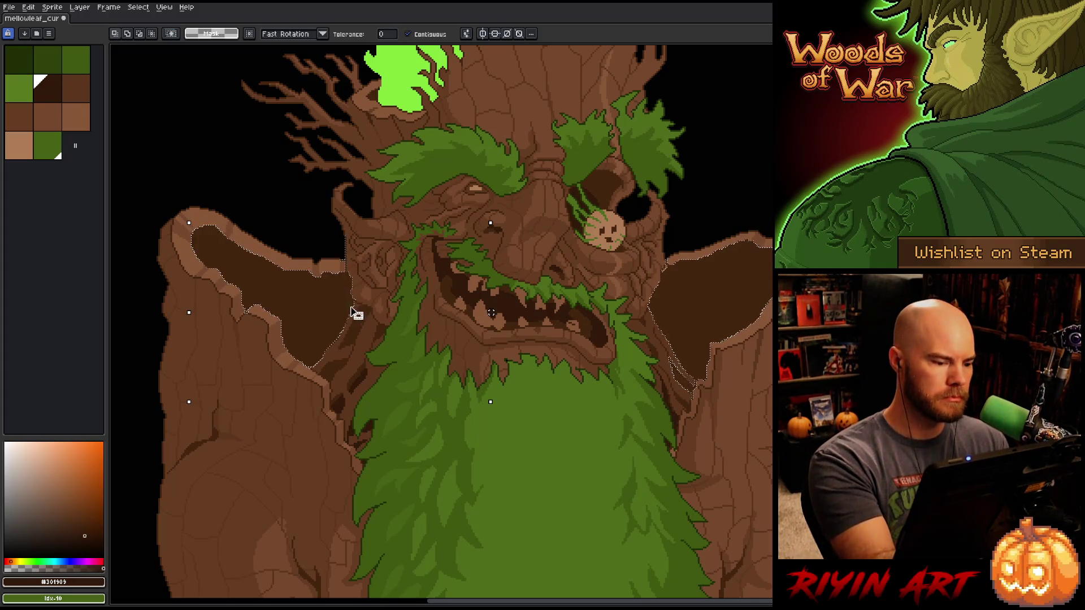
pyautogui.click(164, 7)
pyautogui.moveTo(163, 73)
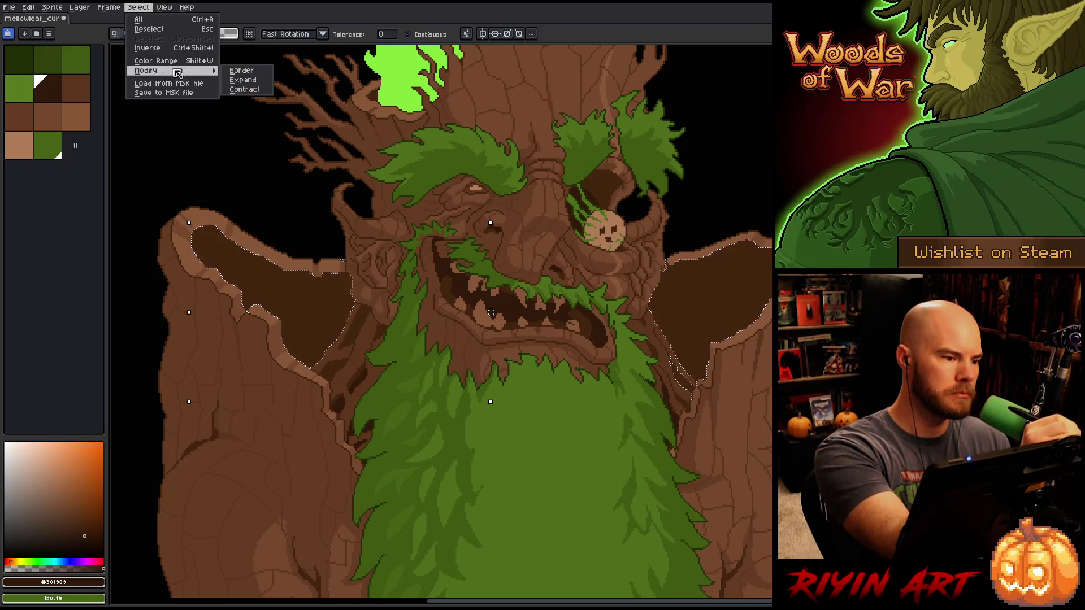
pyautogui.click(257, 90)
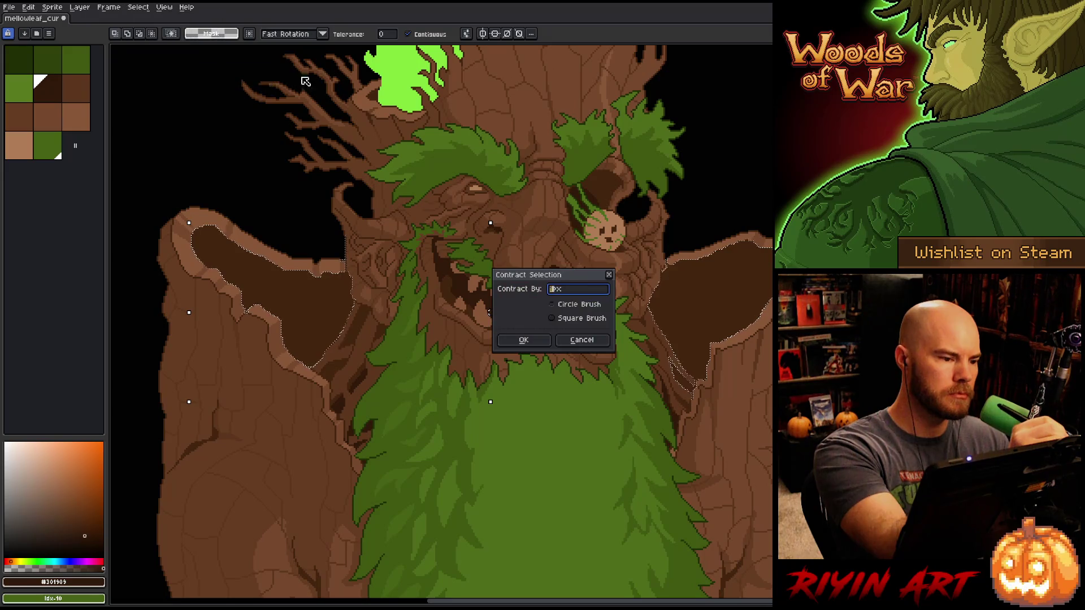
pyautogui.click(527, 339)
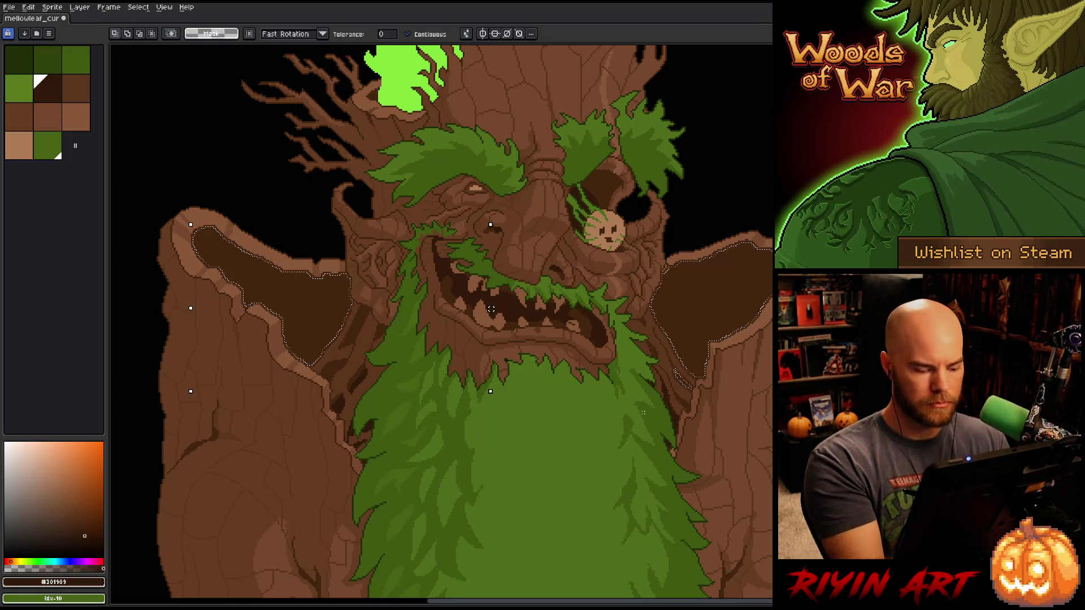
pyautogui.press('b')
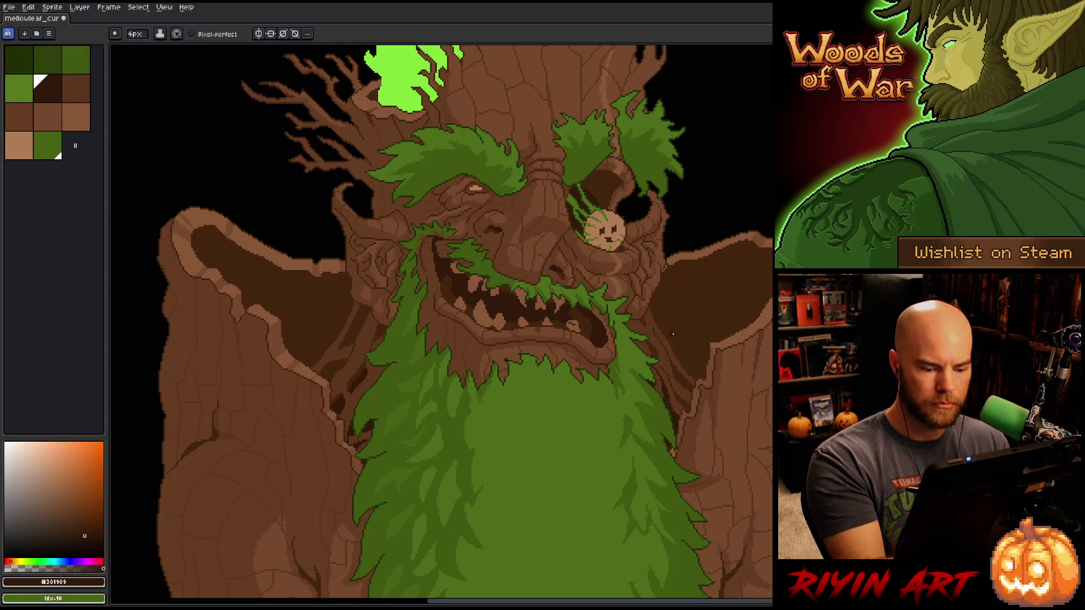
pyautogui.press('v')
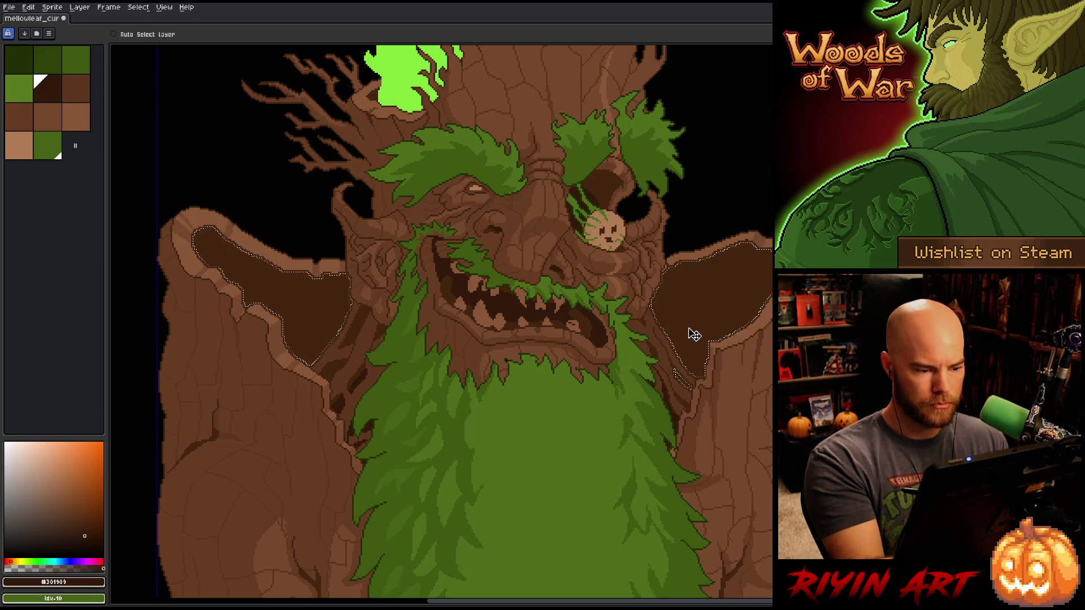
# - Pencil and fill dark brown cracks beside the face's right side and on the right ear
pyautogui.hotkey('ctrl', 'd')
pyautogui.press('b')
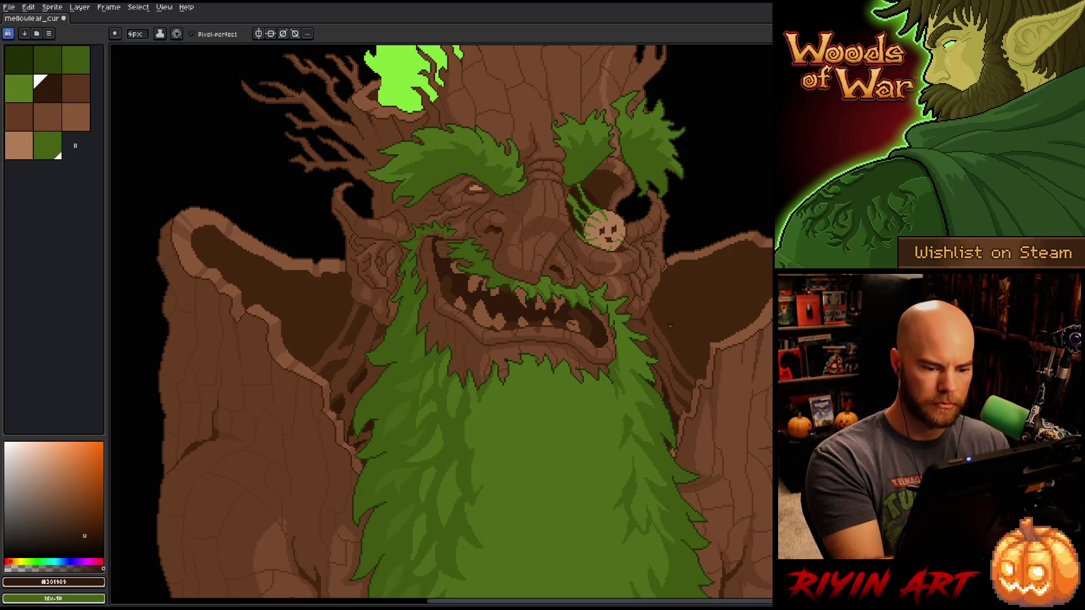
pyautogui.moveTo(664, 328)
pyautogui.mouseDown()
pyautogui.moveTo(680, 323)
pyautogui.moveTo(677, 345)
pyautogui.moveTo(694, 336)
pyautogui.moveTo(701, 360)
pyautogui.mouseUp()
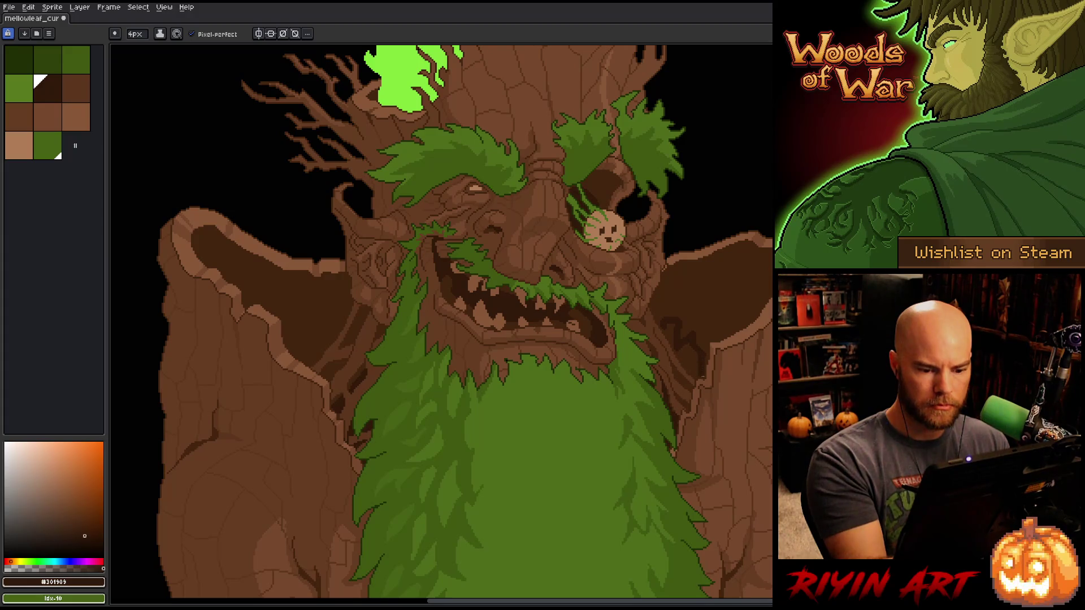
pyautogui.press('g')
pyautogui.click(675, 328)
pyautogui.press('b')
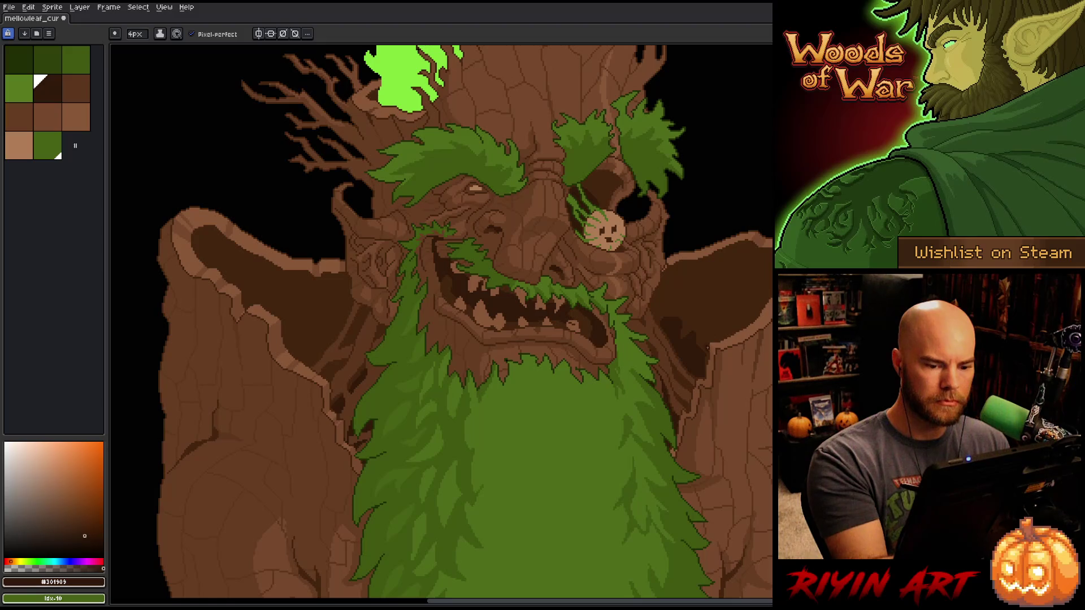
pyautogui.moveTo(707, 348); pyautogui.dragTo(735, 332)
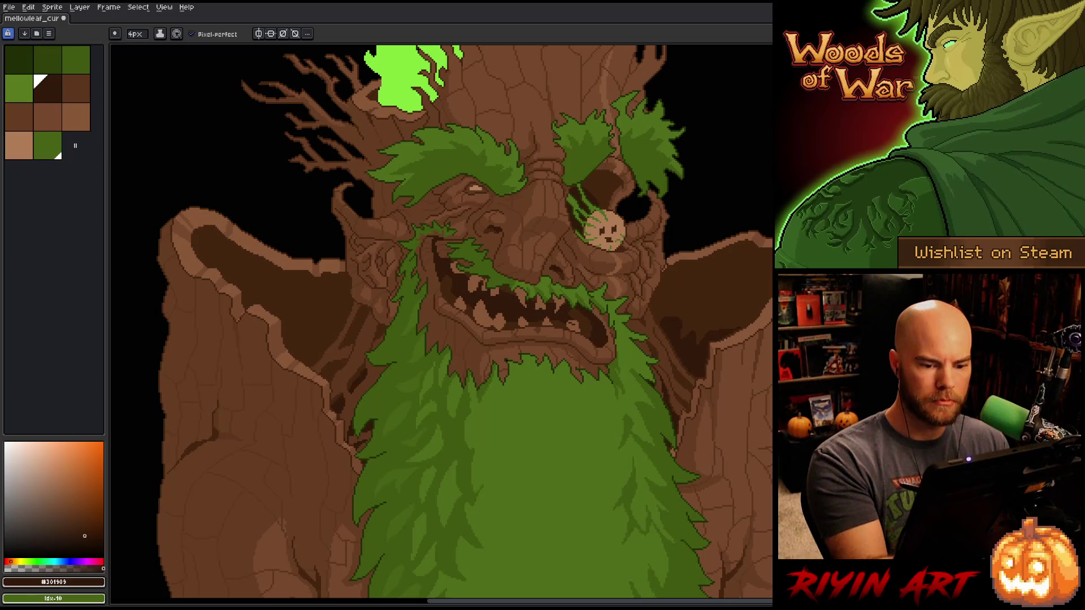
pyautogui.moveTo(734, 323); pyautogui.dragTo(750, 322)
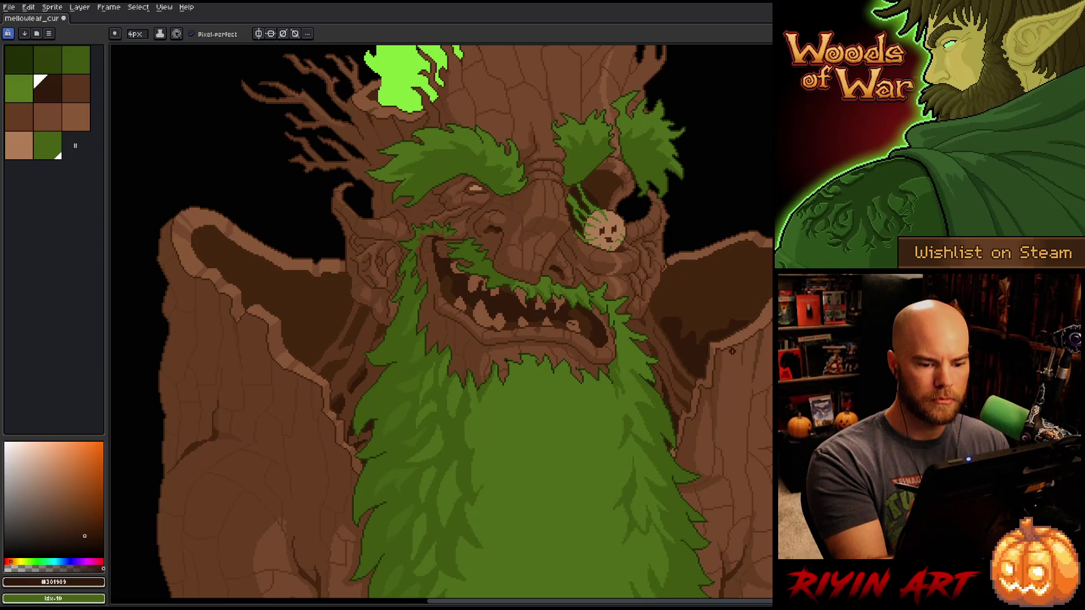
pyautogui.moveTo(719, 360)
pyautogui.mouseDown()
pyautogui.moveTo(690, 355)
pyautogui.moveTo(702, 356)
pyautogui.mouseUp()
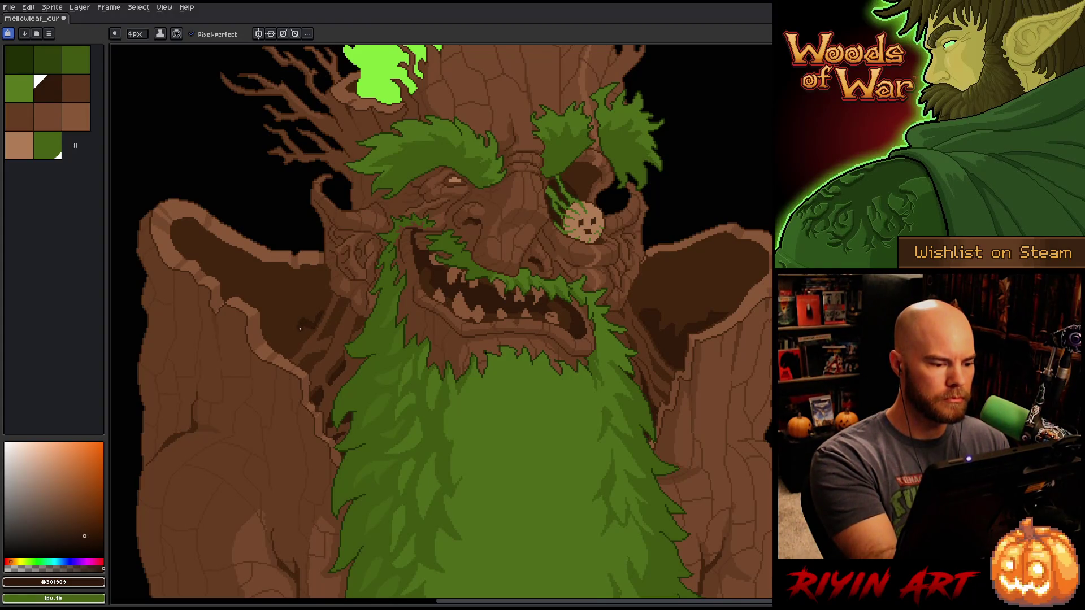
# - Fill and pencil dark brown #301909 shadows along the inner ear edges
pyautogui.press('g')
pyautogui.click(282, 348)
pyautogui.press('b')
pyautogui.moveTo(280, 311); pyautogui.dragTo(286, 323)
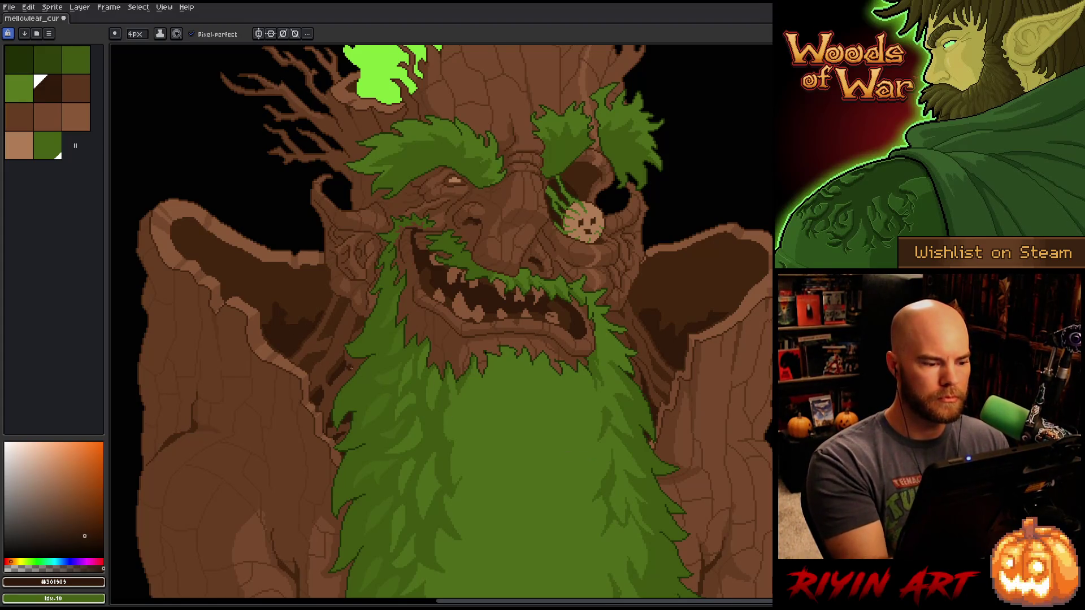
pyautogui.moveTo(257, 300); pyautogui.dragTo(259, 308)
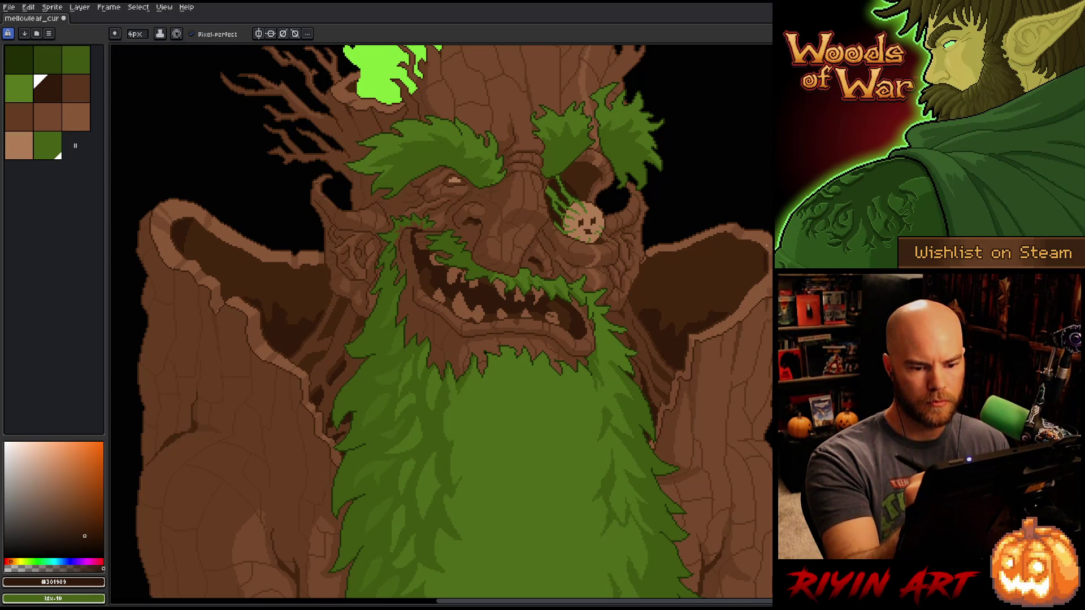
pyautogui.moveTo(731, 237); pyautogui.dragTo(738, 261)
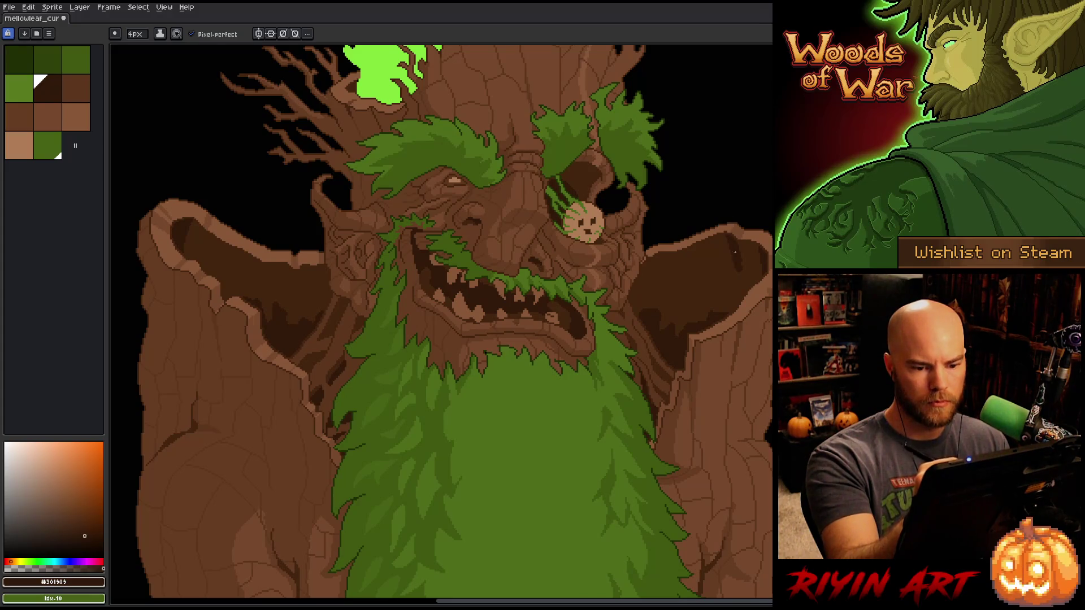
pyautogui.keyDown('alt'); pyautogui.click(740, 254); pyautogui.keyUp('alt')
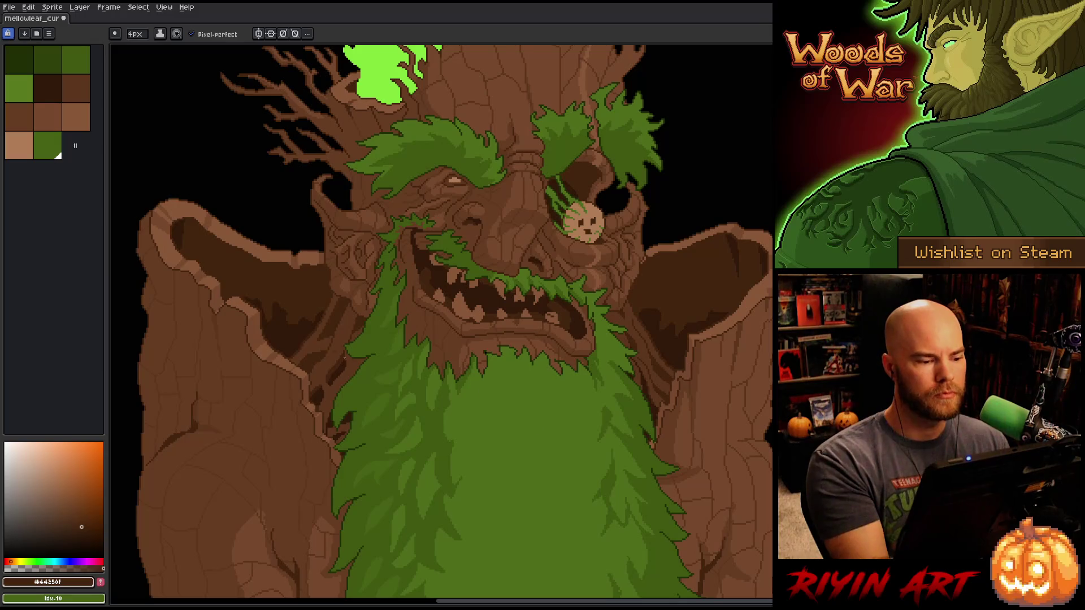
# - Pencil crack shapes into the ear shadows, alternating browns #301909 and #44250f
pyautogui.keyDown('alt'); pyautogui.click(295, 324); pyautogui.keyUp('alt')
pyautogui.moveTo(297, 310)
pyautogui.mouseDown()
pyautogui.moveTo(300, 283)
pyautogui.moveTo(312, 308)
pyautogui.moveTo(317, 279)
pyautogui.moveTo(277, 281)
pyautogui.mouseUp()
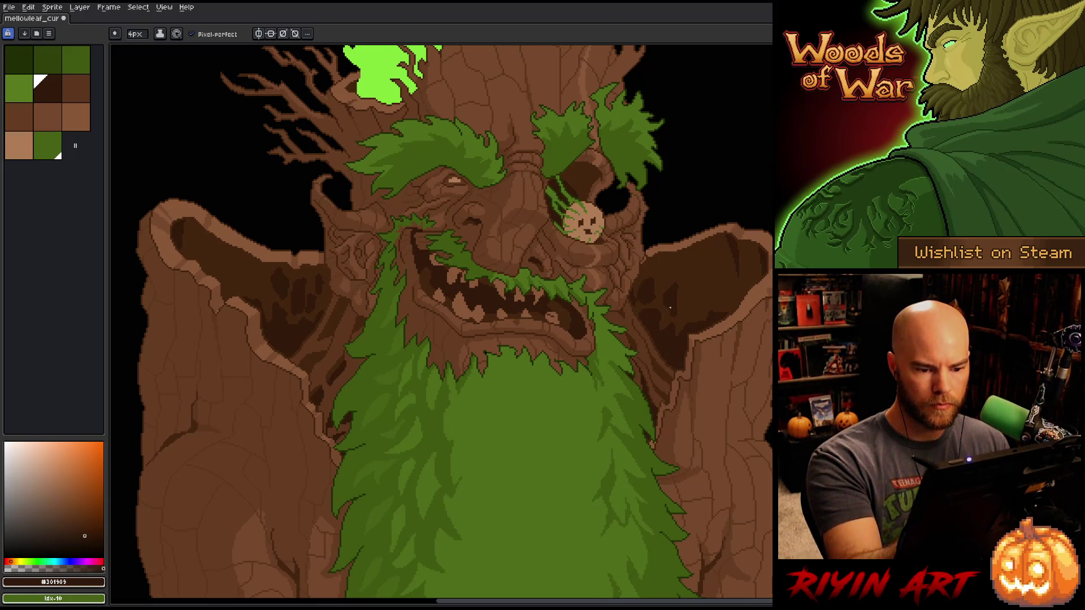
pyautogui.keyDown('alt'); pyautogui.click(684, 291); pyautogui.keyUp('alt')
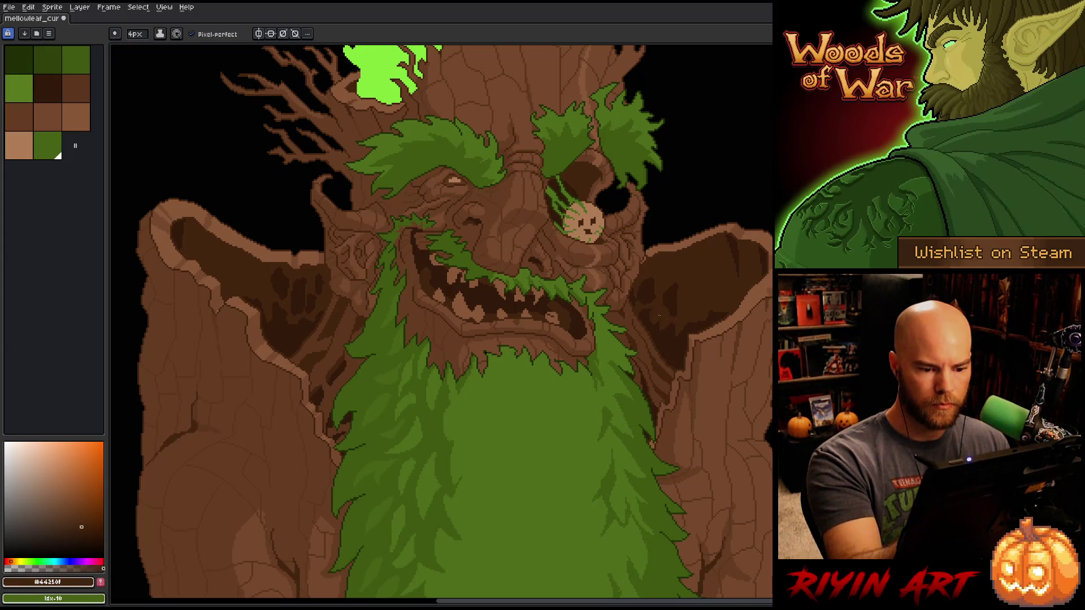
pyautogui.keyDown('alt'); pyautogui.click(691, 262); pyautogui.keyUp('alt')
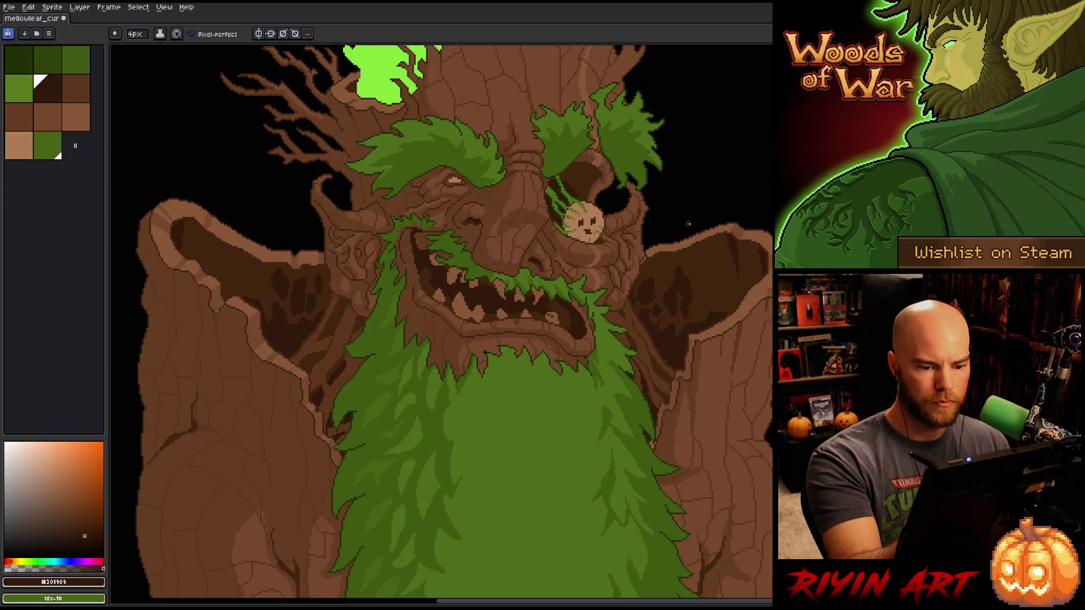
pyautogui.keyDown('alt'); pyautogui.click(702, 274); pyautogui.keyUp('alt')
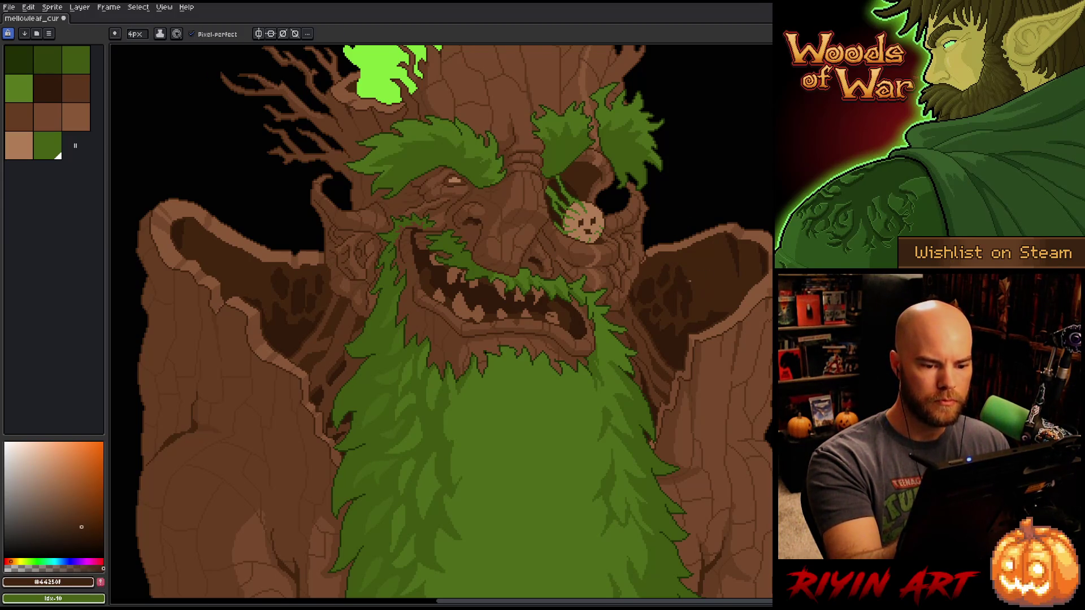
pyautogui.keyDown('alt'); pyautogui.click(701, 283); pyautogui.keyUp('alt')
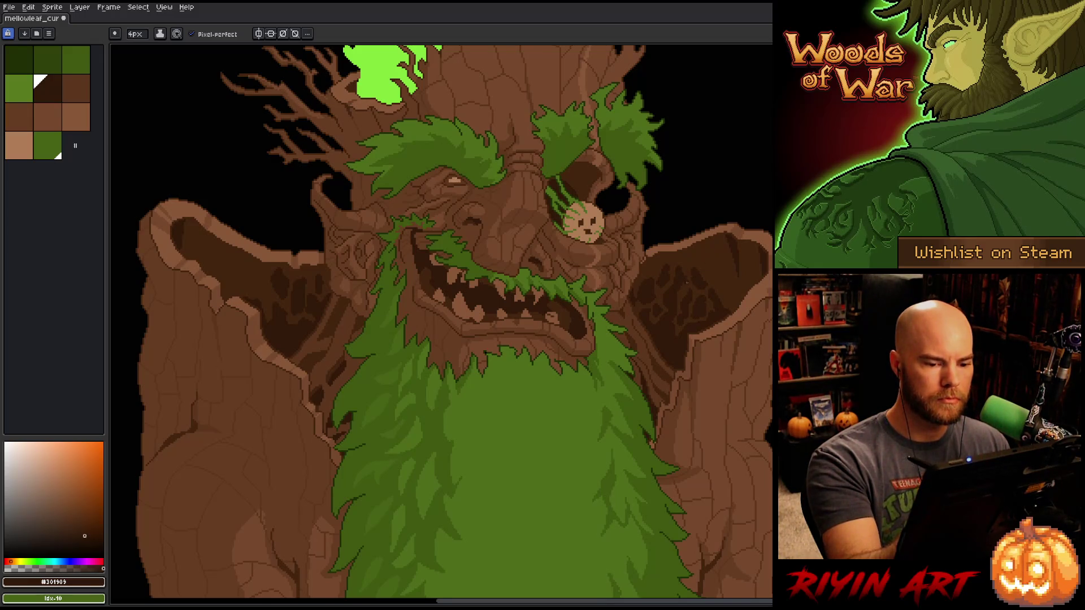
pyautogui.keyDown('alt'); pyautogui.click(690, 283); pyautogui.keyUp('alt')
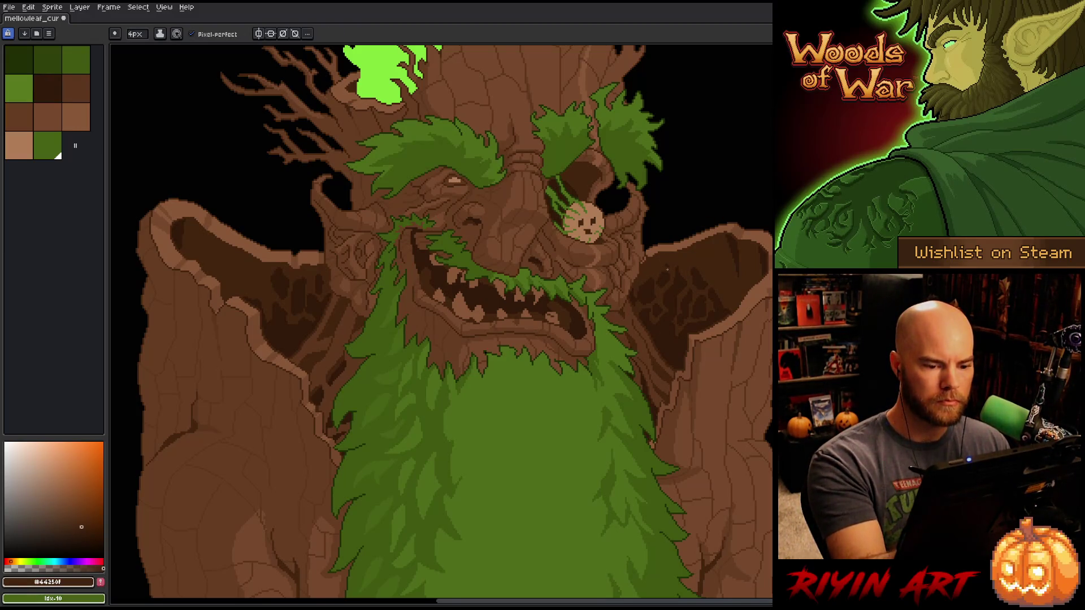
pyautogui.keyDown('alt'); pyautogui.click(650, 287); pyautogui.keyUp('alt')
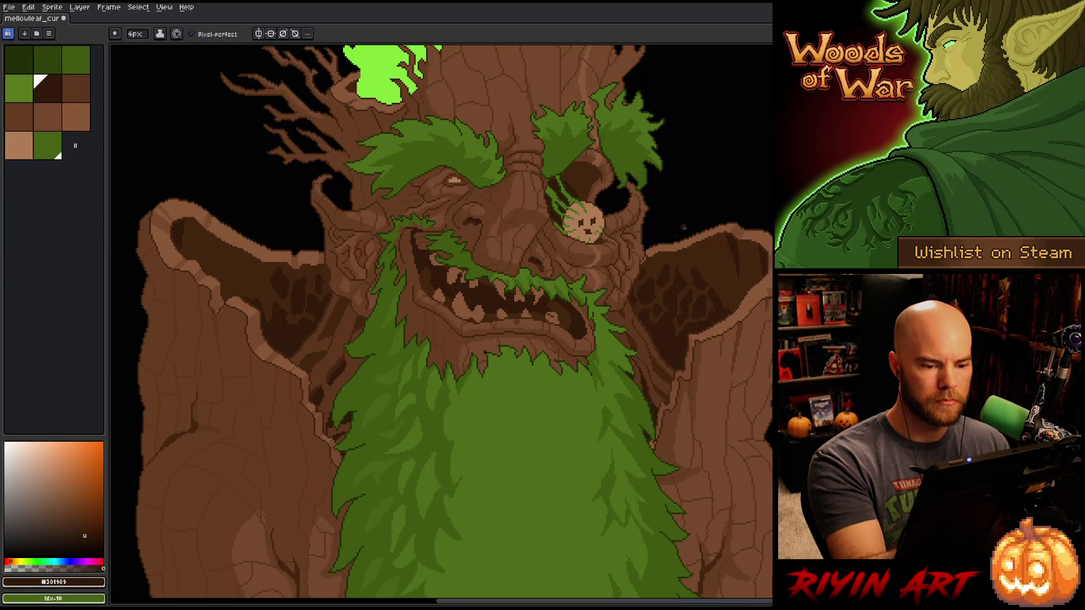
pyautogui.keyDown('alt'); pyautogui.click(676, 272); pyautogui.keyUp('alt')
pyautogui.keyDown('alt'); pyautogui.click(685, 293); pyautogui.keyUp('alt')
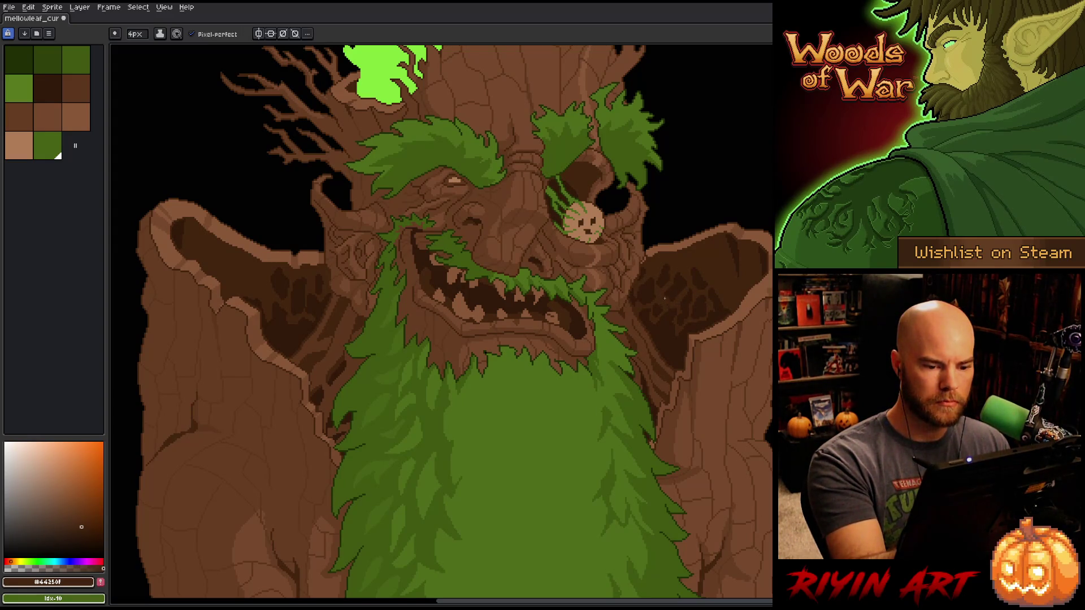
pyautogui.keyDown('alt'); pyautogui.click(671, 300); pyautogui.keyUp('alt')
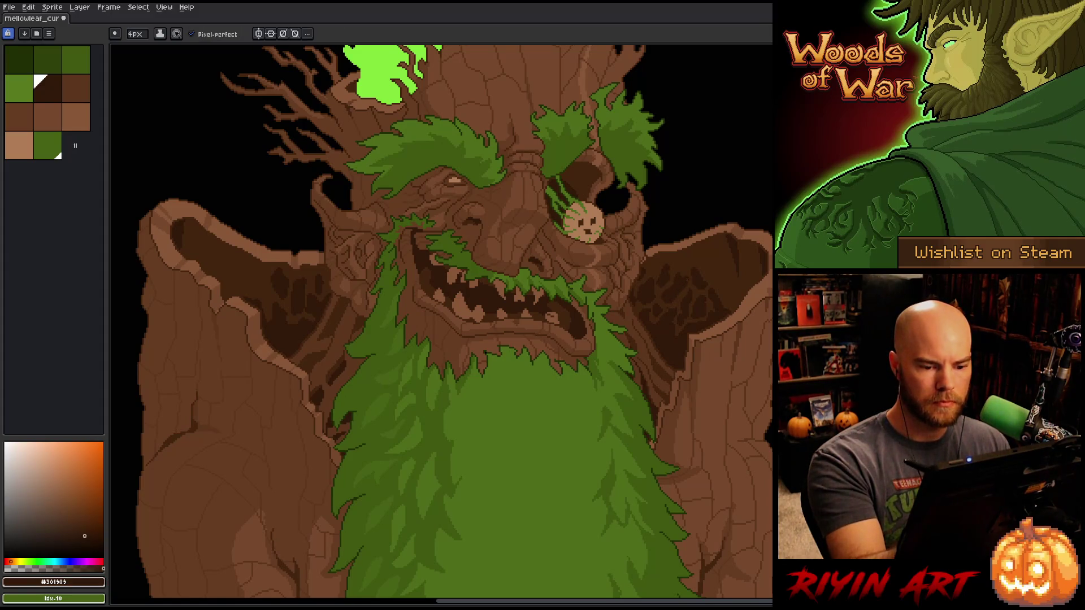
pyautogui.keyDown('alt'); pyautogui.click(686, 267); pyautogui.keyUp('alt')
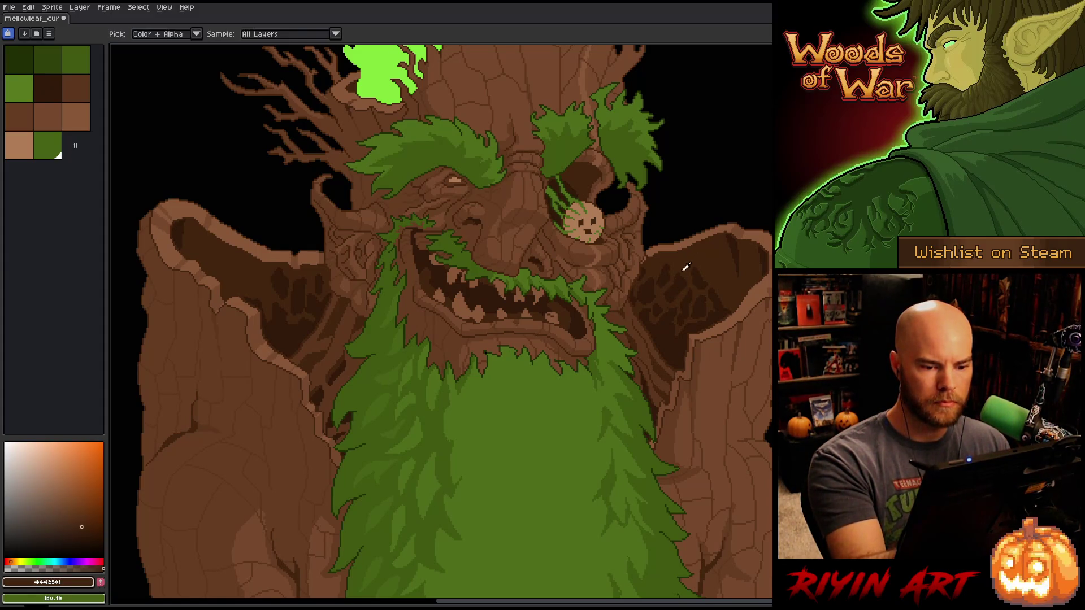
# - Add more left-ear cracks in #301909 and #44250f, then set the brush to 2px
pyautogui.keyDown('alt'); pyautogui.click(667, 309); pyautogui.keyUp('alt')
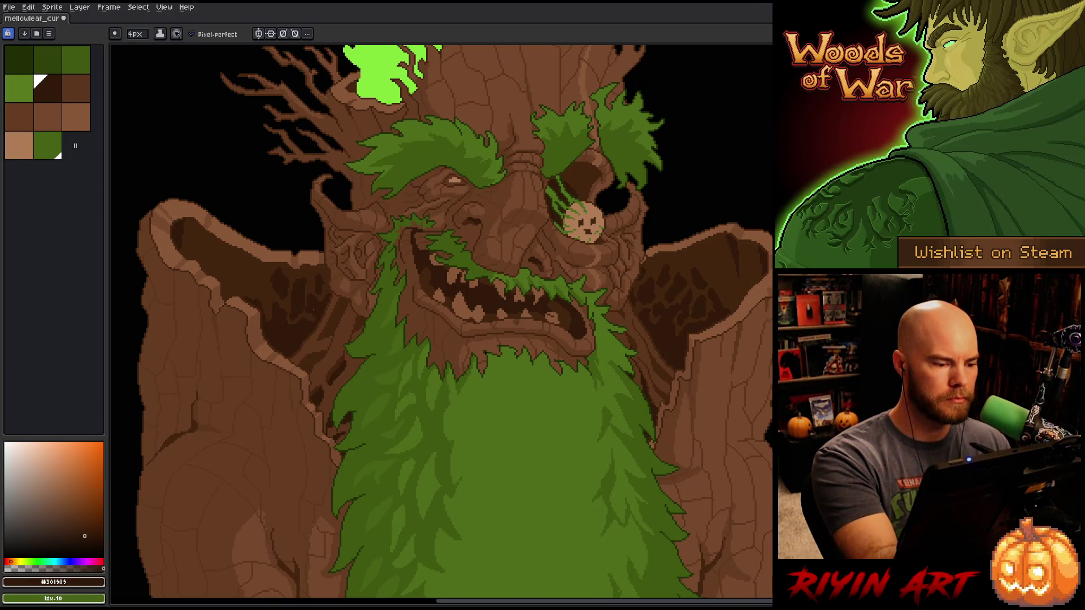
pyautogui.keyDown('alt'); pyautogui.click(309, 297); pyautogui.keyUp('alt')
pyautogui.keyDown('alt'); pyautogui.click(313, 310); pyautogui.keyUp('alt')
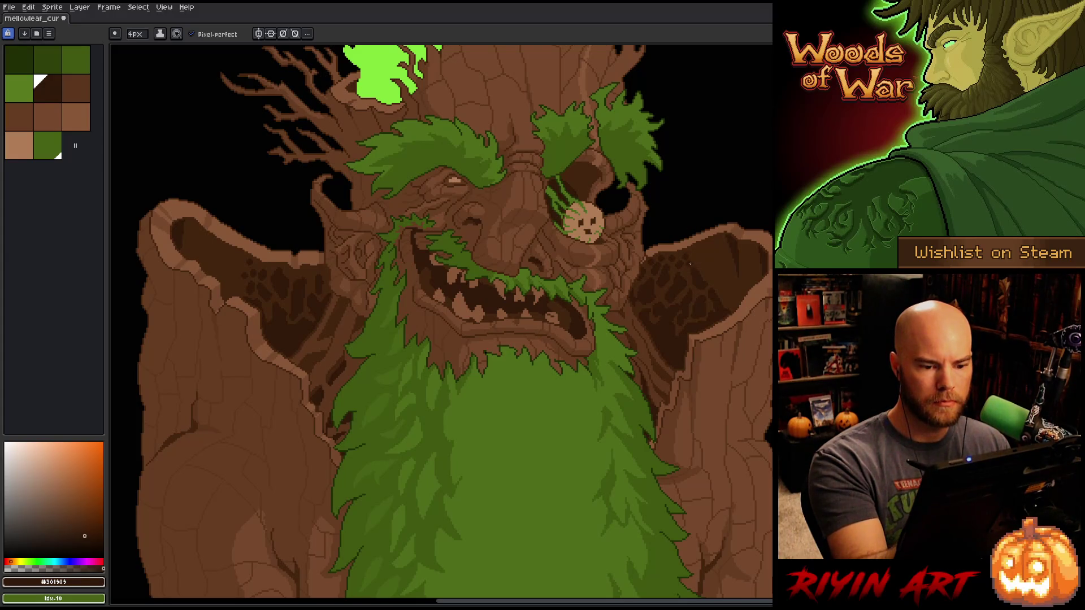
pyautogui.click(135, 34)
pyautogui.moveTo(142, 48); pyautogui.dragTo(134, 48)
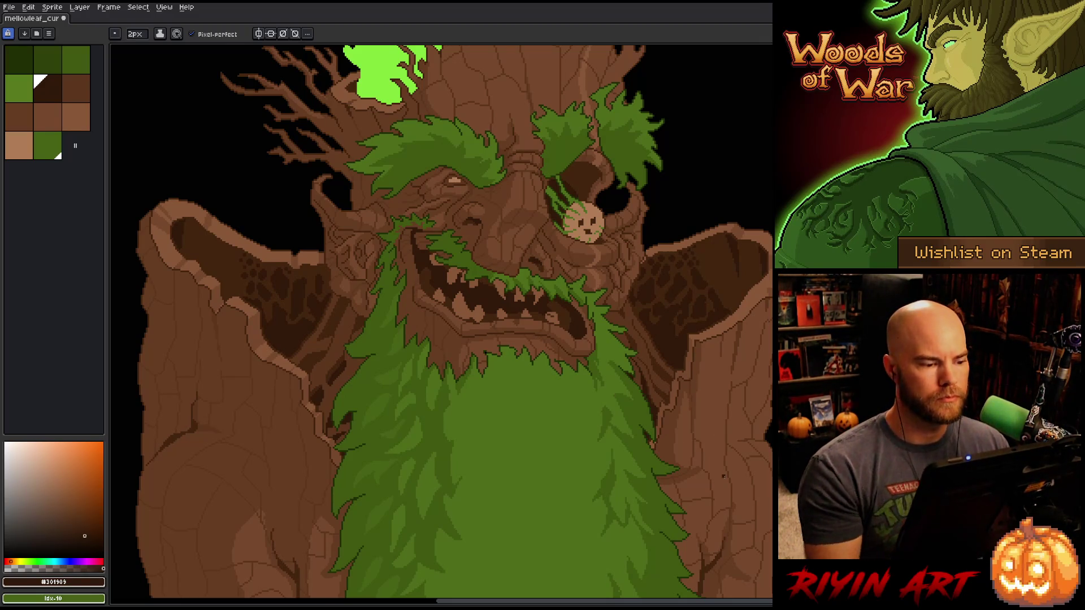
# - Save the treant sprite with Ctrl+S
pyautogui.press('v')
pyautogui.hotkey('ctrl', 's')
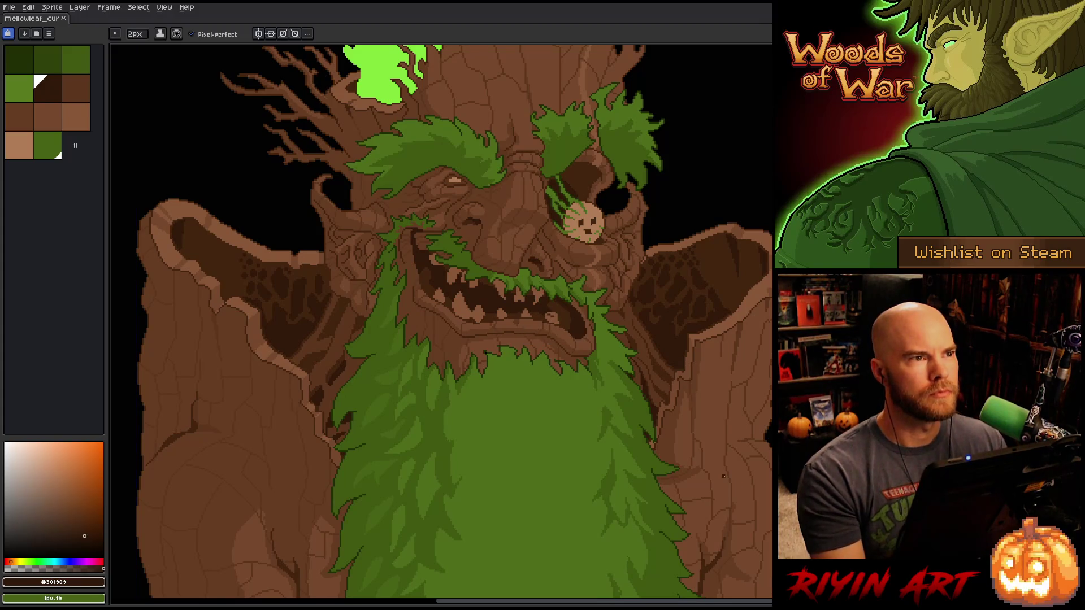
pyautogui.scroll(-2, 402, 431)
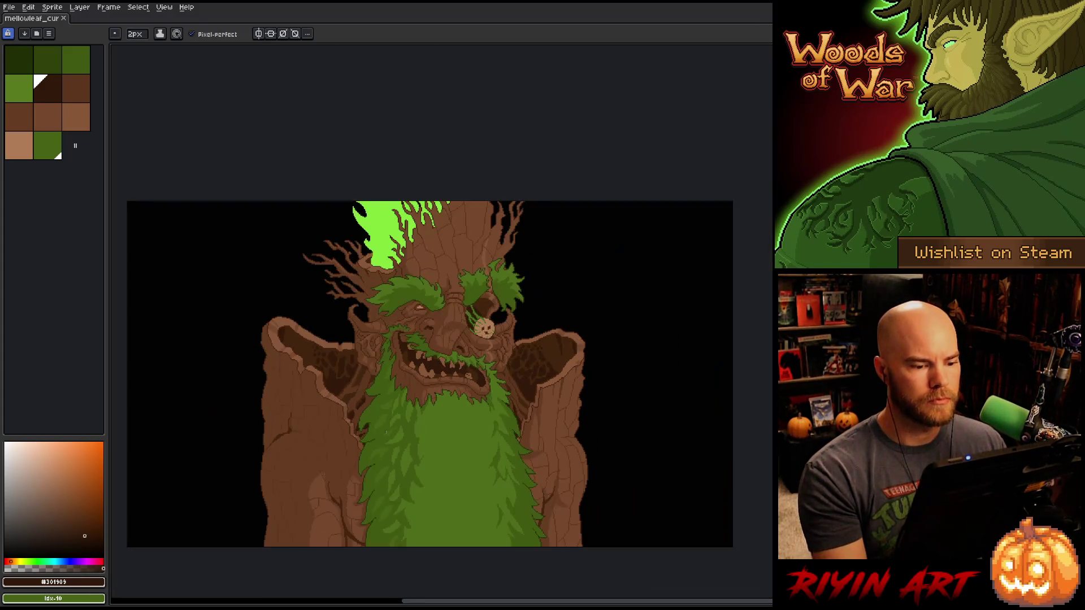
pyautogui.scroll(1, 401, 404)
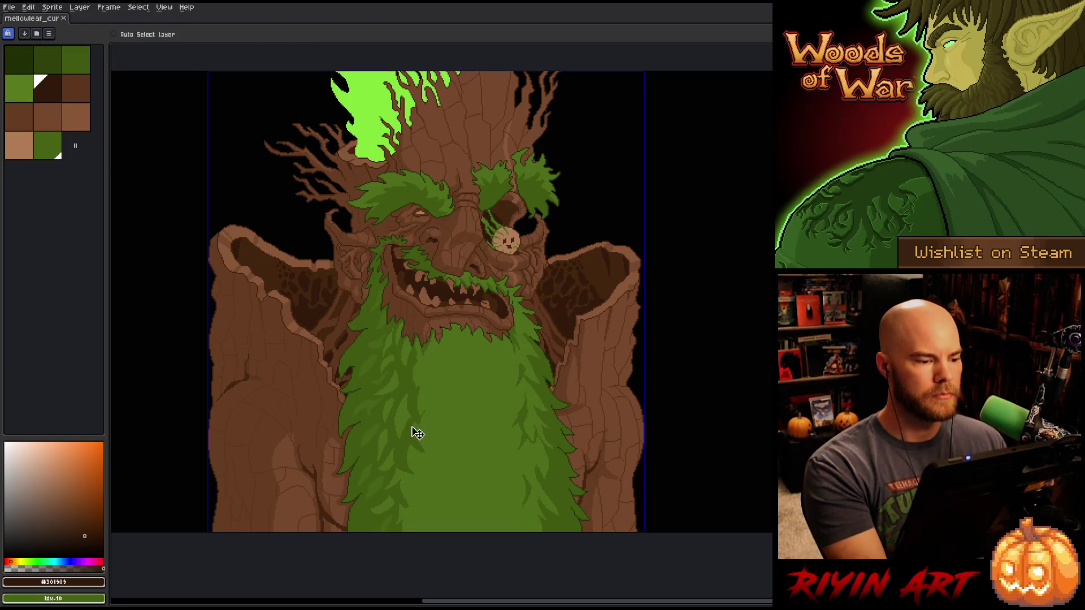
pyautogui.scroll(2, 453, 369)
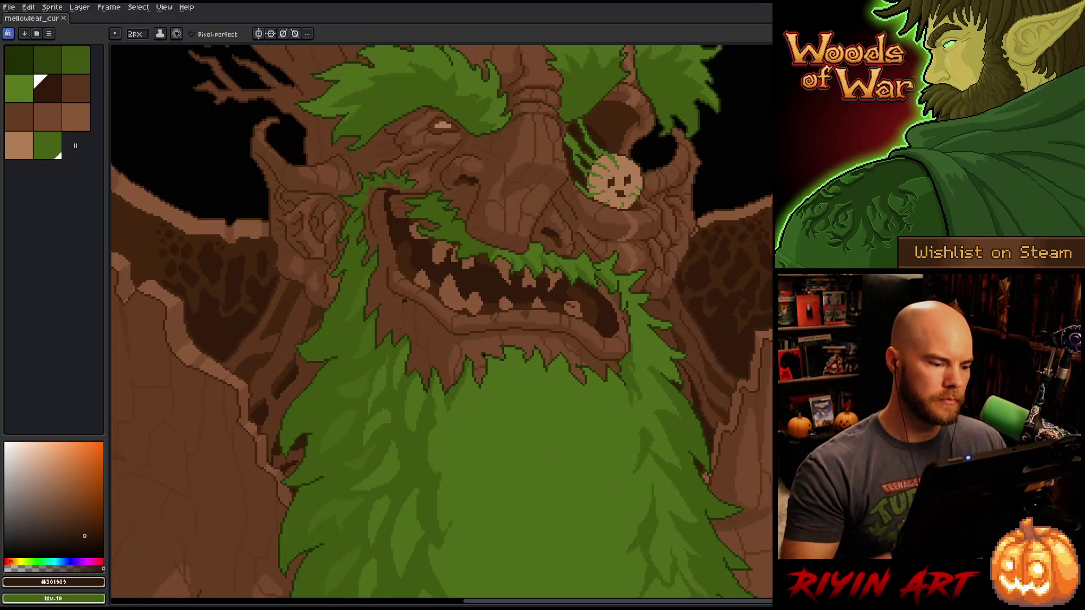
# - Lasso a small patch of the left ear's shadow and paint a dark brown crack inside it
pyautogui.press('w')
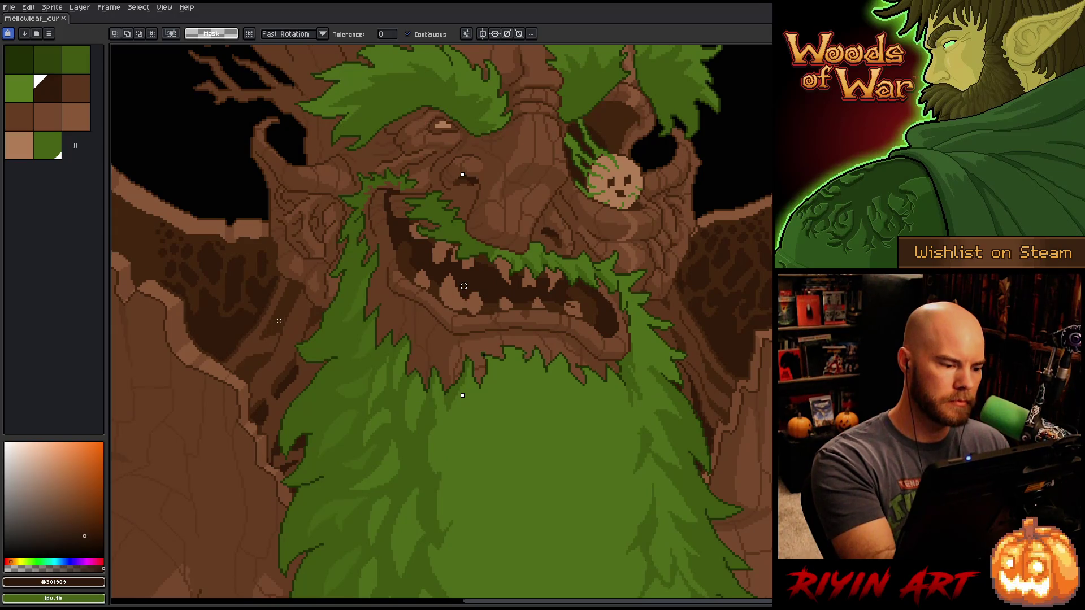
pyautogui.press('q')
pyautogui.moveTo(302, 281)
pyautogui.mouseDown()
pyautogui.moveTo(261, 337)
pyautogui.moveTo(297, 283)
pyautogui.mouseUp()
pyautogui.press('b')
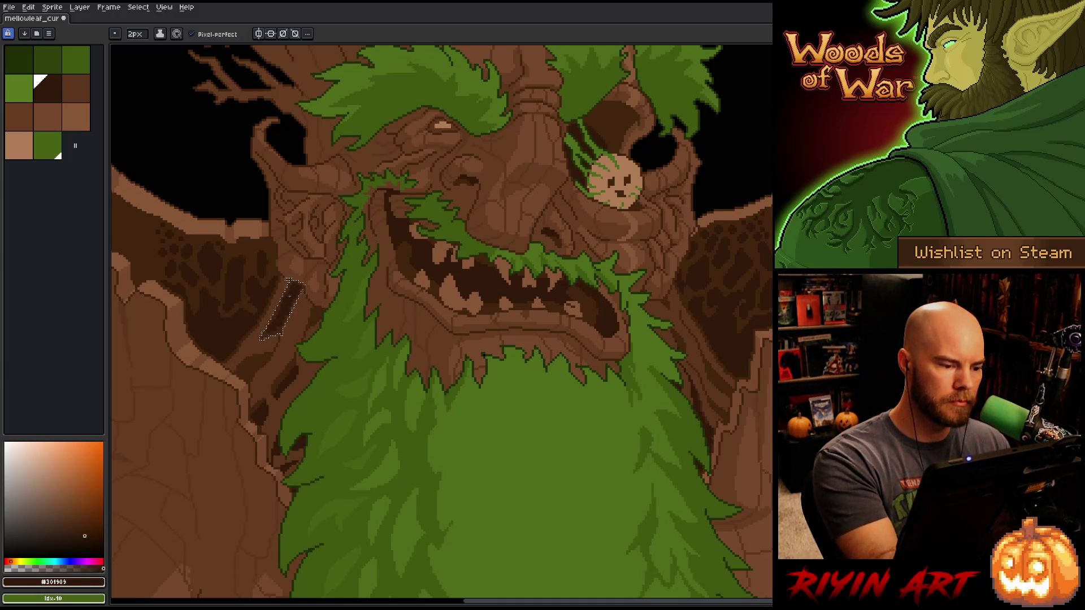
pyautogui.press('w')
pyautogui.press('b')
pyautogui.moveTo(265, 362)
pyautogui.mouseDown()
pyautogui.moveTo(238, 373)
pyautogui.moveTo(243, 386)
pyautogui.mouseUp()
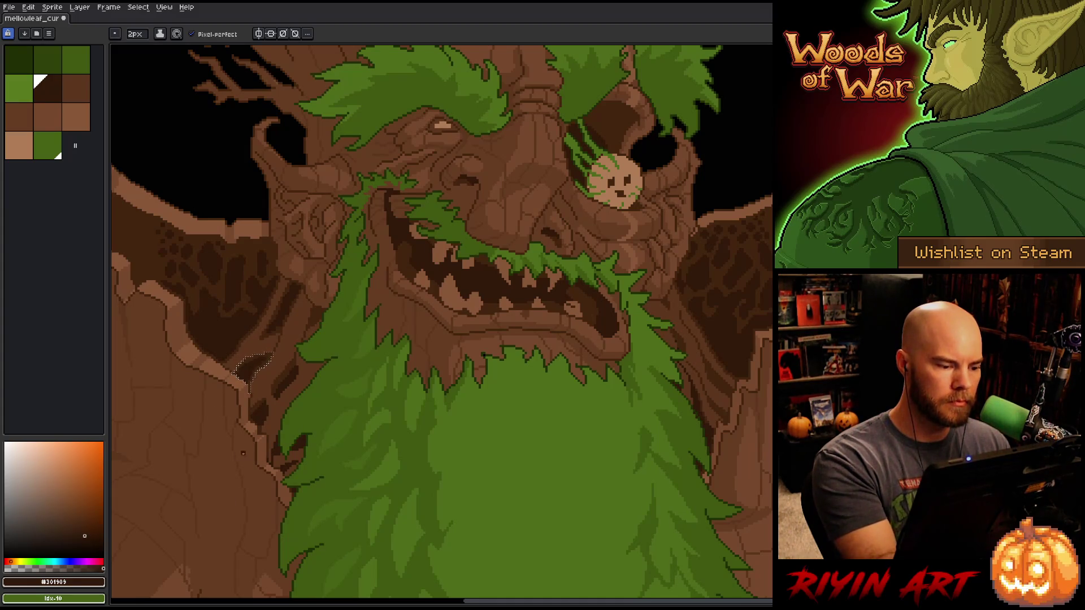
pyautogui.hotkey('ctrl', 'd')
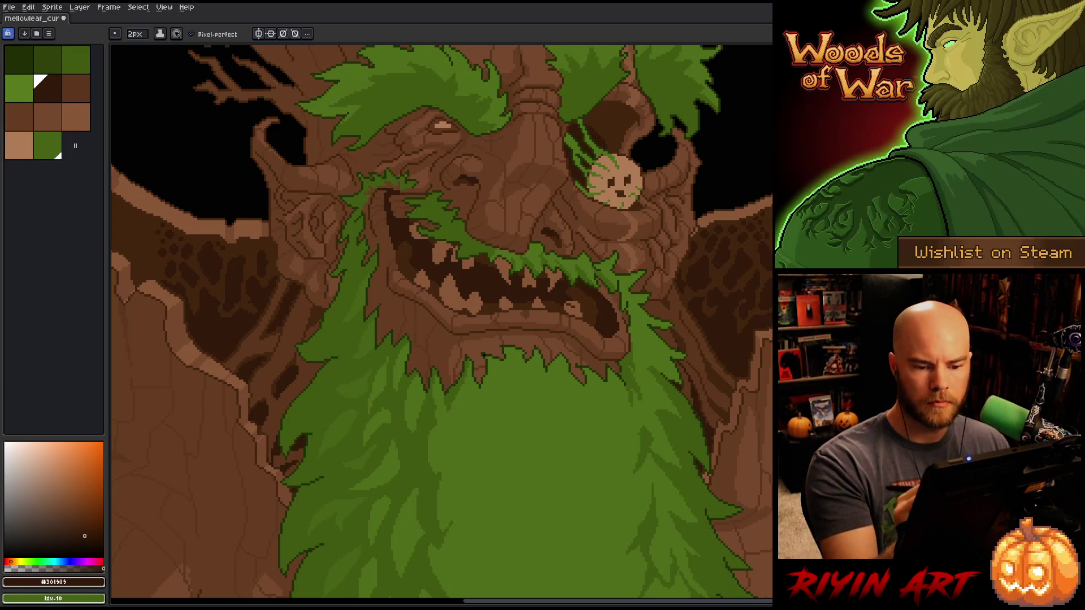
# - Magic Wand the right wing's dark shadow area, then clear the selection
pyautogui.press('w')
pyautogui.click(726, 384)
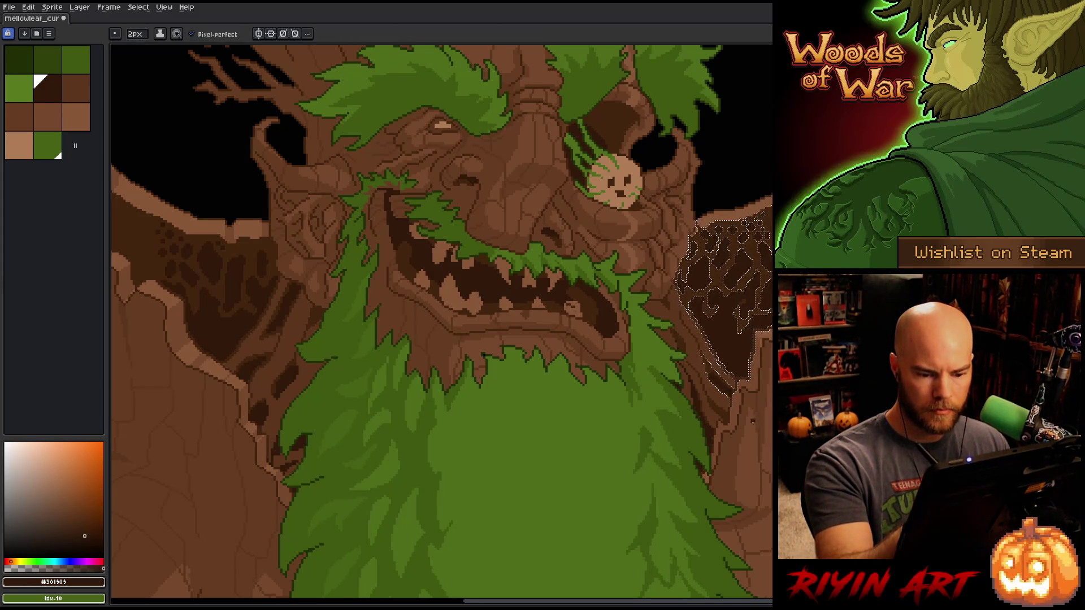
pyautogui.hotkey('ctrl', 'd')
pyautogui.scroll(3, 719, 412)
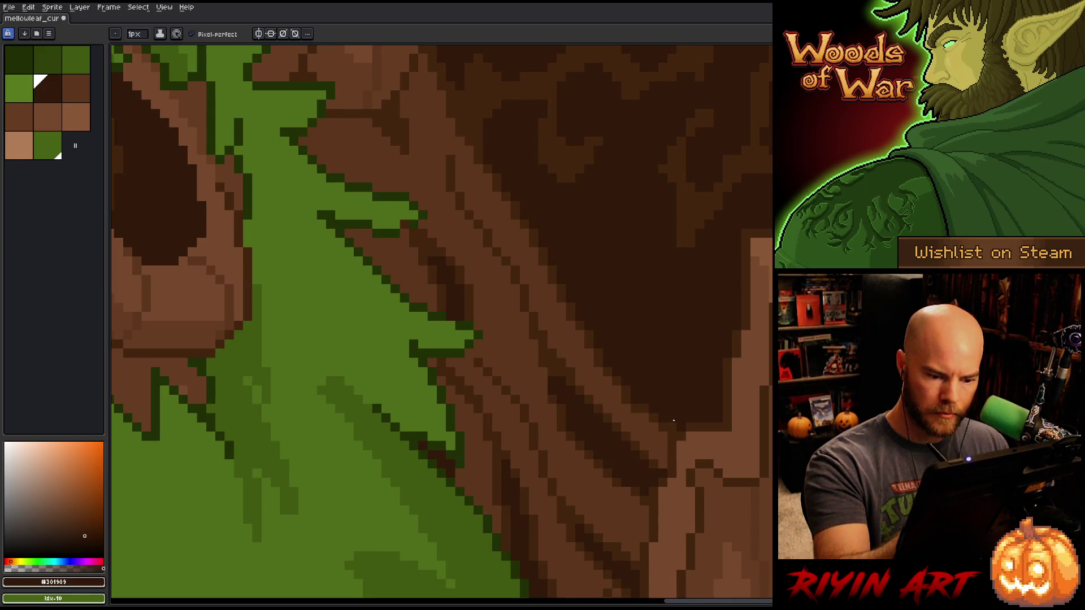
# - Sample the #44250f and darkest #301909 browns from the bark, then save the artwork
pyautogui.keyDown('alt'); pyautogui.click(649, 477); pyautogui.keyUp('alt')
pyautogui.moveTo(587, 460); pyautogui.dragTo(587, 342)
pyautogui.keyDown('alt'); pyautogui.click(639, 450); pyautogui.keyUp('alt')
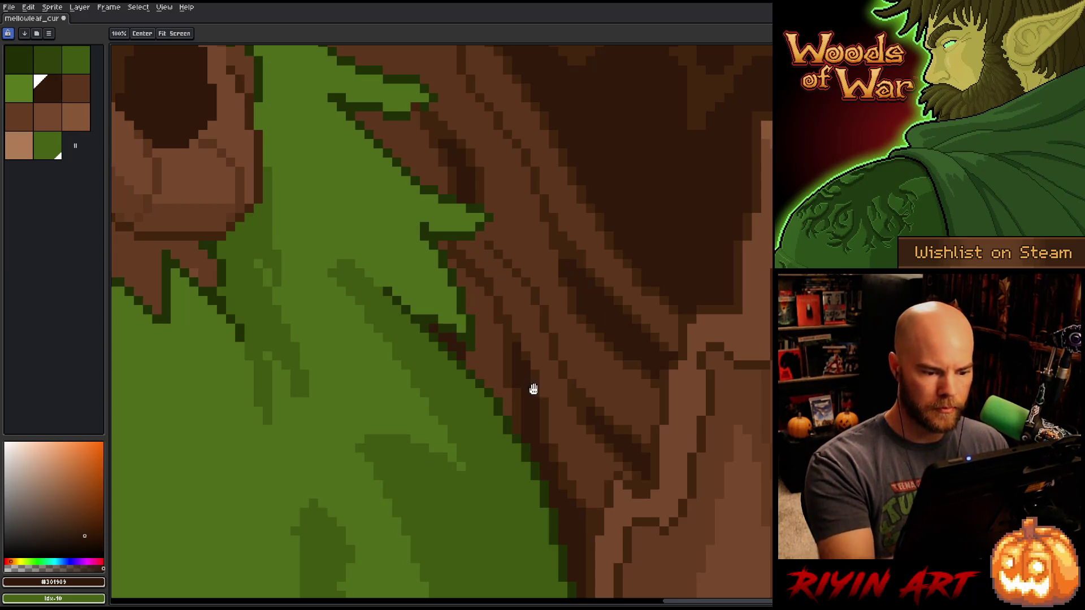
pyautogui.keyDown('alt'); pyautogui.click(531, 371); pyautogui.keyUp('alt')
pyautogui.hotkey('ctrl', 's')
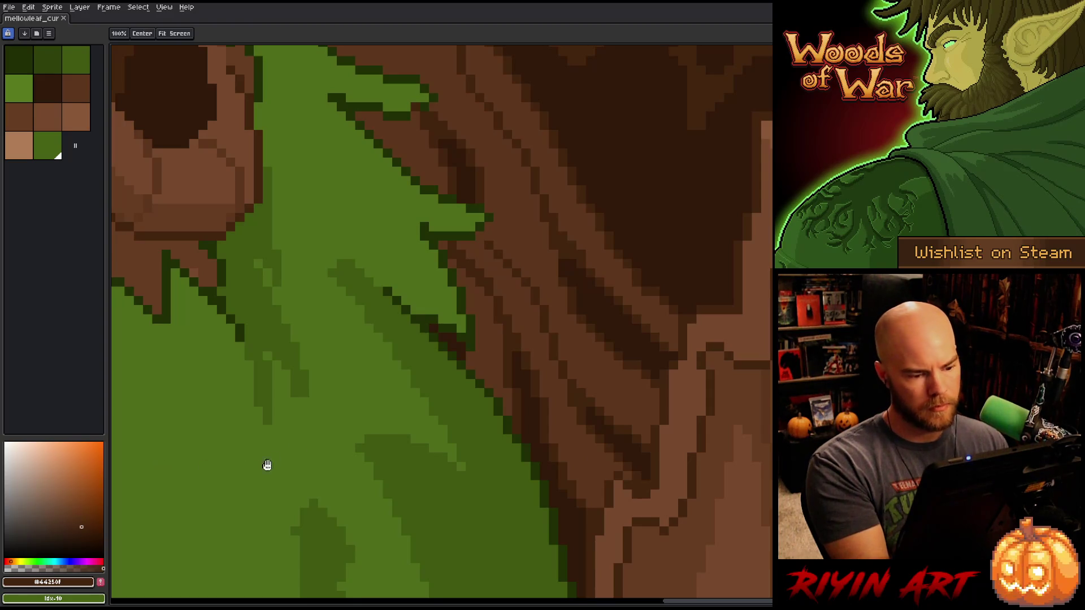
# - Undo the last change, return to the pencil, and pick the darkest bark brown near the eye
pyautogui.hotkey('ctrl', 'z')
pyautogui.moveTo(415, 455)
pyautogui.mouseDown()
pyautogui.moveTo(277, 390)
pyautogui.moveTo(537, 339)
pyautogui.mouseUp()
pyautogui.press('b')
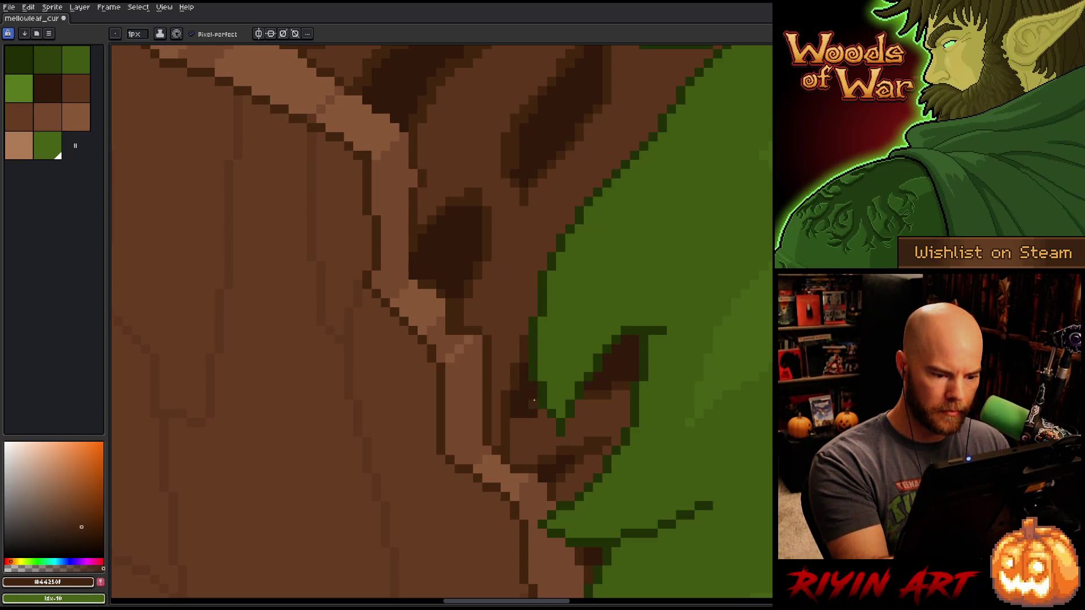
pyautogui.moveTo(546, 380); pyautogui.dragTo(591, 474)
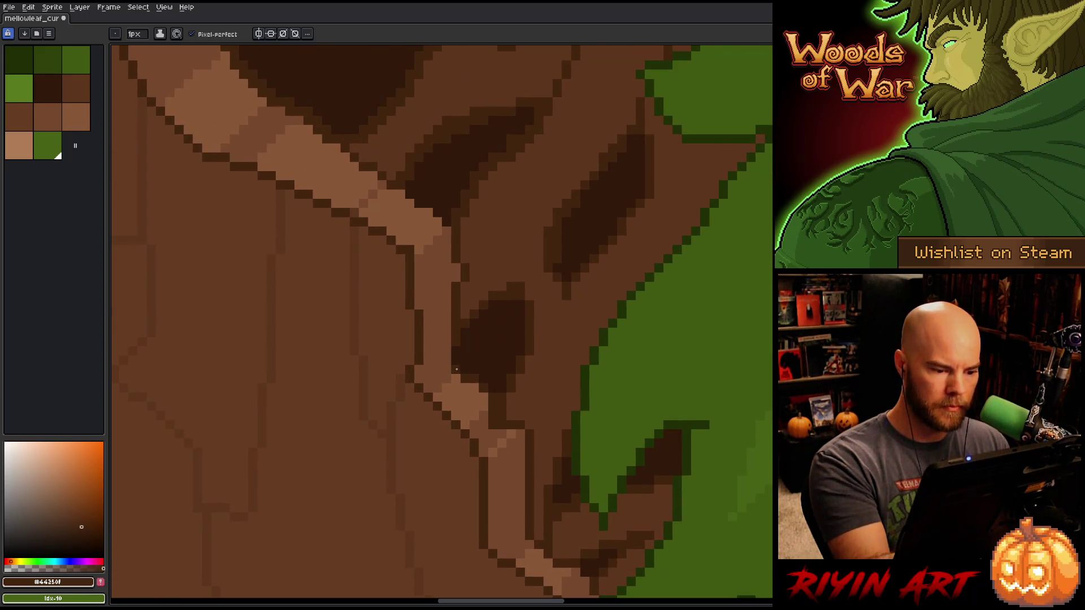
pyautogui.moveTo(474, 335); pyautogui.dragTo(531, 456)
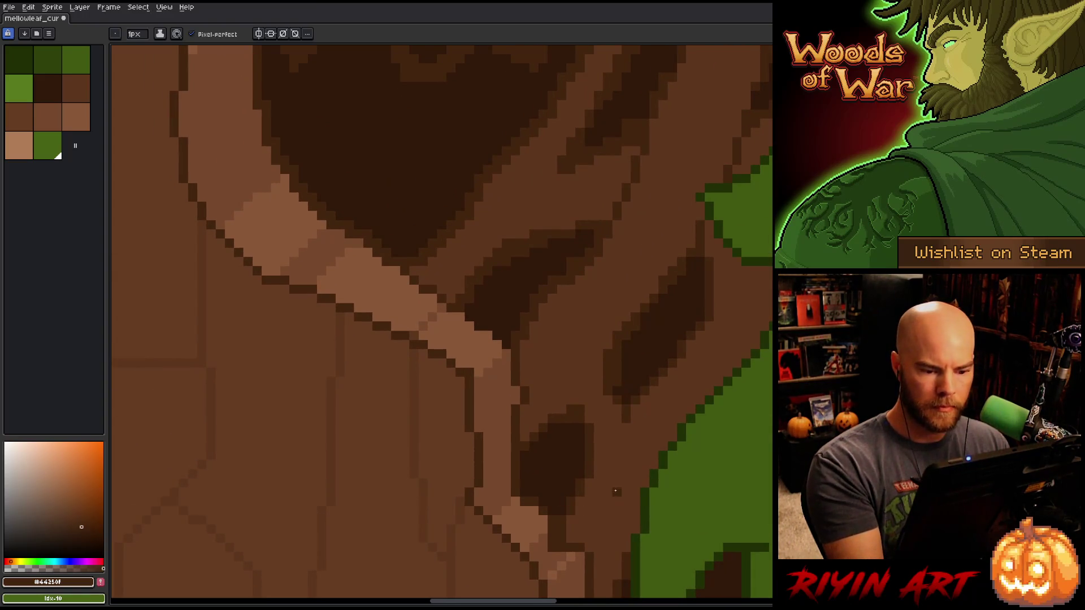
pyautogui.keyDown('alt'); pyautogui.click(627, 391); pyautogui.keyUp('alt')
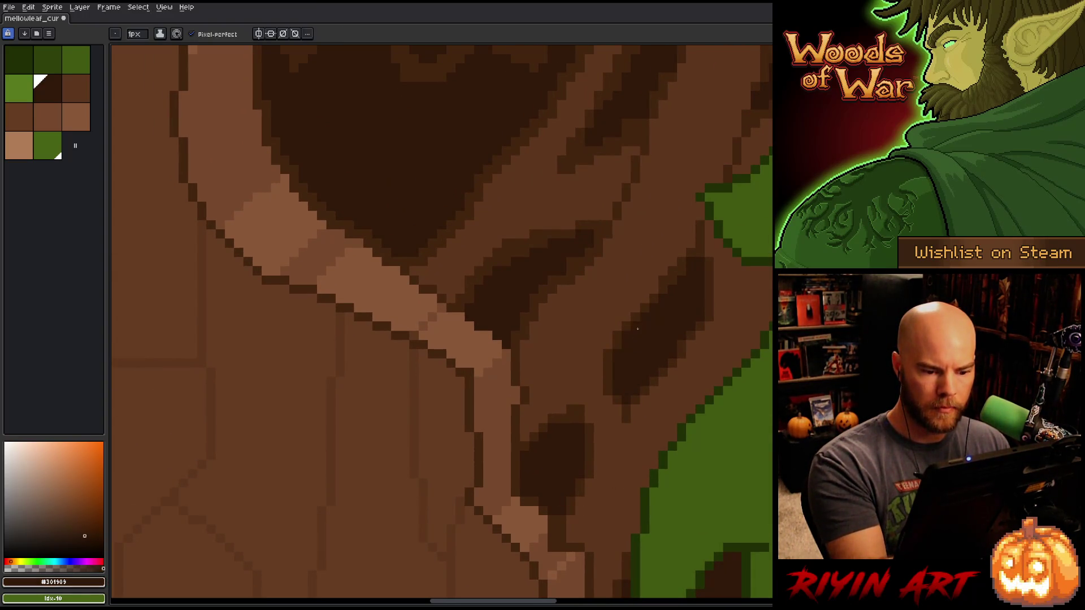
pyautogui.moveTo(652, 316); pyautogui.dragTo(653, 344)
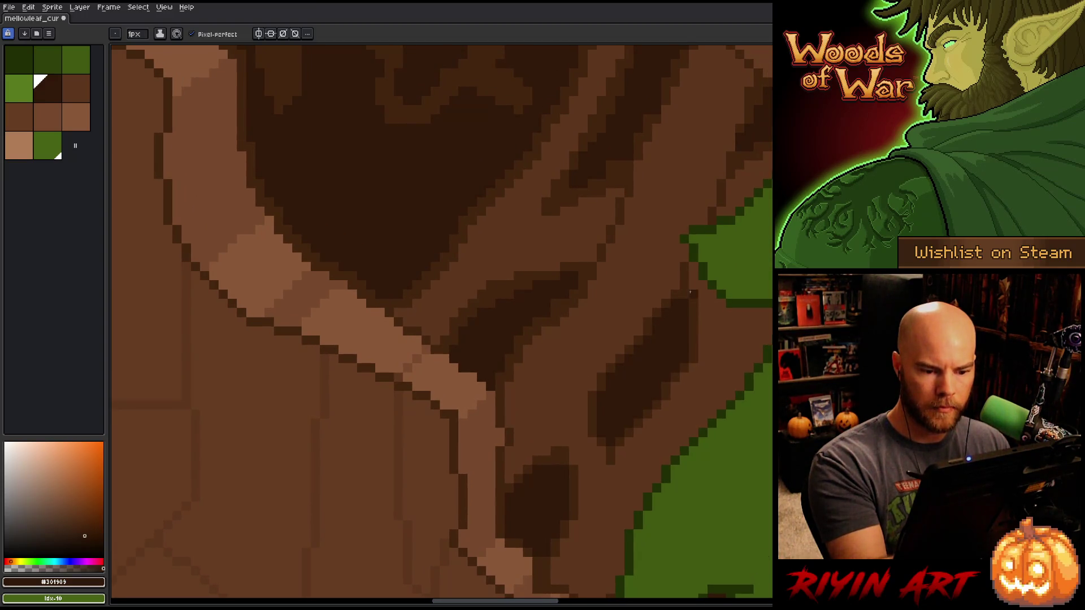
pyautogui.keyDown('alt'); pyautogui.click(695, 334); pyautogui.keyUp('alt')
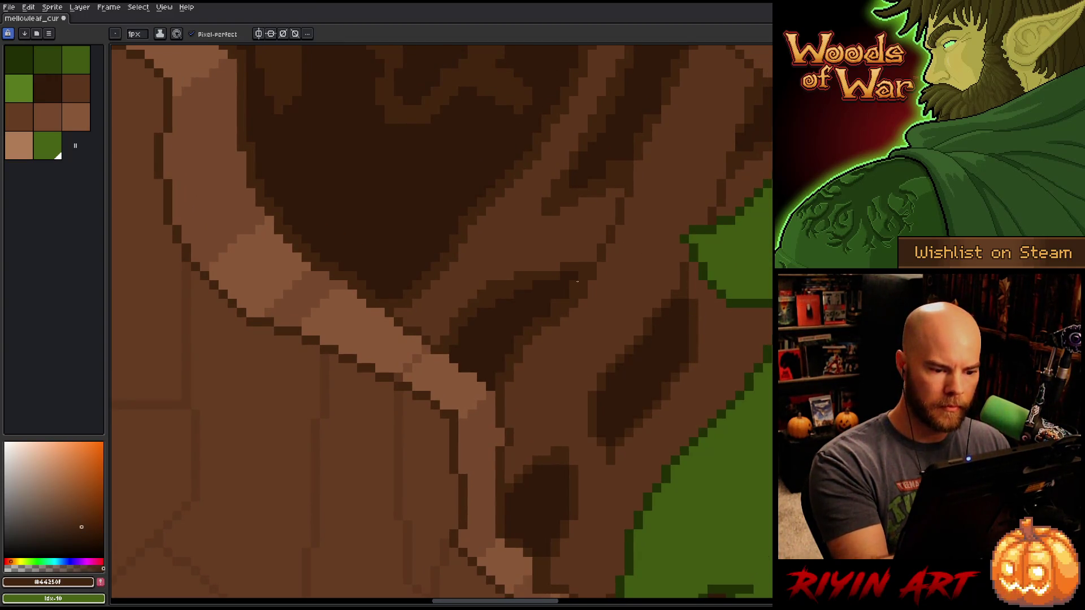
# - Extend the crack leftward with dark brown pixels, then soften it with medium brown
pyautogui.click(554, 312)
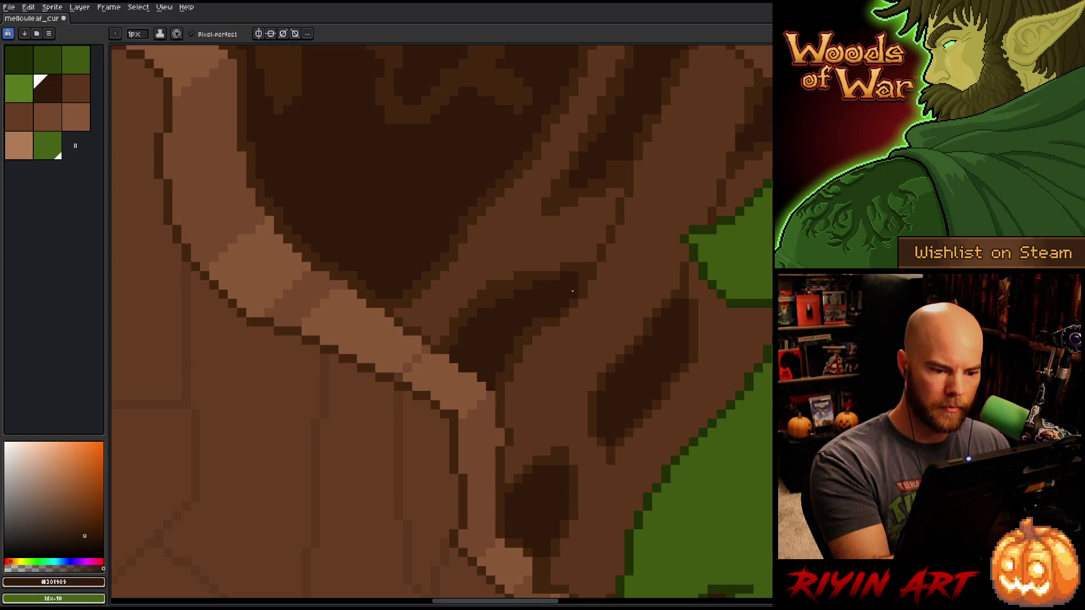
pyautogui.moveTo(533, 285)
pyautogui.mouseDown()
pyautogui.moveTo(493, 292)
pyautogui.moveTo(467, 325)
pyautogui.mouseUp()
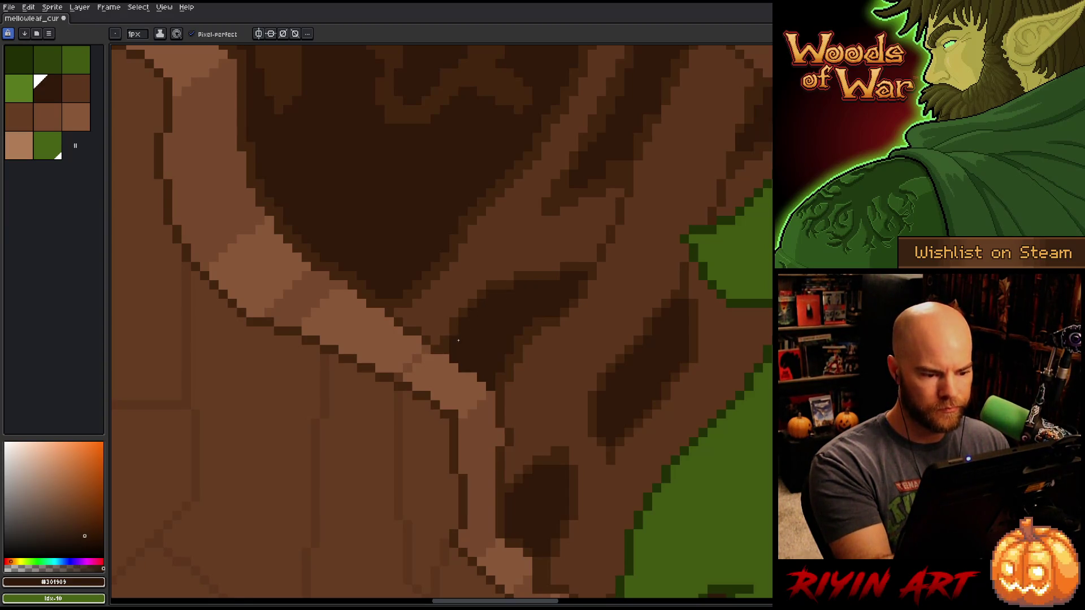
pyautogui.keyDown('alt'); pyautogui.click(450, 341); pyautogui.keyUp('alt')
pyautogui.moveTo(452, 348); pyautogui.dragTo(484, 378)
pyautogui.keyDown('alt'); pyautogui.click(502, 372); pyautogui.keyUp('alt')
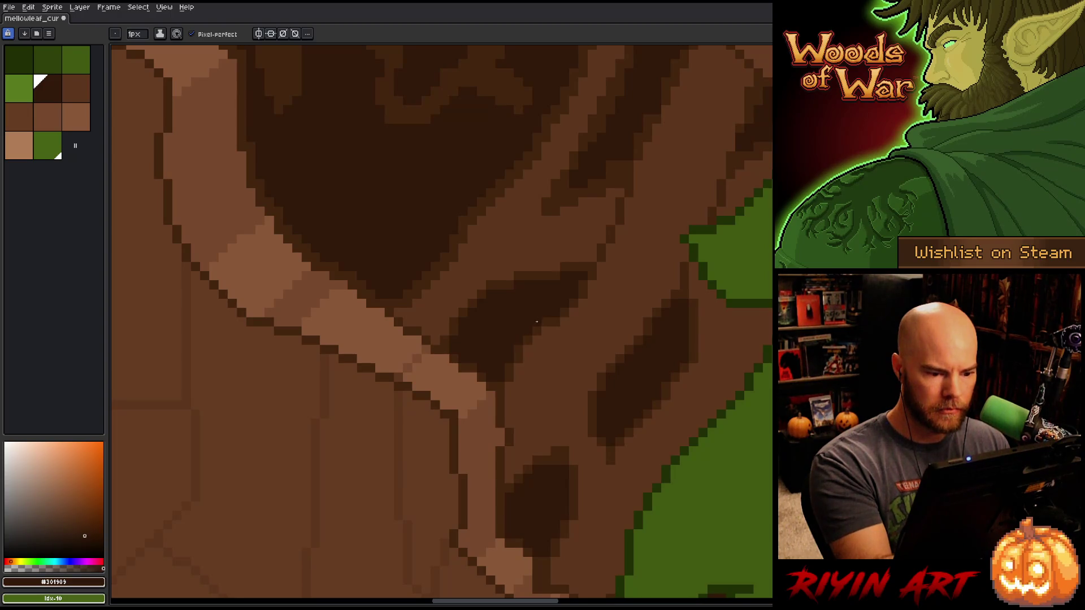
pyautogui.scroll(5, 528, 311)
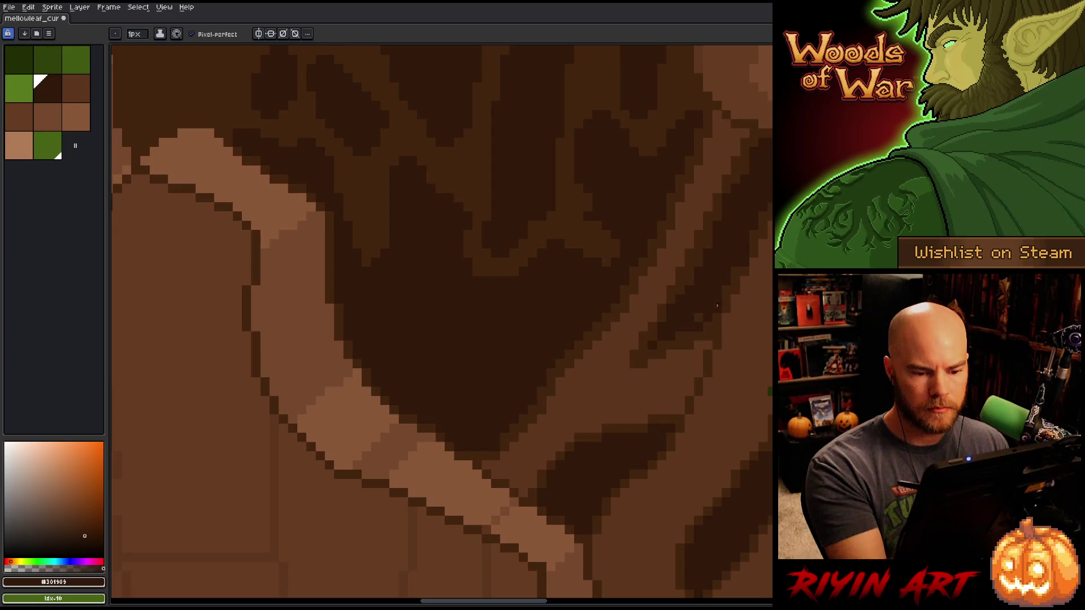
# - Pencil darkest-brown pixels along the right edge of the dark bark hollow
pyautogui.moveTo(741, 291); pyautogui.dragTo(702, 405)
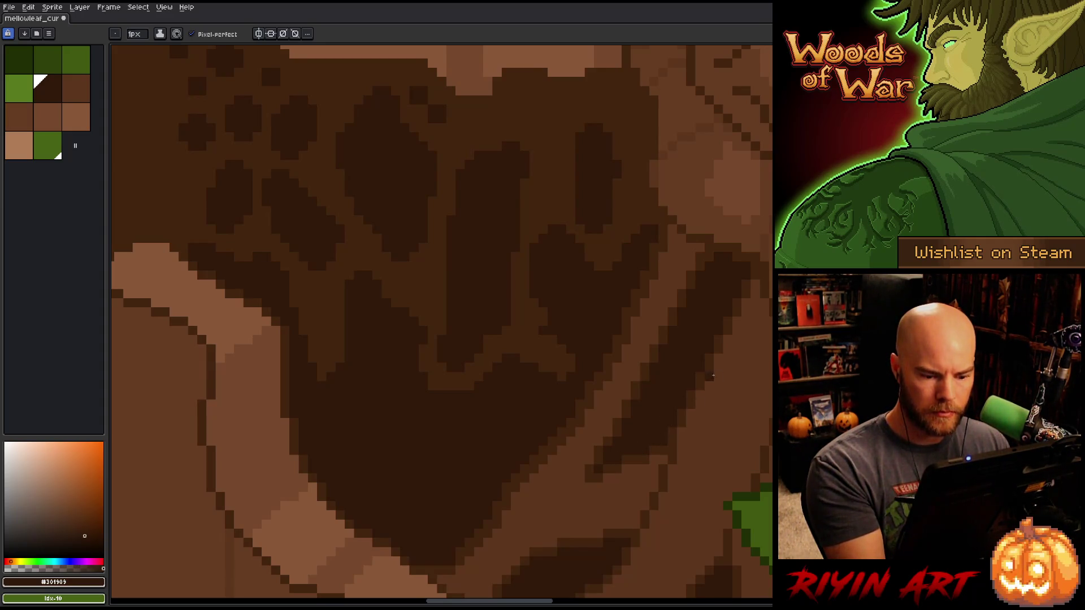
pyautogui.keyDown('alt'); pyautogui.click(676, 439); pyautogui.keyUp('alt')
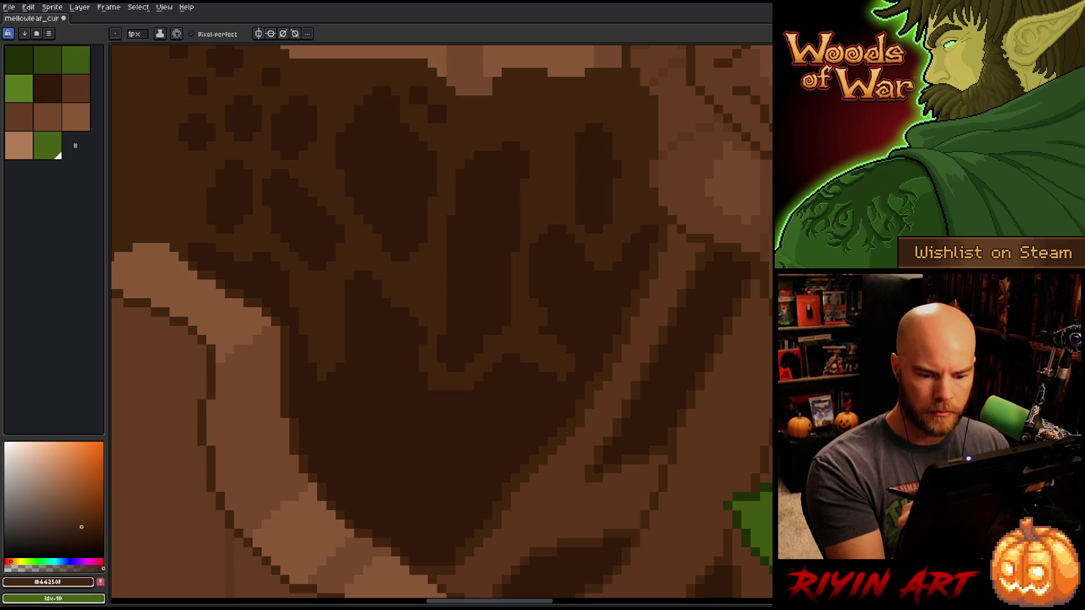
pyautogui.keyDown('alt'); pyautogui.click(452, 480); pyautogui.keyUp('alt')
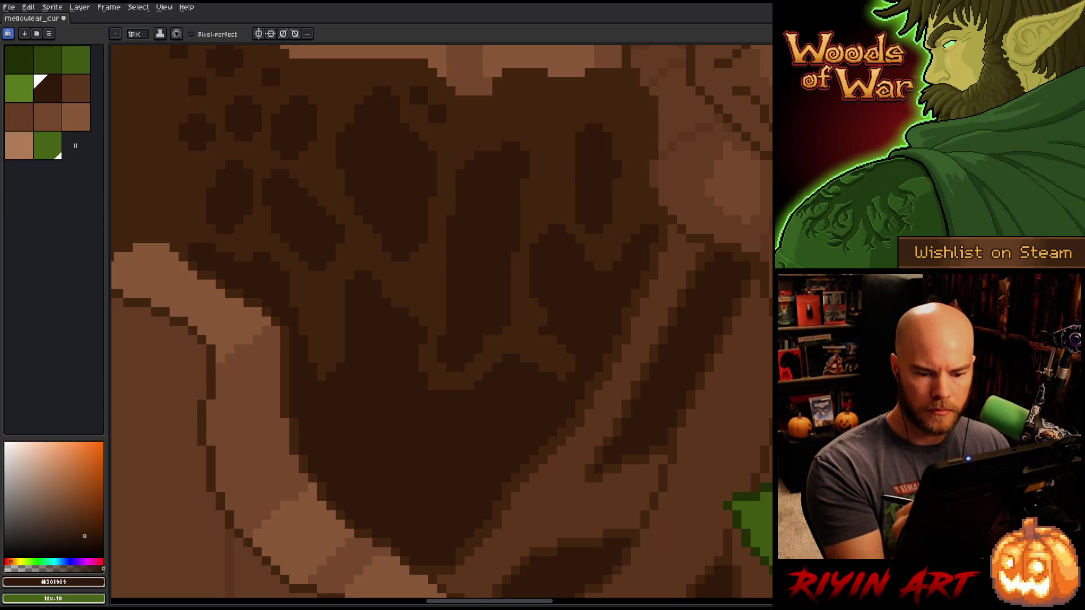
pyautogui.moveTo(589, 368); pyautogui.dragTo(599, 404)
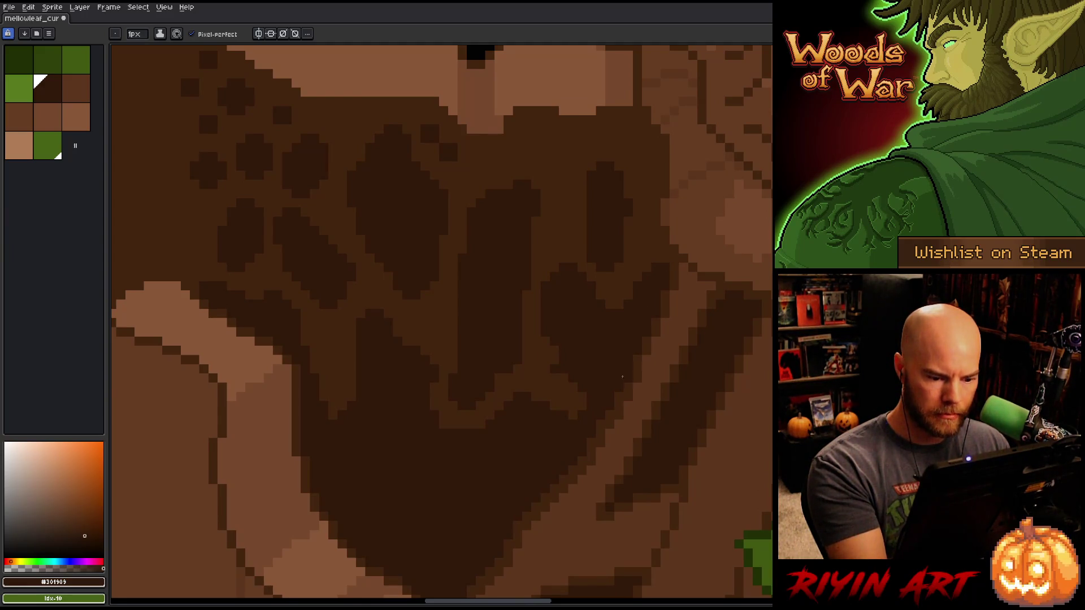
pyautogui.moveTo(578, 458)
pyautogui.mouseDown()
pyautogui.moveTo(581, 395)
pyautogui.moveTo(602, 388)
pyautogui.moveTo(548, 435)
pyautogui.mouseUp()
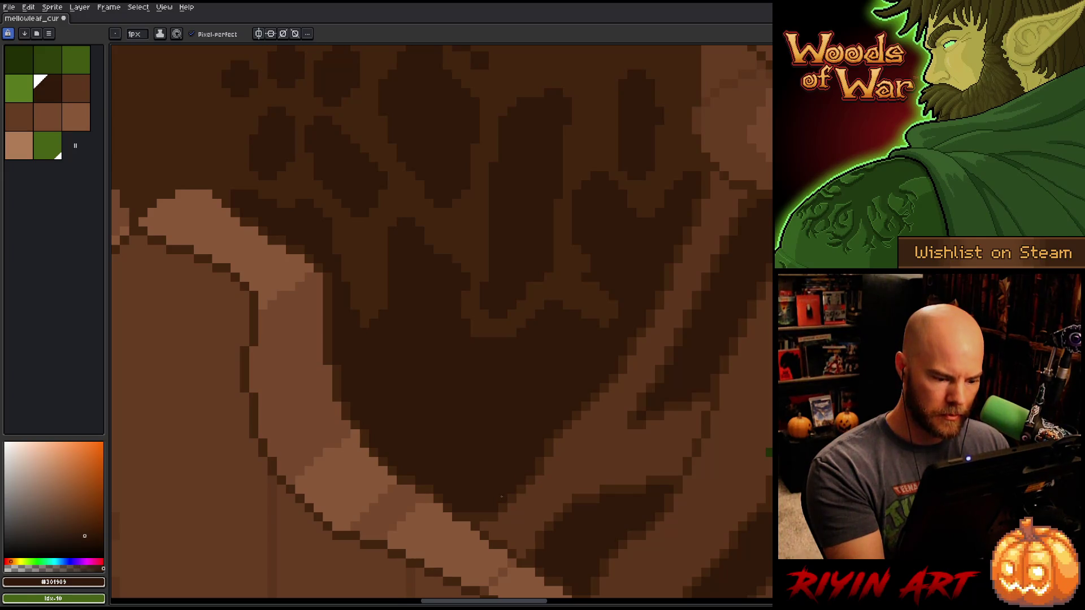
# - Pan across the spotted bark area and zoom out to the full treant sprite
pyautogui.press('space')
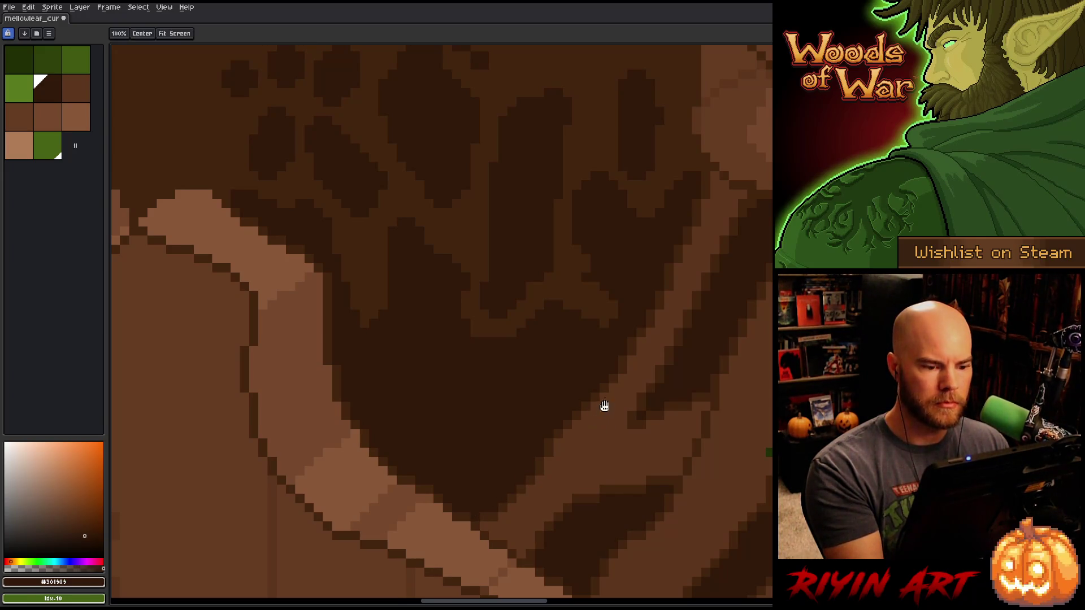
pyautogui.moveTo(604, 405); pyautogui.dragTo(525, 333)
pyautogui.moveTo(460, 450); pyautogui.dragTo(605, 480)
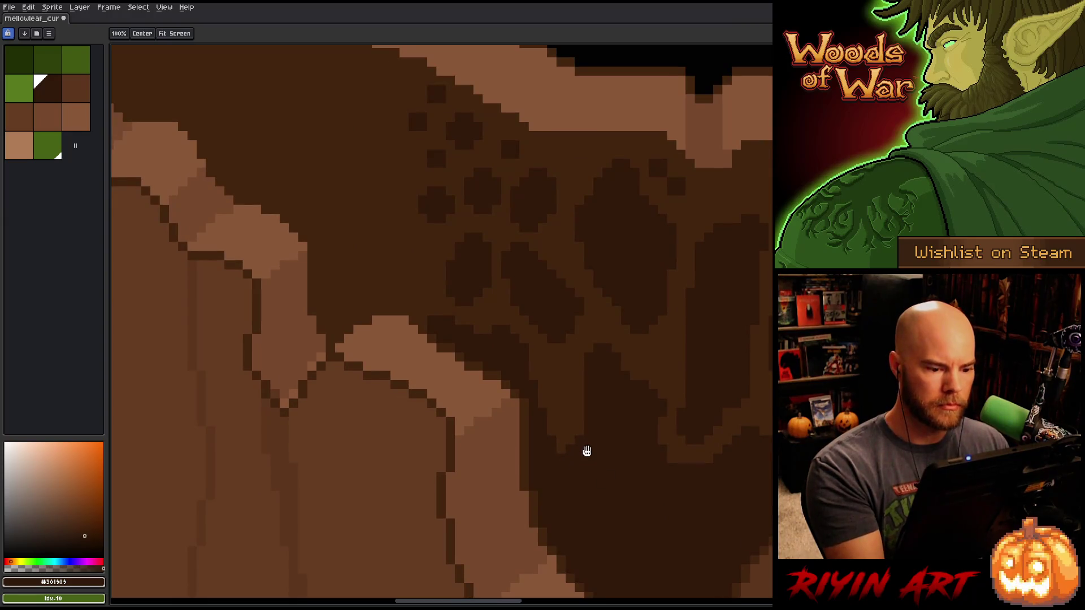
pyautogui.scroll(-3, 652, 456)
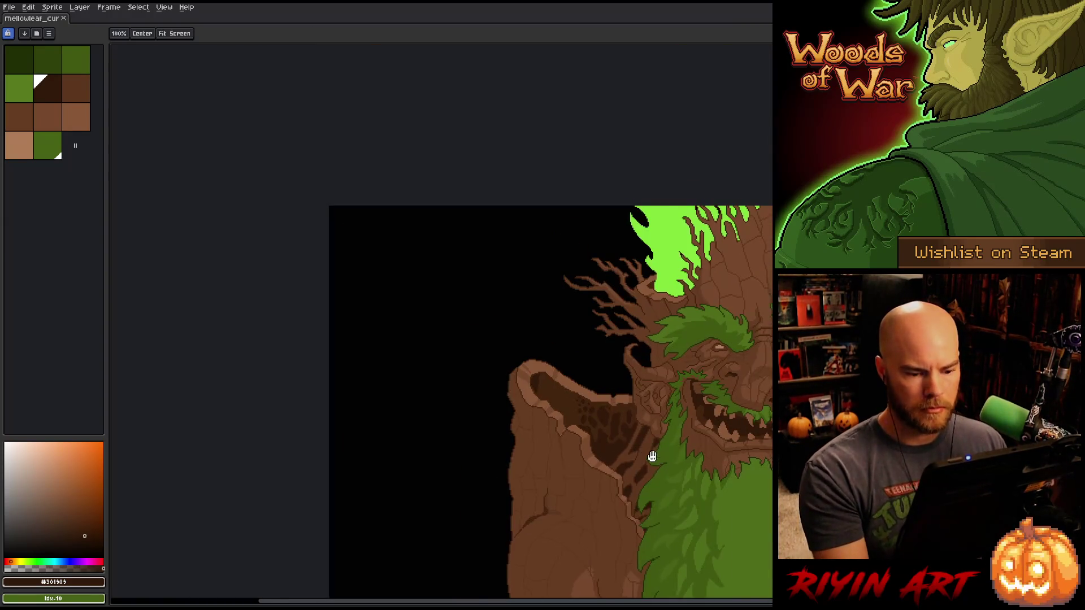
# - Select all pixels of the same brown with Color Range, then deselect
pyautogui.moveTo(651, 456); pyautogui.dragTo(380, 368)
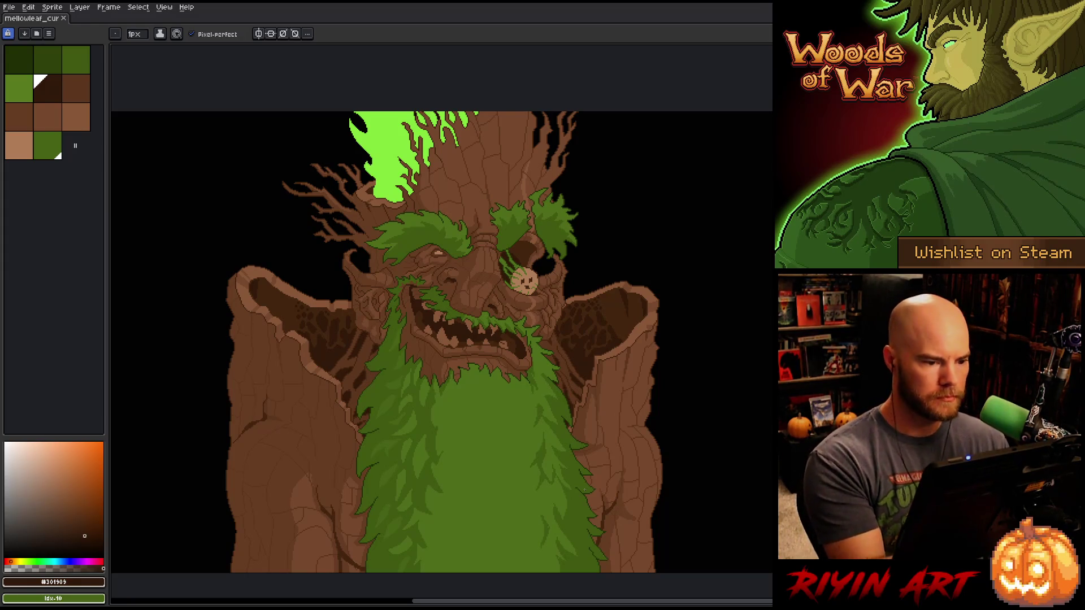
pyautogui.hotkey('ctrl', 'shift', 'c')
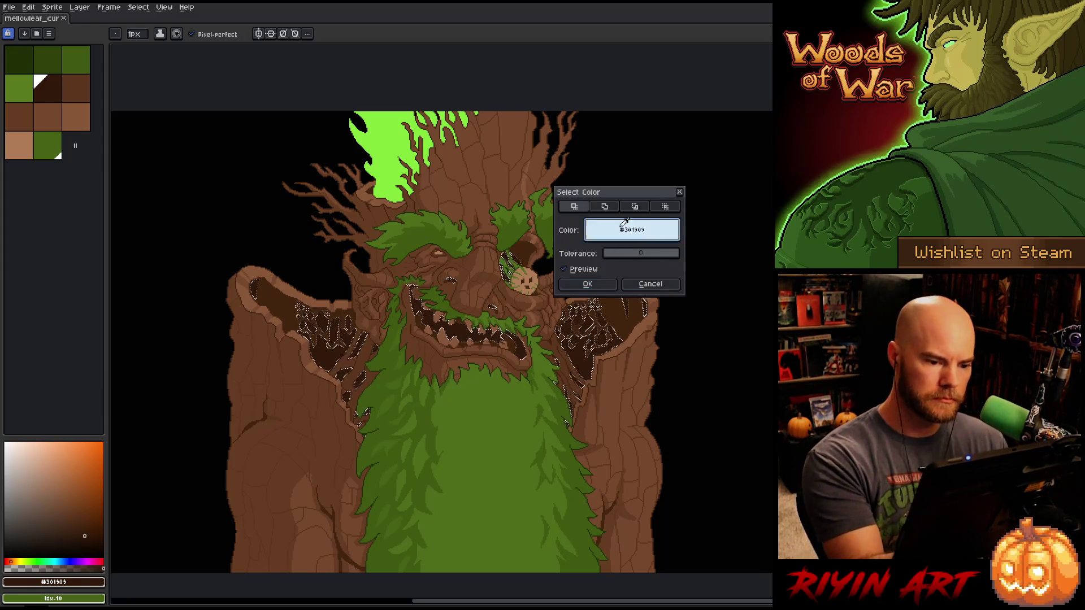
pyautogui.click(587, 283)
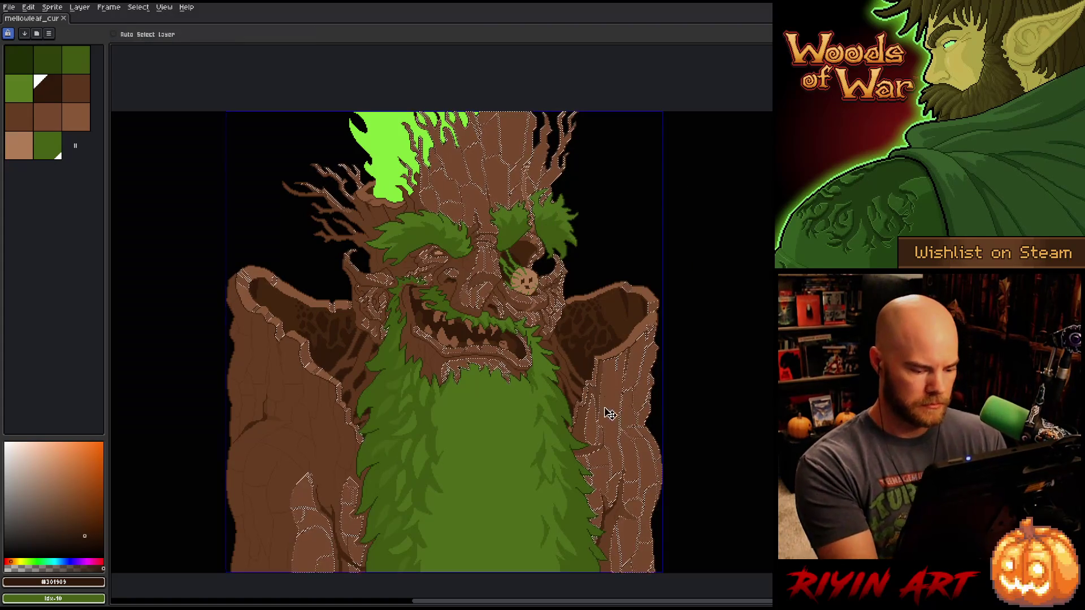
pyautogui.hotkey('ctrl', 'd')
# - Pick the trunk's mid-brown #643d23 and reduce the brush size from 4 to 2
pyautogui.keyDown('alt'); pyautogui.click(307, 459); pyautogui.keyUp('alt')
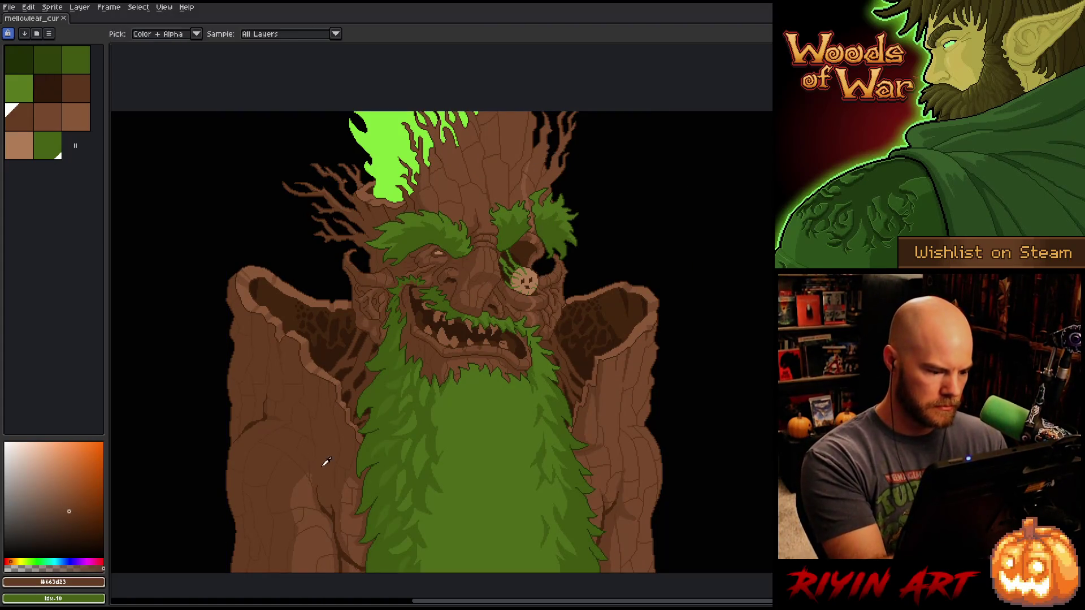
pyautogui.click(135, 34)
pyautogui.moveTo(140, 52); pyautogui.dragTo(137, 50)
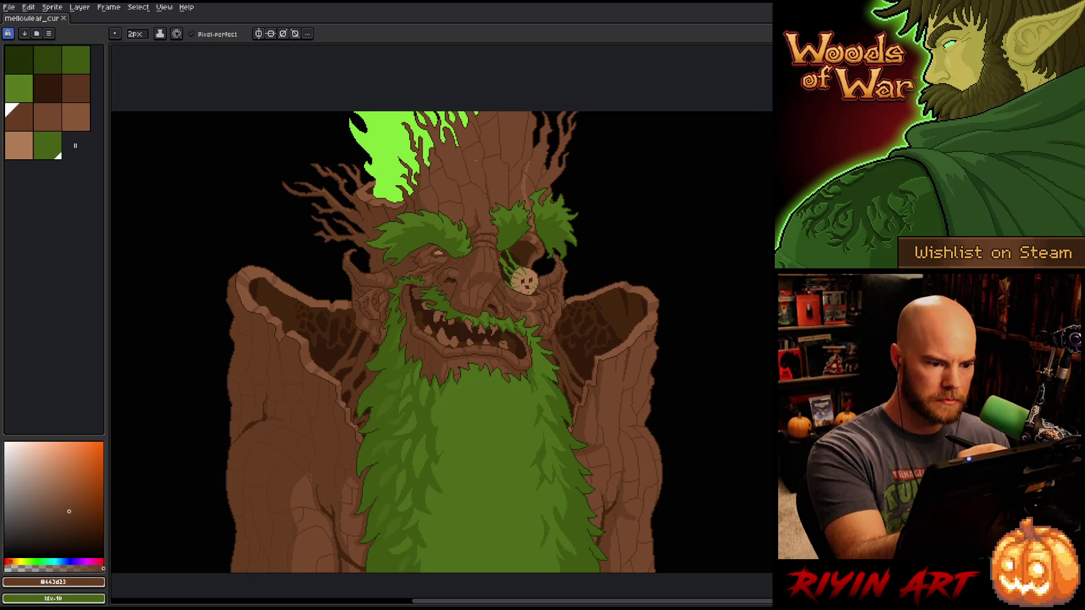
# - Set the pencil to 2px and draw a dark crack line down the forehead bark
pyautogui.click(135, 34)
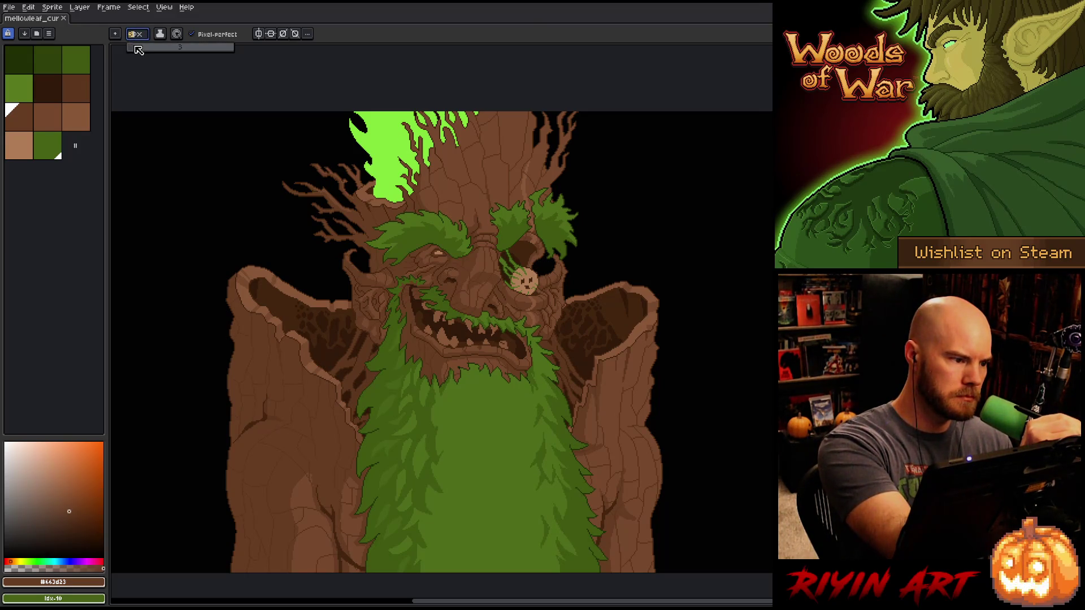
pyautogui.press('v')
pyautogui.press('b')
pyautogui.scroll(4, 500, 199)
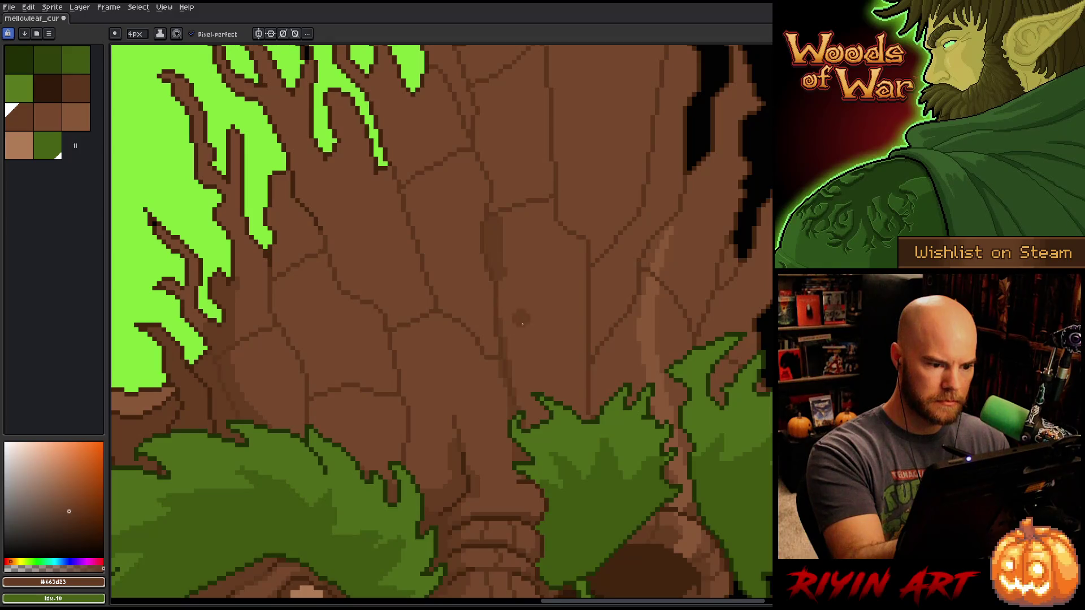
pyautogui.click(140, 38)
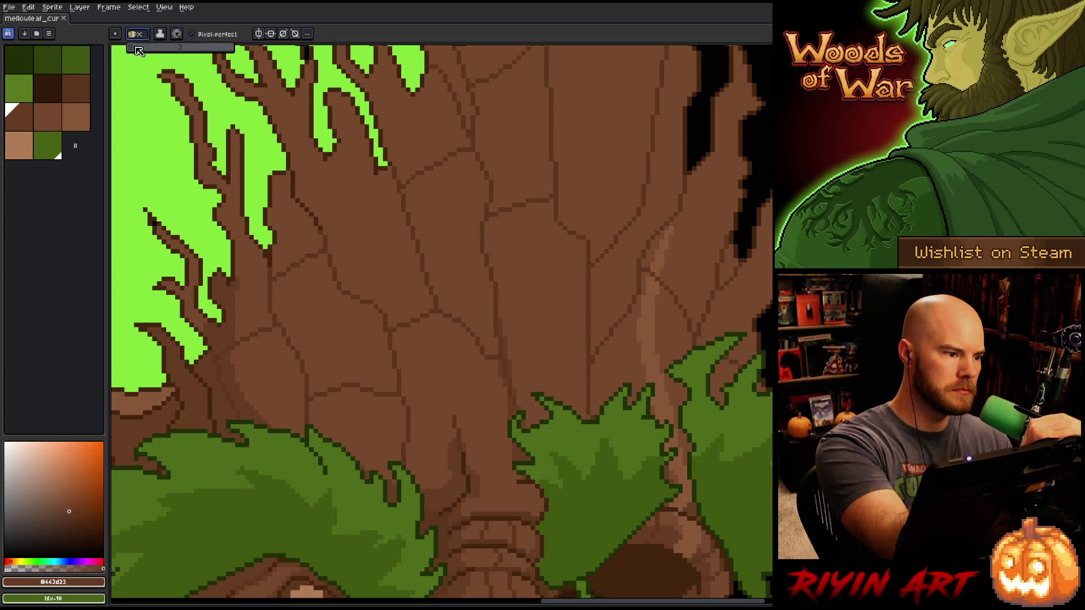
pyautogui.click(515, 48)
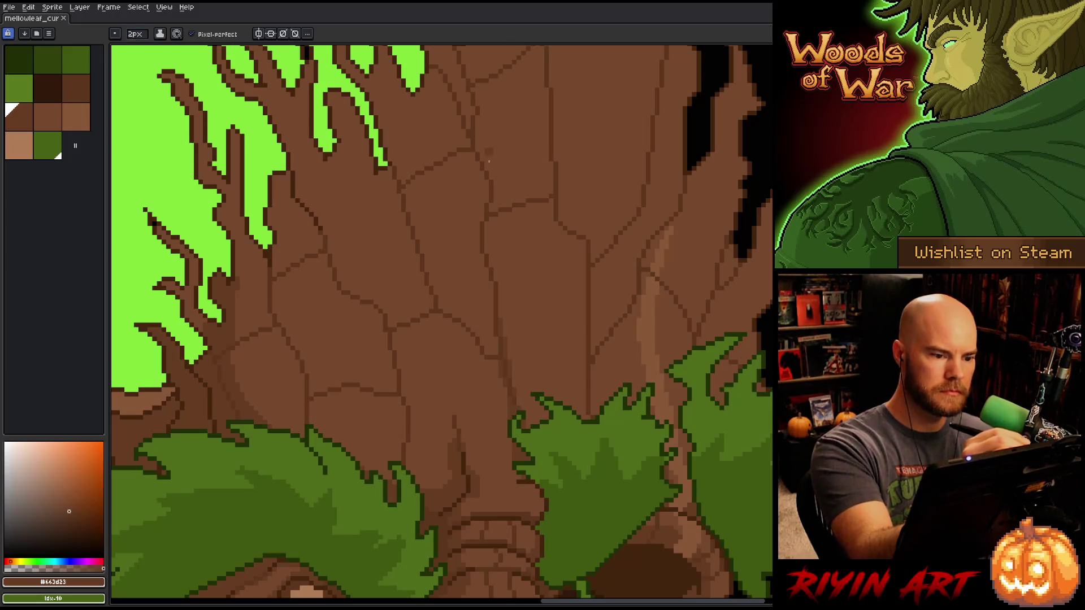
pyautogui.moveTo(501, 280); pyautogui.dragTo(529, 424)
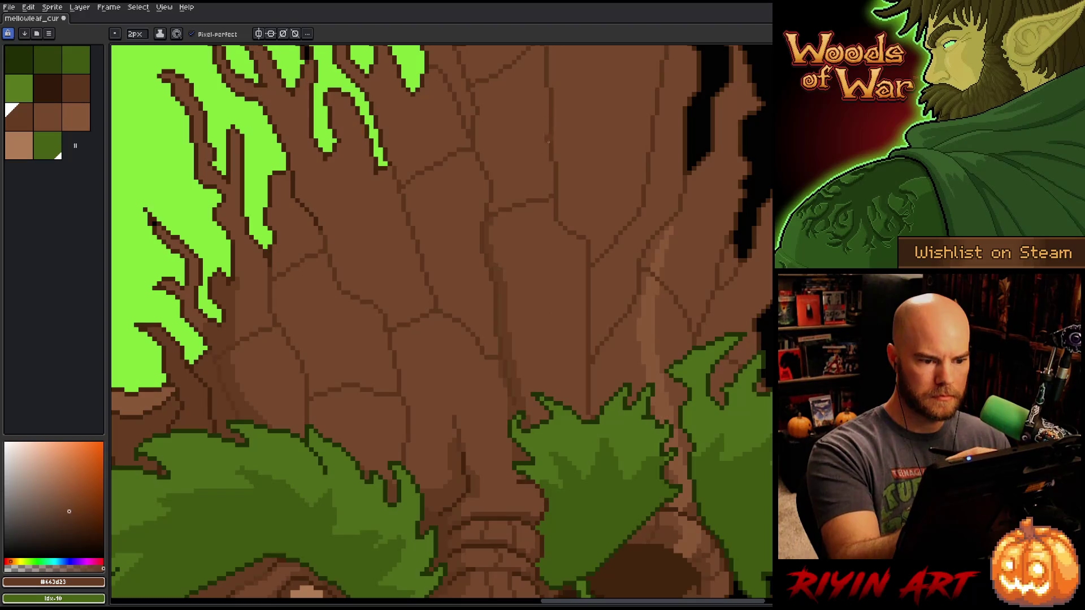
# - Darken an existing trunk crack and draw a new darker crack across the trunk
pyautogui.moveTo(553, 213); pyautogui.dragTo(579, 348)
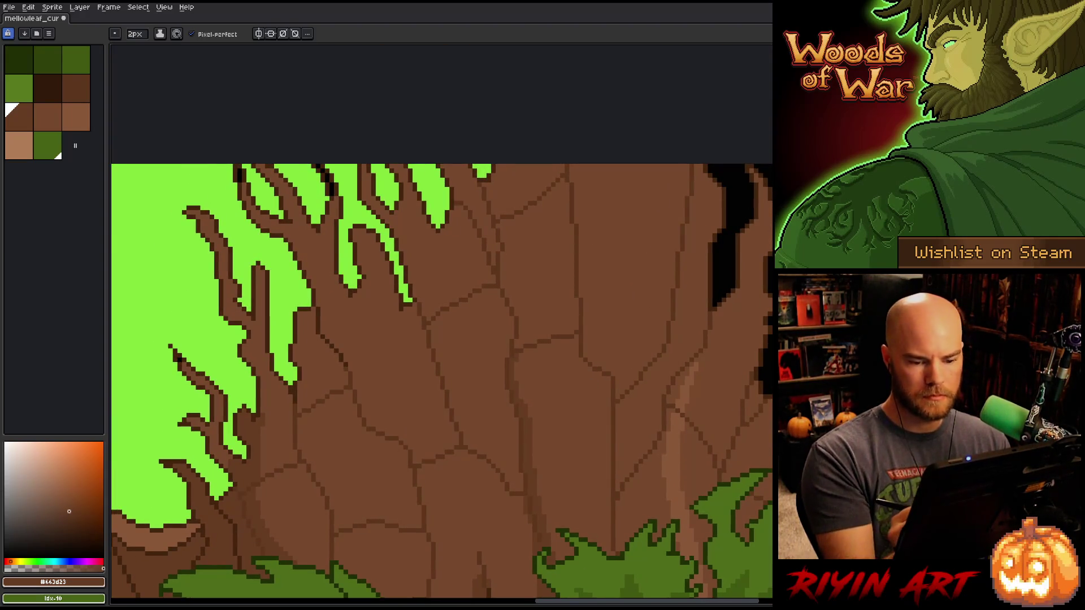
pyautogui.moveTo(745, 486)
pyautogui.mouseDown()
pyautogui.moveTo(746, 254)
pyautogui.moveTo(734, 192)
pyautogui.mouseUp()
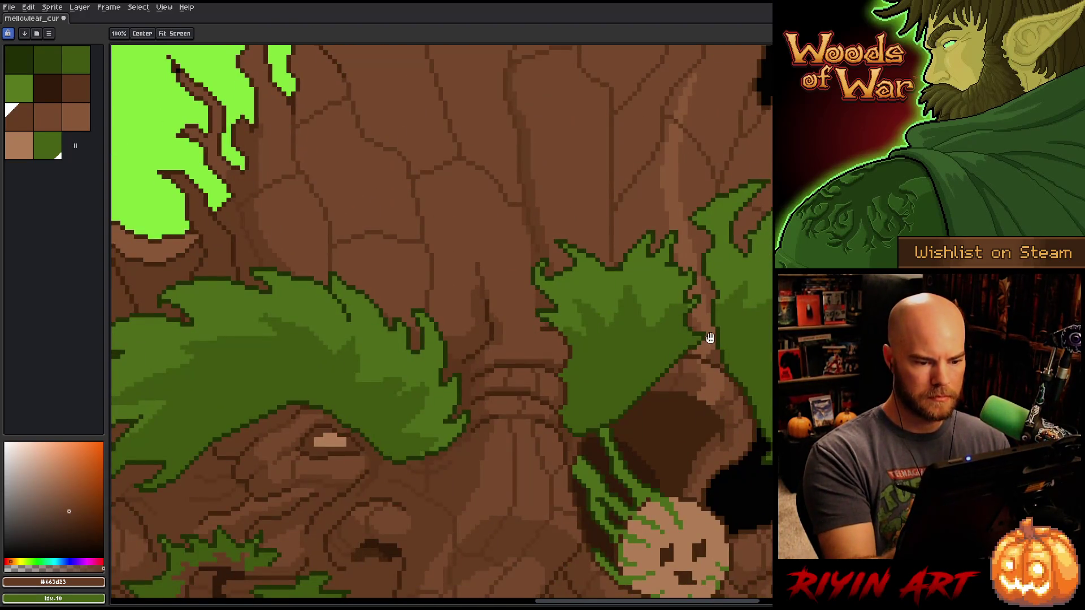
pyautogui.moveTo(709, 357); pyautogui.dragTo(684, 425)
pyautogui.moveTo(461, 224); pyautogui.dragTo(419, 244)
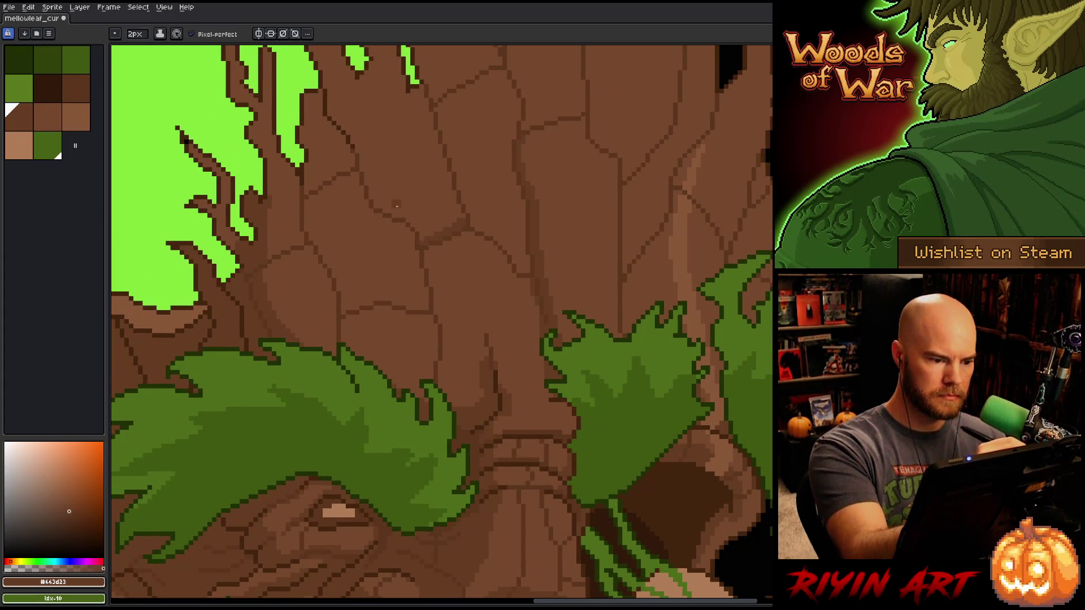
pyautogui.moveTo(374, 201)
pyautogui.mouseDown()
pyautogui.moveTo(421, 237)
pyautogui.moveTo(495, 235)
pyautogui.moveTo(528, 261)
pyautogui.mouseUp()
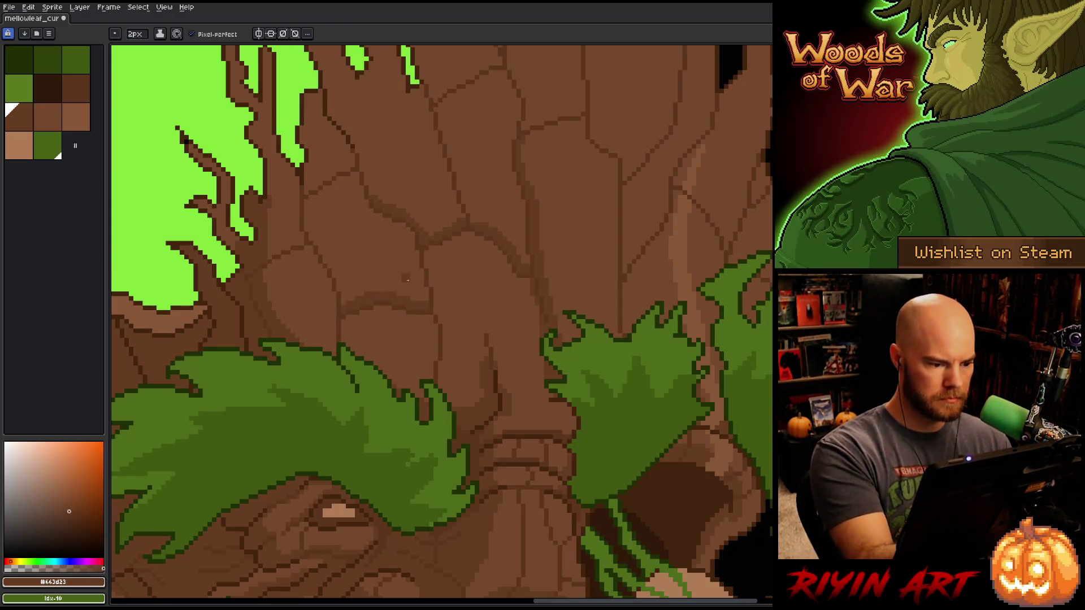
# - Try darkening a crack on the upper trunk near the branches, then undo it
pyautogui.moveTo(435, 446); pyautogui.dragTo(610, 438)
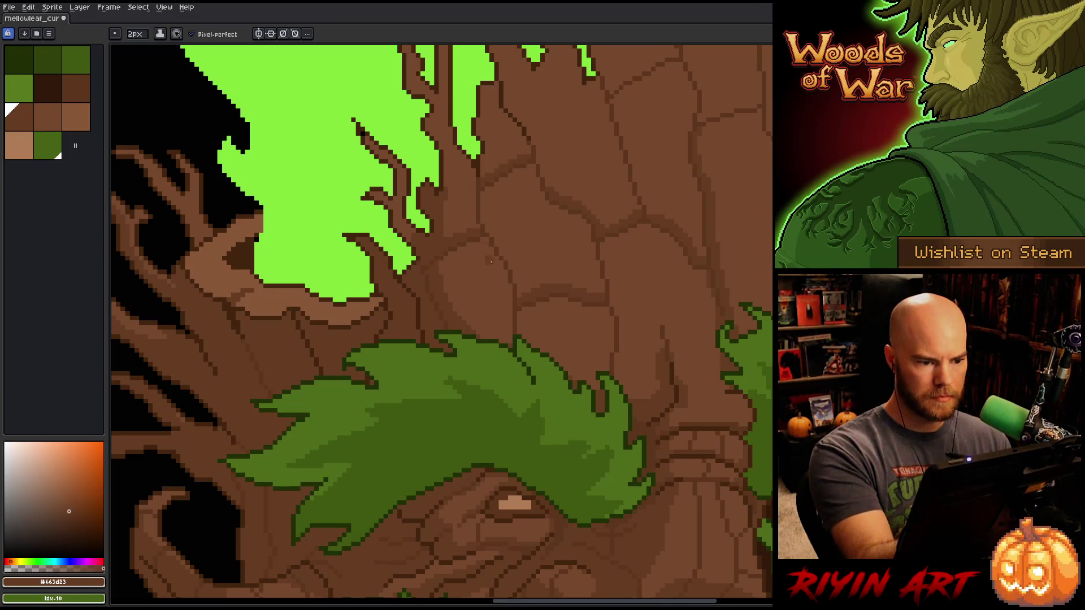
pyautogui.scroll(5, 486, 259)
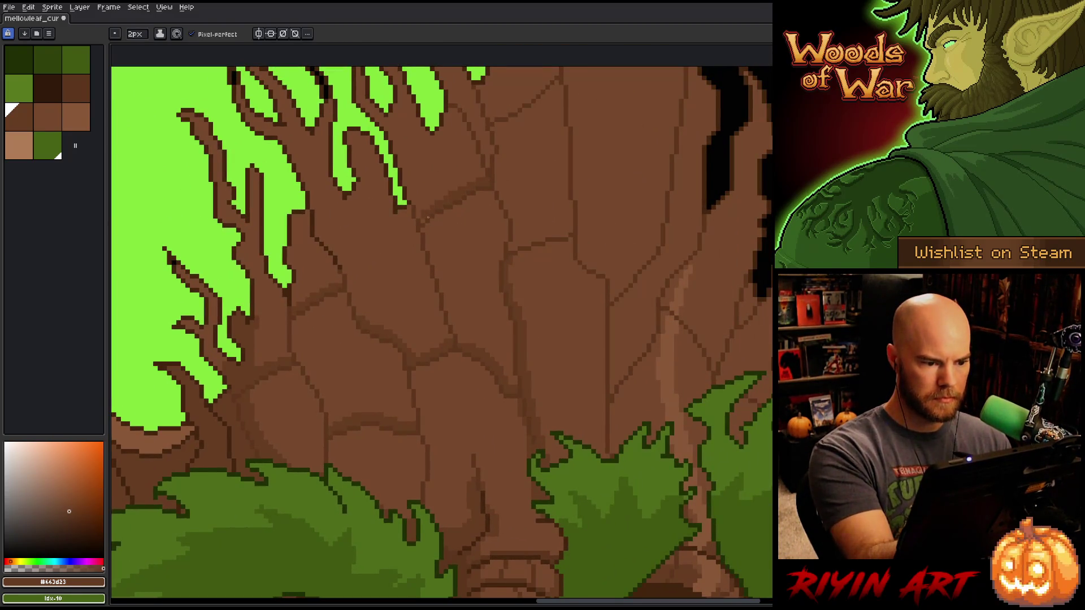
pyautogui.press('space')
pyautogui.moveTo(558, 108); pyautogui.dragTo(512, 193)
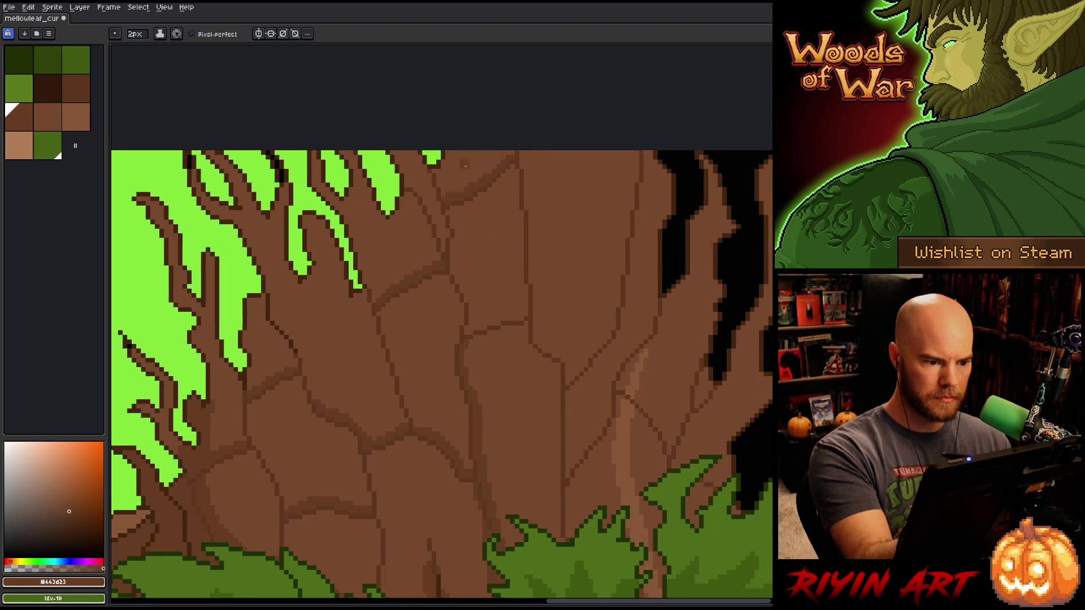
pyautogui.moveTo(445, 229)
pyautogui.mouseDown()
pyautogui.moveTo(440, 254)
pyautogui.moveTo(443, 209)
pyautogui.mouseUp()
pyautogui.hotkey('ctrl', 'z')
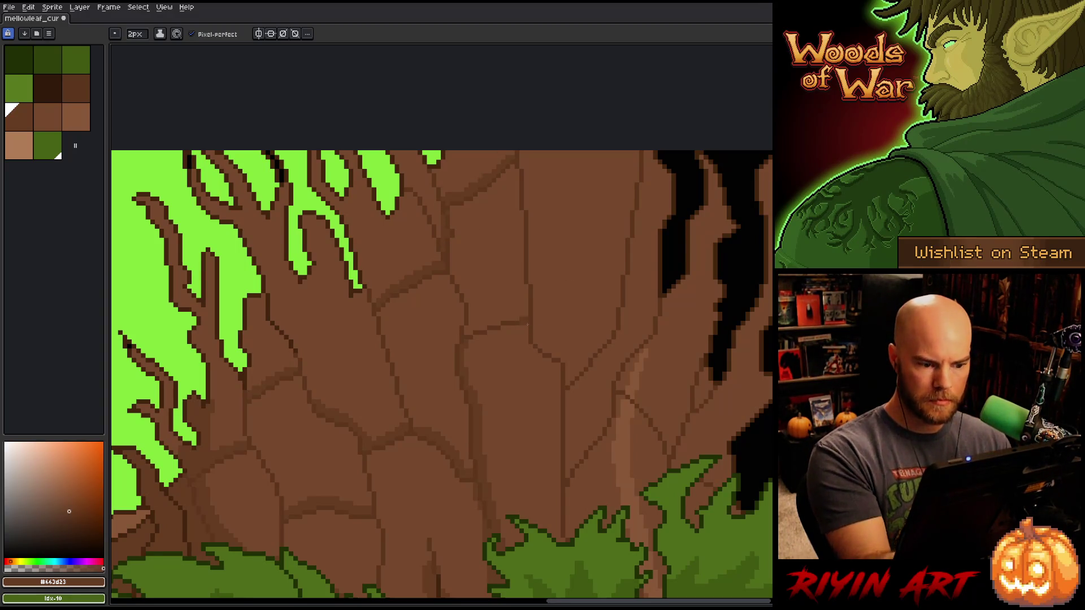
# - Darken the diagonal trunk crack in two strokes and drop the brush to 1px
pyautogui.moveTo(570, 374); pyautogui.dragTo(607, 321)
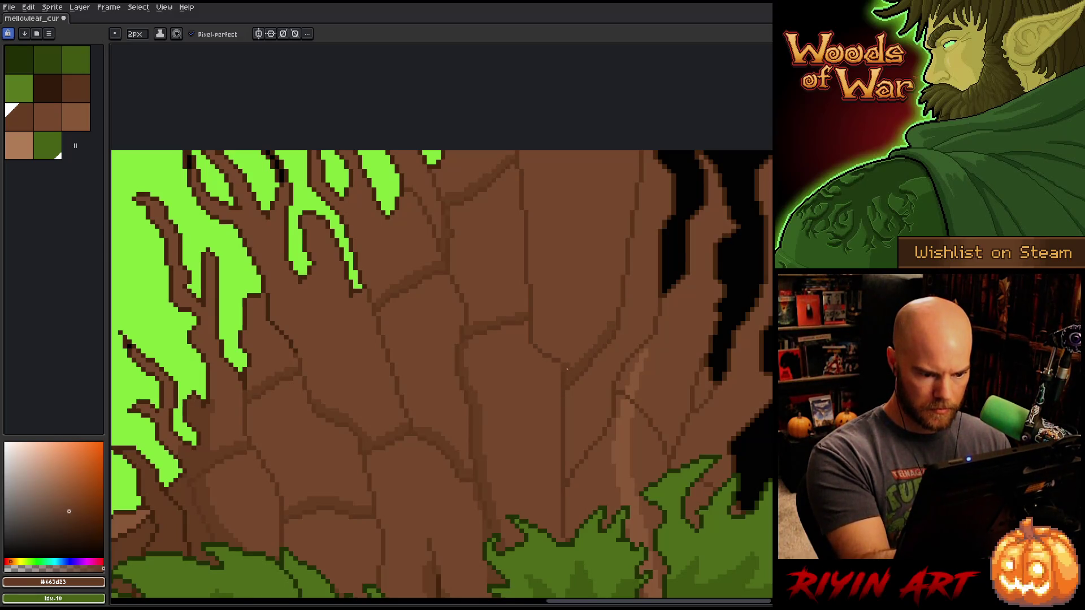
pyautogui.moveTo(556, 353); pyautogui.dragTo(537, 321)
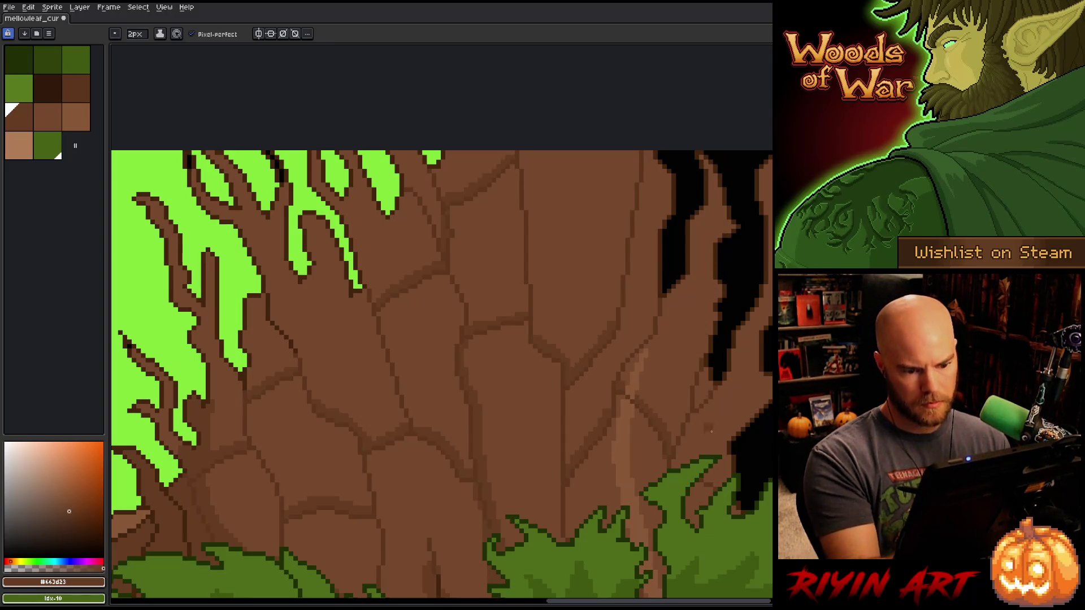
pyautogui.moveTo(690, 346); pyautogui.dragTo(702, 271)
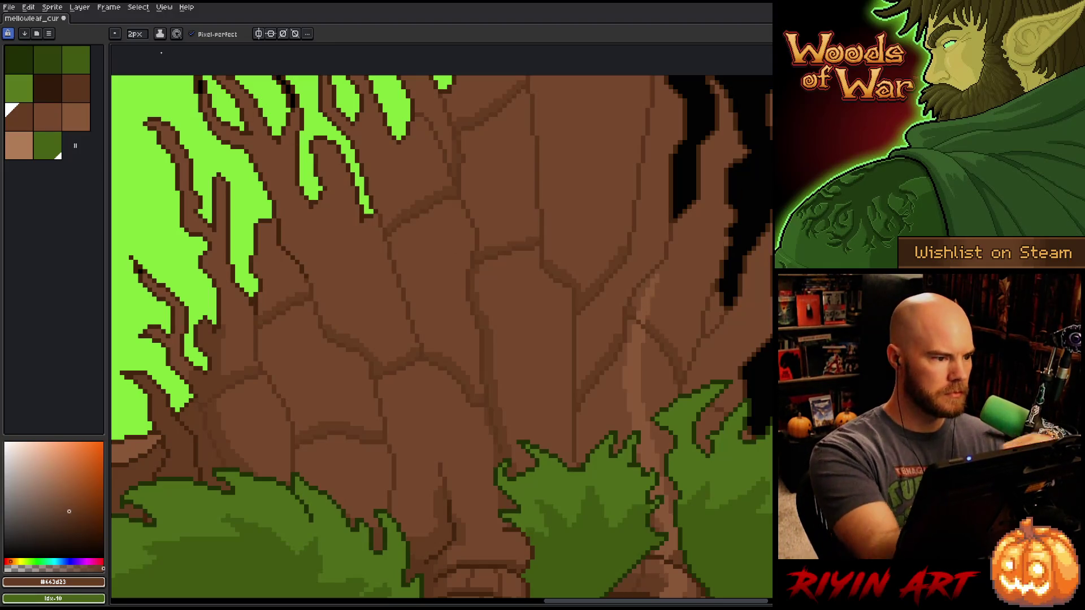
pyautogui.press('-')
pyautogui.scroll(1, 395, 217)
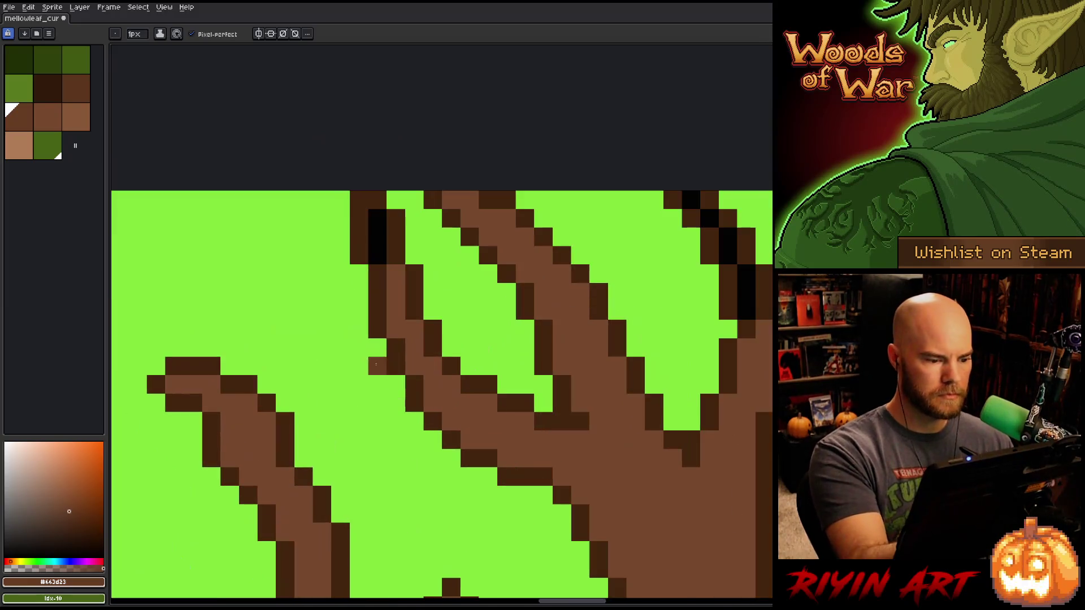
# - Repaint the stray black pixels on the thin top branches in the lighter brown
pyautogui.scroll(1, 397, 283)
pyautogui.keyDown('alt'); pyautogui.click(396, 282); pyautogui.keyUp('alt')
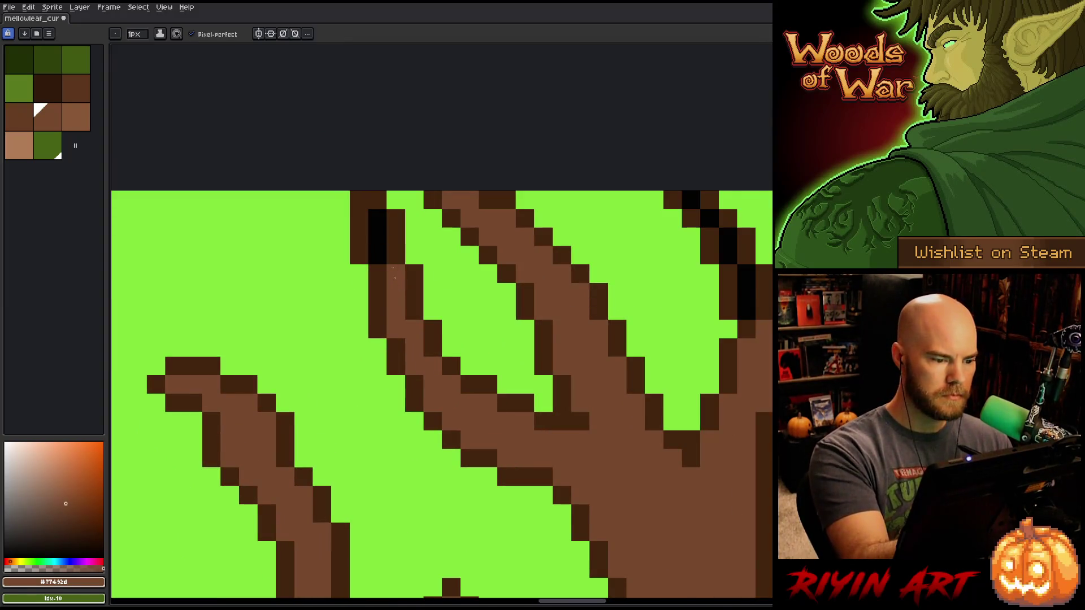
pyautogui.moveTo(379, 221); pyautogui.dragTo(377, 256)
pyautogui.moveTo(729, 251)
pyautogui.mouseDown()
pyautogui.moveTo(485, 335)
pyautogui.moveTo(502, 397)
pyautogui.mouseUp()
pyautogui.click(486, 336)
pyautogui.click(484, 323)
pyautogui.click(466, 304)
pyautogui.click(447, 285)
pyautogui.moveTo(760, 448); pyautogui.dragTo(620, 438)
# - Pick the darker bark brown and centre the whole tree in view
pyautogui.scroll(-3, 619, 439)
pyautogui.moveTo(505, 530)
pyautogui.mouseDown()
pyautogui.moveTo(748, 530)
pyautogui.moveTo(755, 462)
pyautogui.mouseUp()
pyautogui.scroll(4, 565, 198)
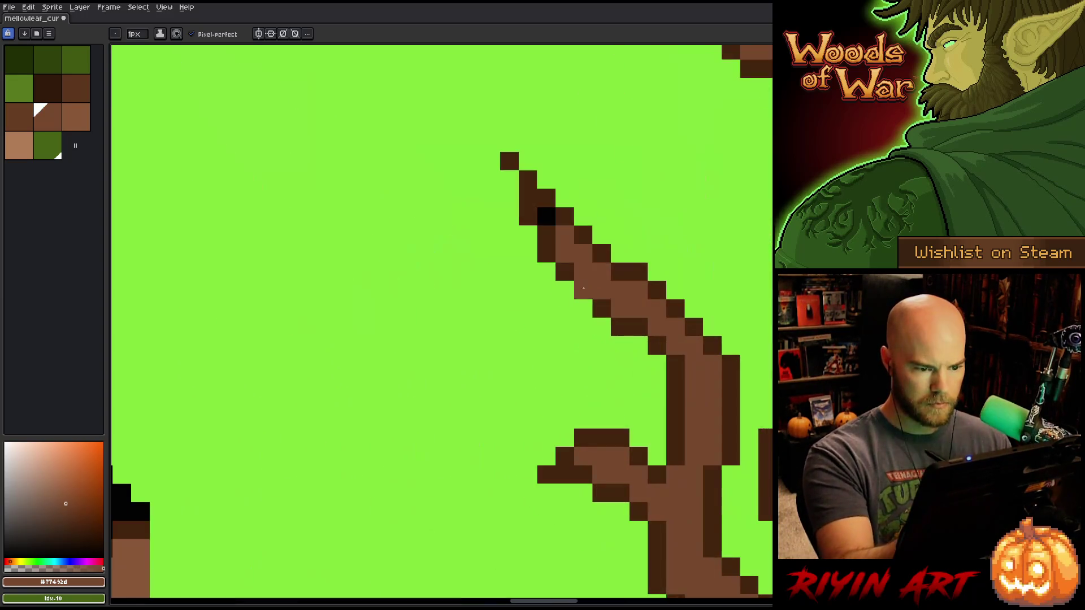
pyautogui.scroll(-2, 749, 420)
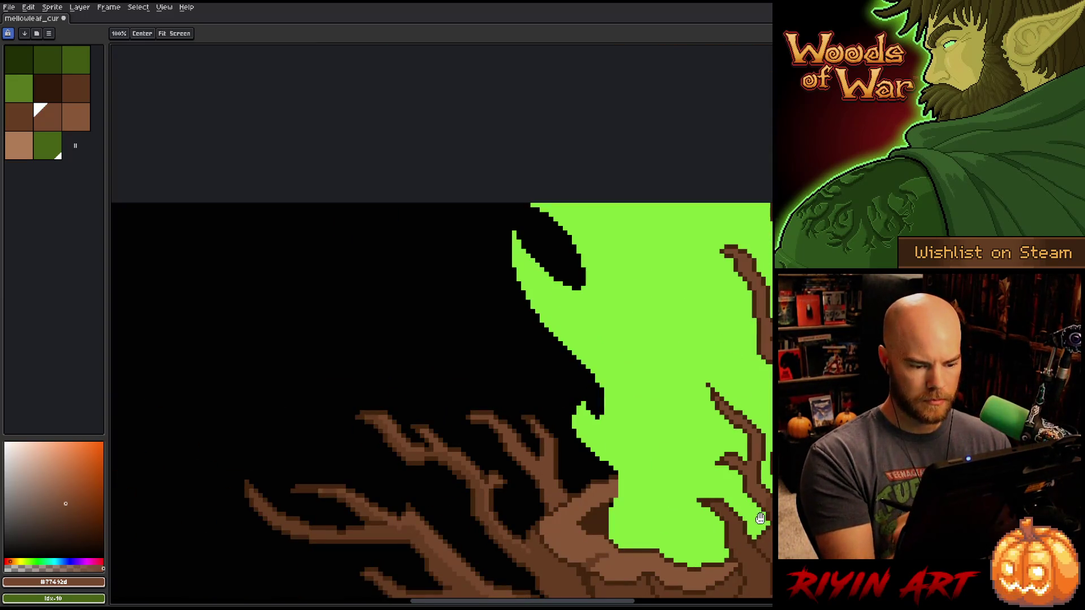
pyautogui.moveTo(452, 602); pyautogui.dragTo(400, 395)
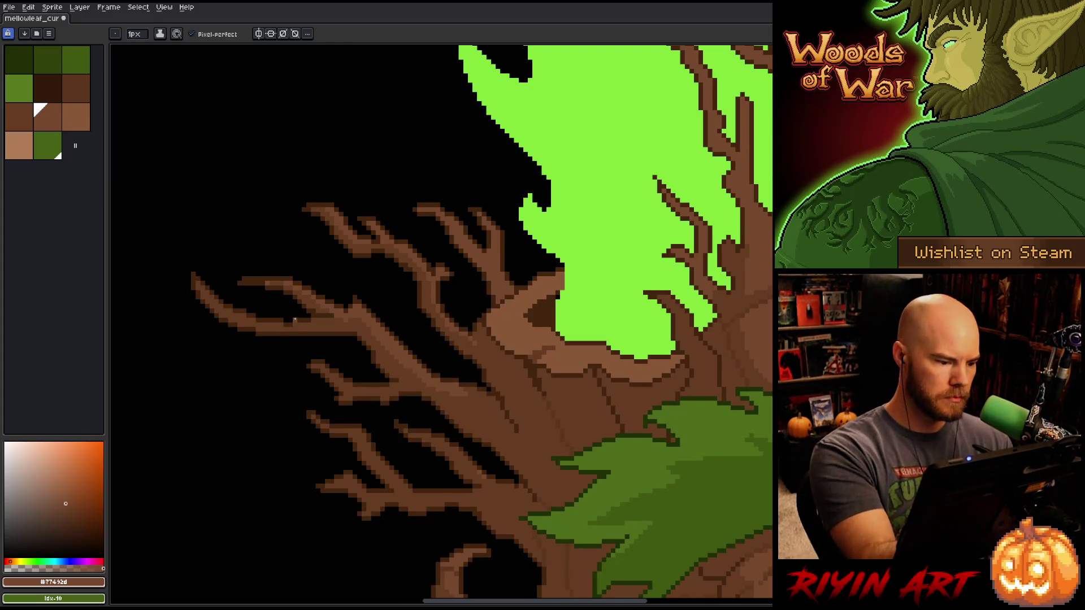
pyautogui.keyDown('alt'); pyautogui.click(294, 320); pyautogui.keyUp('alt')
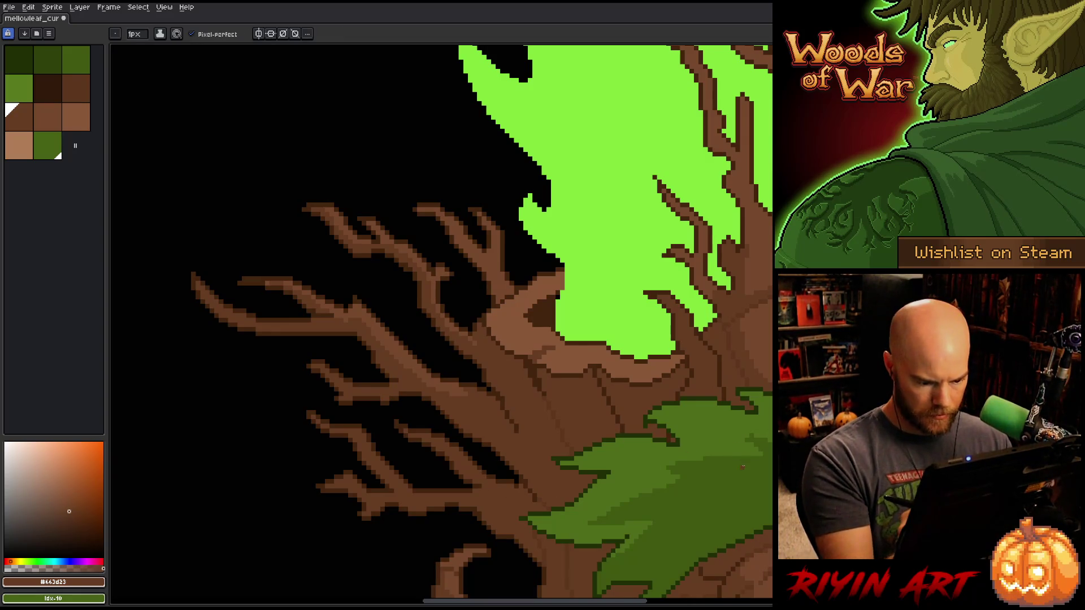
pyautogui.scroll(-3, 743, 467)
pyautogui.moveTo(766, 508)
pyautogui.mouseDown()
pyautogui.moveTo(548, 423)
pyautogui.moveTo(564, 441)
pyautogui.mouseUp()
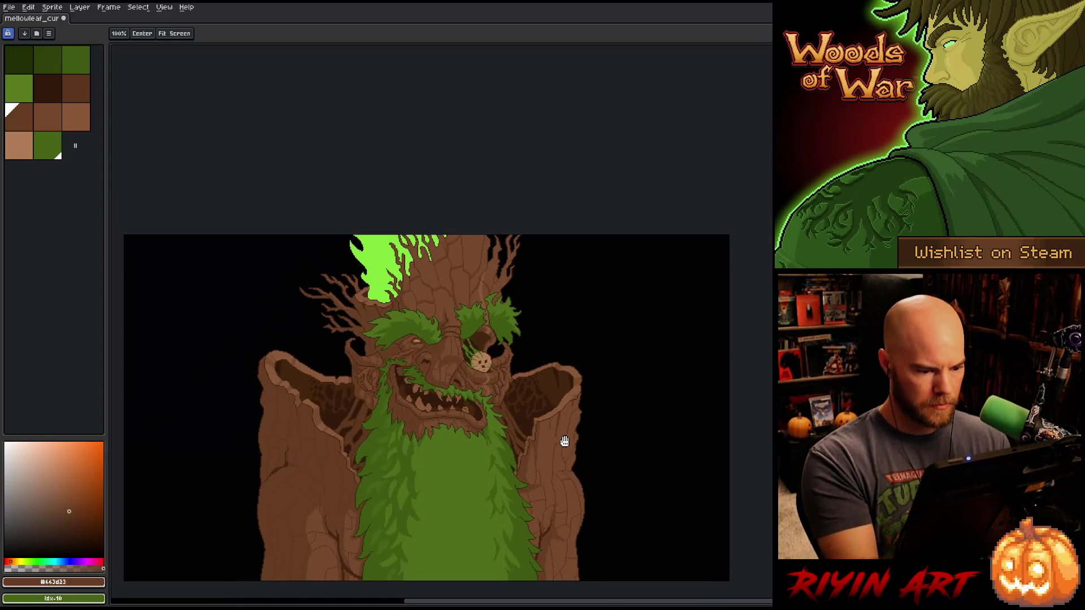
# - Dismiss the Select Color options, resample the darker brown, and darken short bark outline segments
pyautogui.scroll(3, 474, 289)
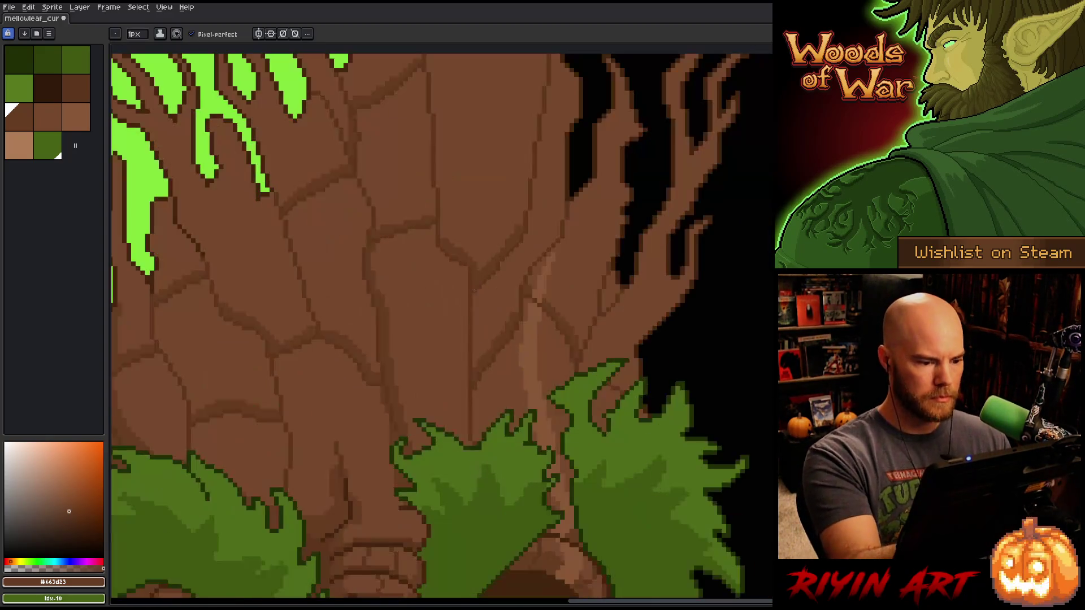
pyautogui.moveTo(528, 406); pyautogui.dragTo(555, 477)
pyautogui.hotkey('shift', 'c')
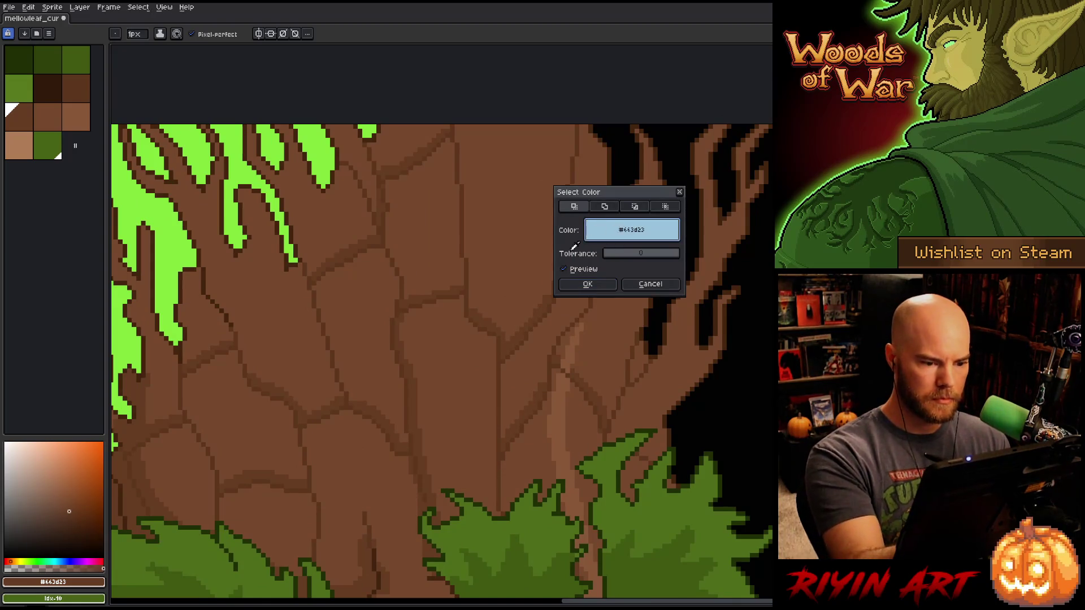
pyautogui.click(590, 283)
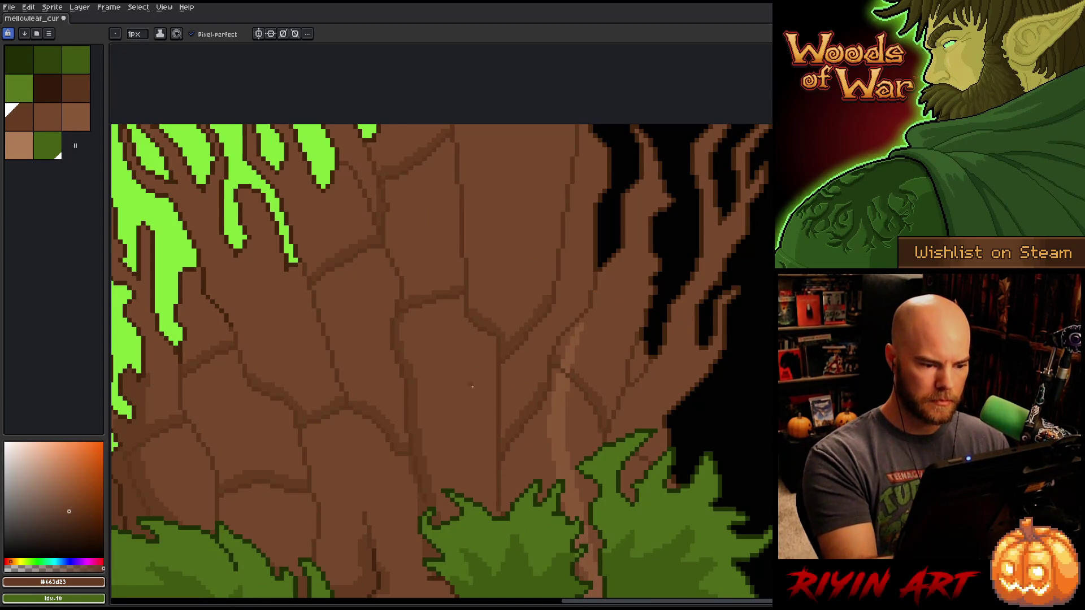
pyautogui.keyDown('alt'); pyautogui.click(484, 315); pyautogui.keyUp('alt')
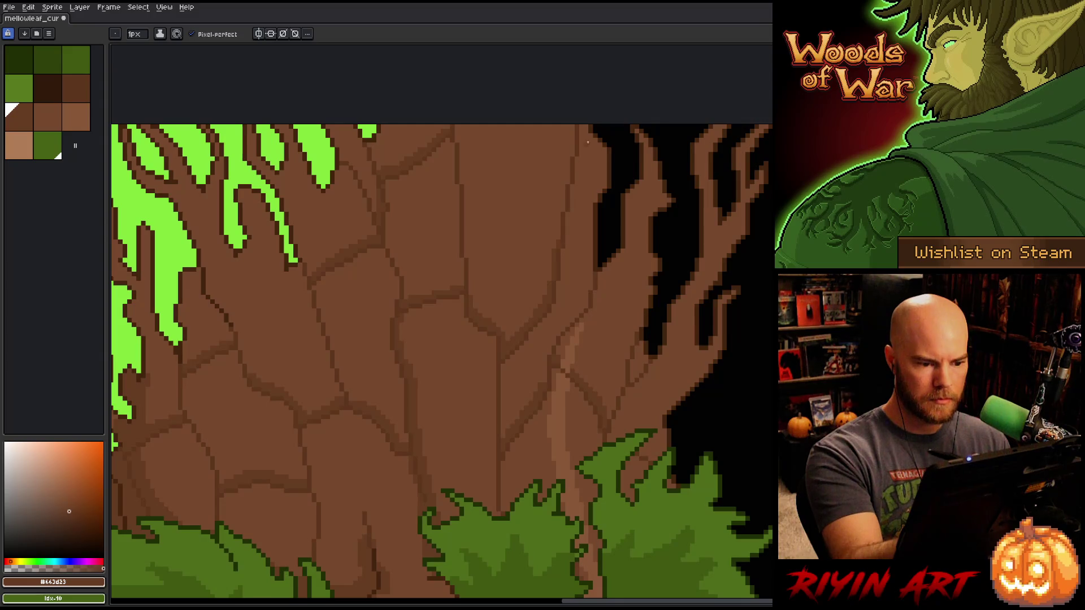
pyautogui.moveTo(558, 238); pyautogui.dragTo(574, 124)
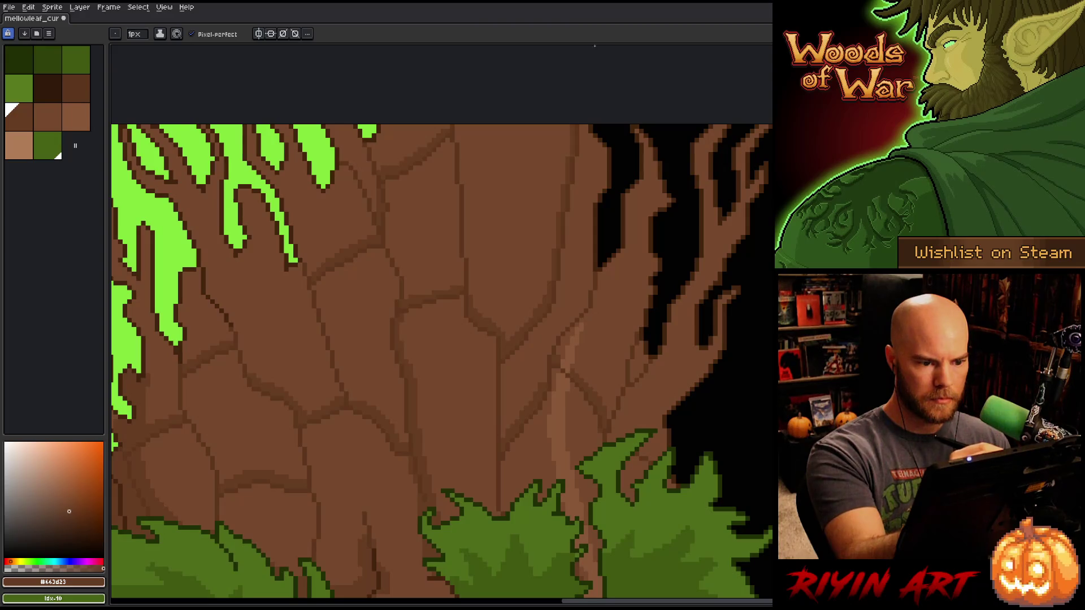
pyautogui.moveTo(545, 378); pyautogui.dragTo(546, 356)
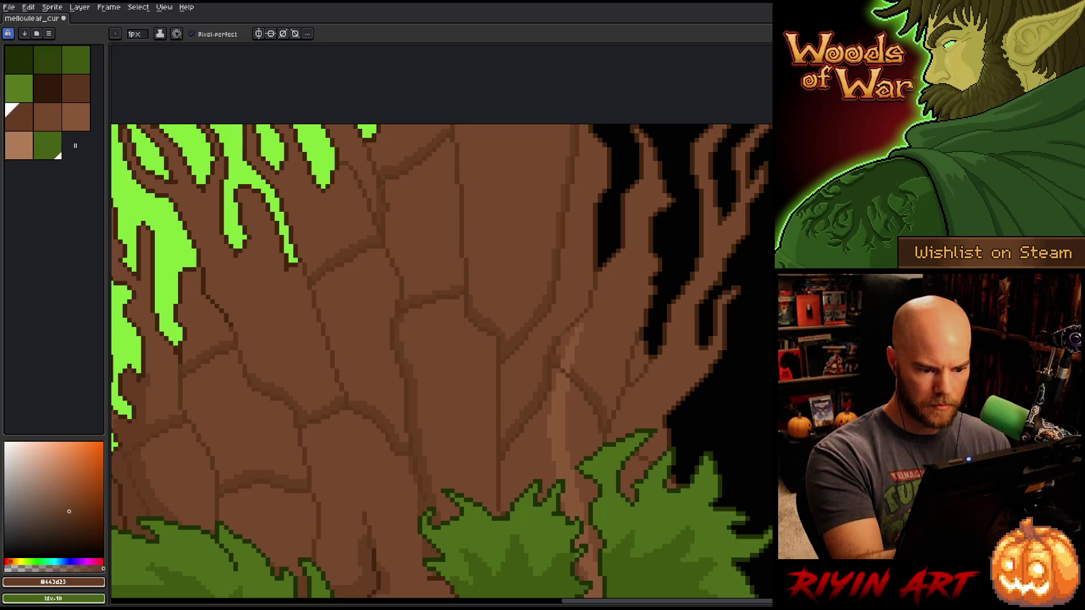
pyautogui.moveTo(577, 318)
pyautogui.mouseDown()
pyautogui.moveTo(588, 307)
pyautogui.moveTo(591, 209)
pyautogui.moveTo(590, 247)
pyautogui.mouseUp()
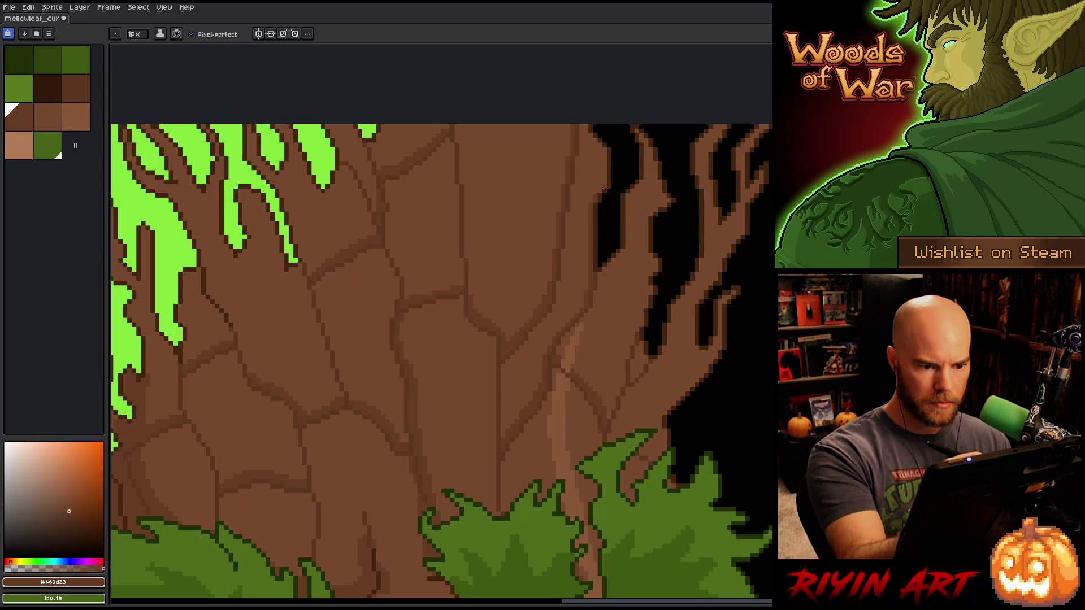
pyautogui.moveTo(604, 154); pyautogui.dragTo(605, 186)
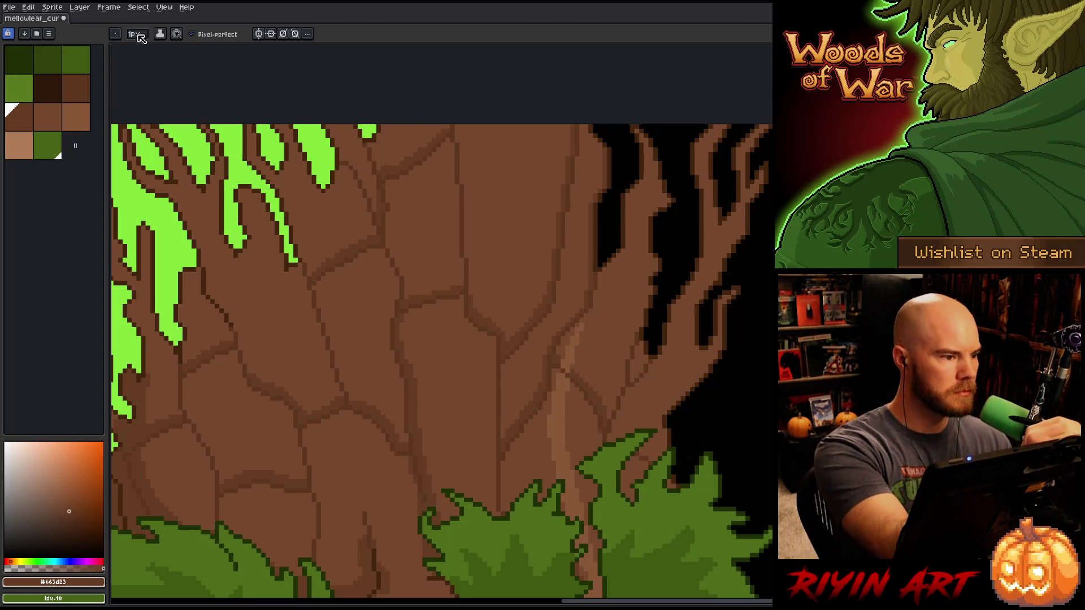
# - Turn off Pixel-perfect and darken the trunk's right outline and the right-hand branch edge
pyautogui.click(191, 33)
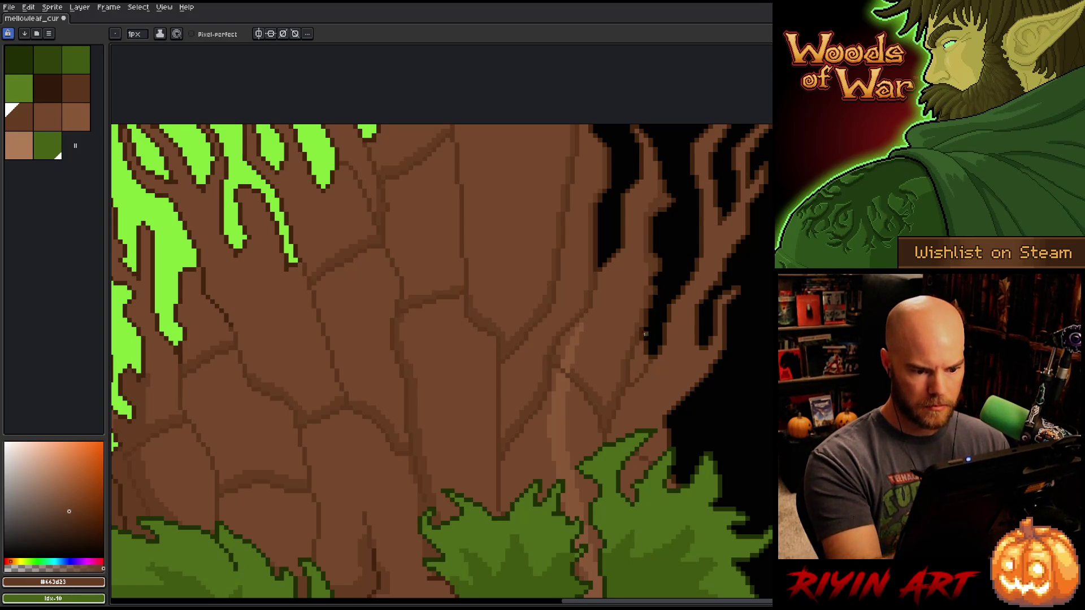
pyautogui.moveTo(642, 343)
pyautogui.mouseDown()
pyautogui.moveTo(631, 379)
pyautogui.moveTo(649, 358)
pyautogui.mouseUp()
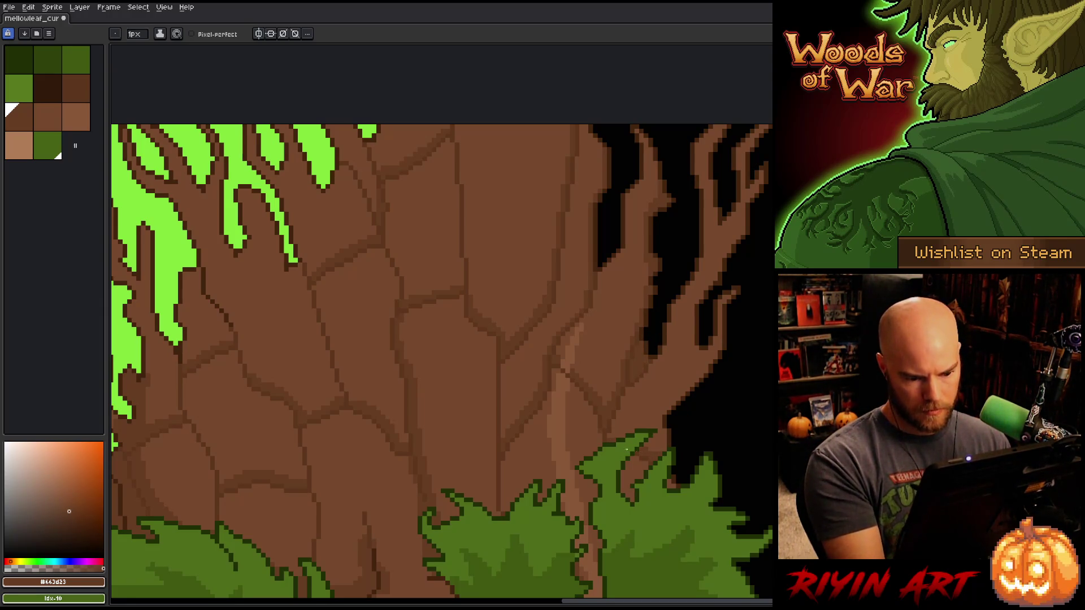
pyautogui.moveTo(659, 427)
pyautogui.mouseDown()
pyautogui.moveTo(665, 446)
pyautogui.moveTo(677, 402)
pyautogui.mouseUp()
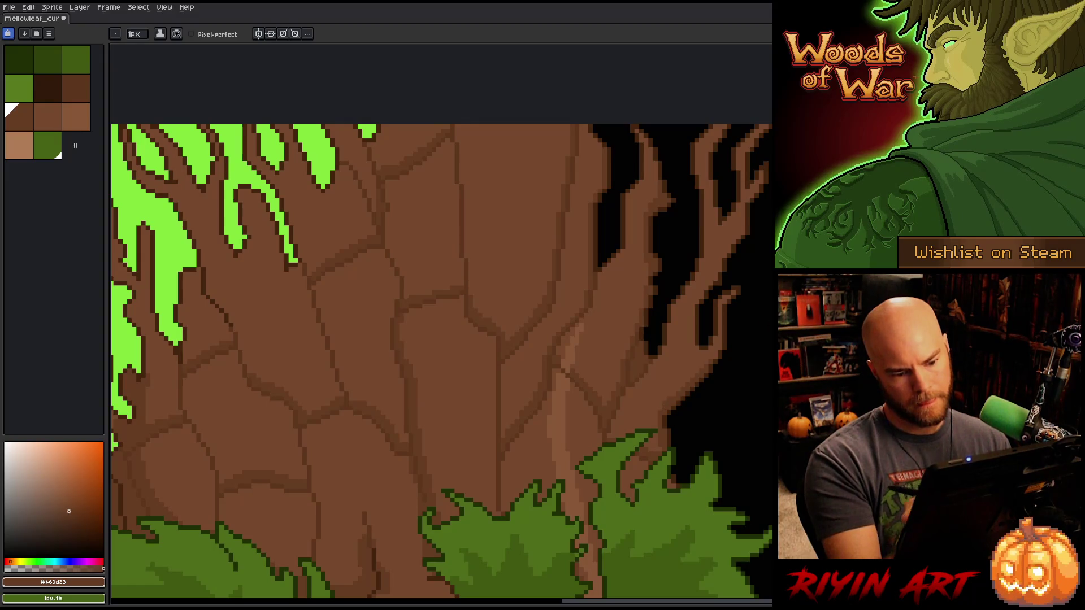
pyautogui.moveTo(714, 354)
pyautogui.mouseDown()
pyautogui.moveTo(720, 236)
pyautogui.moveTo(737, 172)
pyautogui.mouseUp()
pyautogui.moveTo(745, 238); pyautogui.dragTo(739, 155)
pyautogui.moveTo(749, 156); pyautogui.dragTo(747, 134)
pyautogui.moveTo(762, 193)
pyautogui.mouseDown()
pyautogui.moveTo(755, 171)
pyautogui.moveTo(716, 274)
pyautogui.mouseUp()
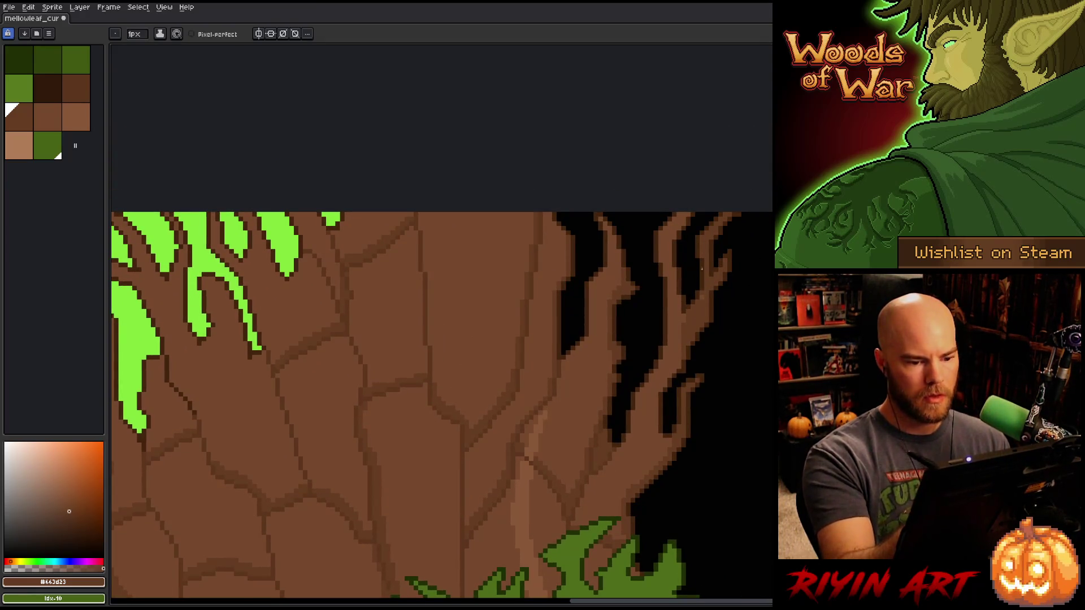
# - Navigate down to the mouth and draw a short dark-brown crack stroke beside it
pyautogui.moveTo(684, 316)
pyautogui.mouseDown()
pyautogui.moveTo(740, 305)
pyautogui.moveTo(669, 258)
pyautogui.mouseUp()
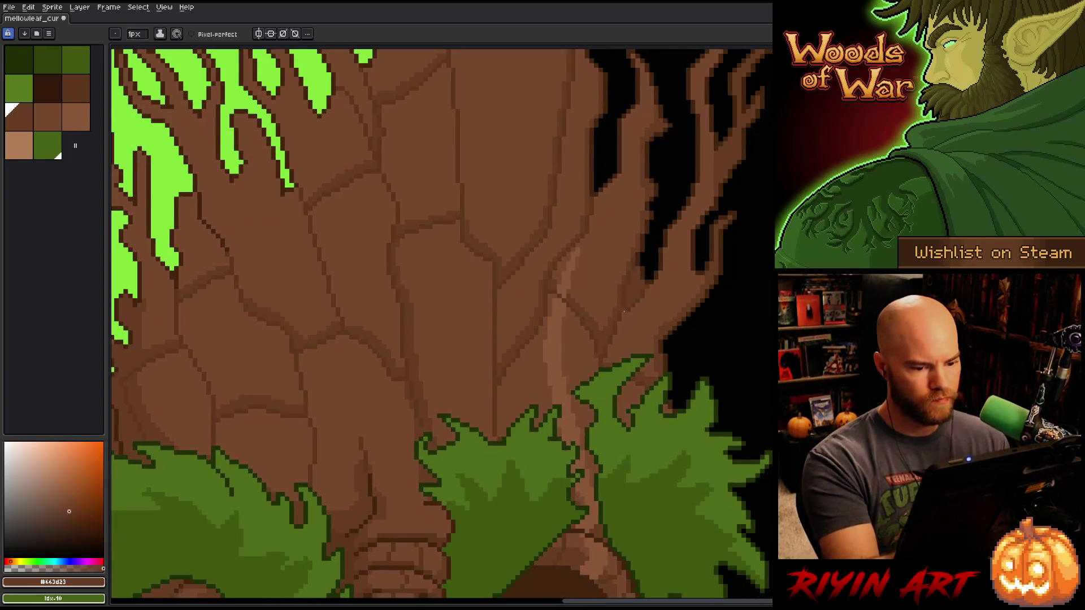
pyautogui.moveTo(593, 466); pyautogui.dragTo(624, 327)
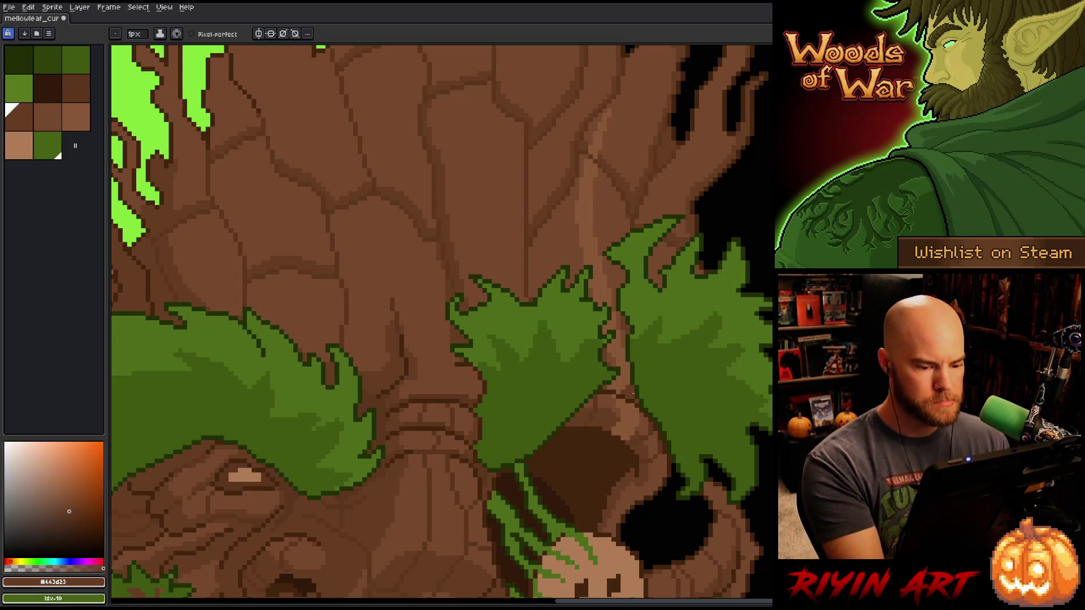
pyautogui.moveTo(441, 339); pyautogui.dragTo(485, 198)
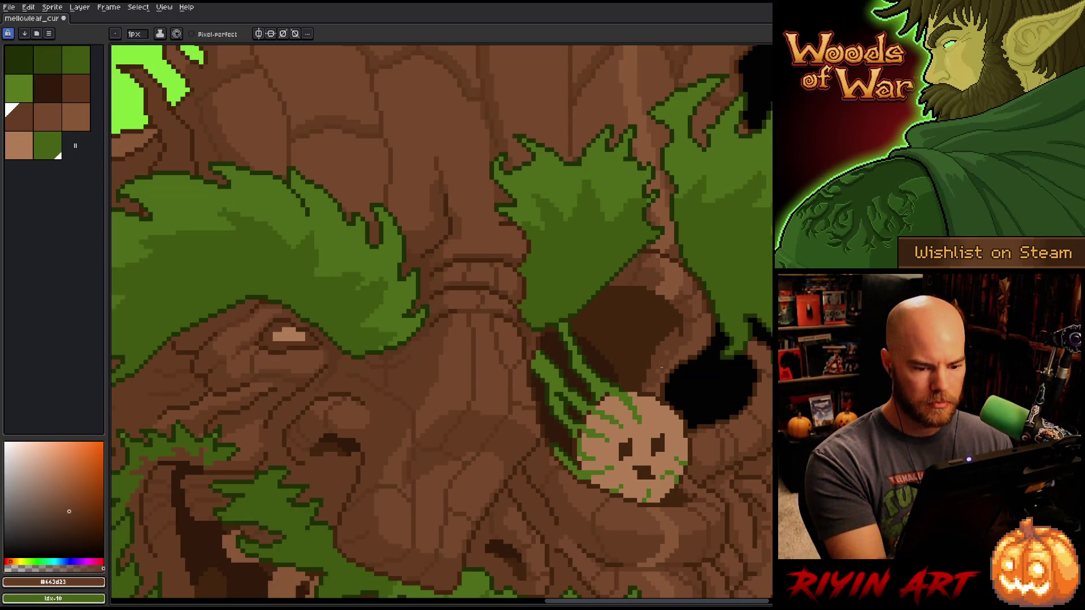
pyautogui.keyDown('alt'); pyautogui.click(686, 365); pyautogui.keyUp('alt')
pyautogui.keyDown('alt'); pyautogui.click(665, 347); pyautogui.keyUp('alt')
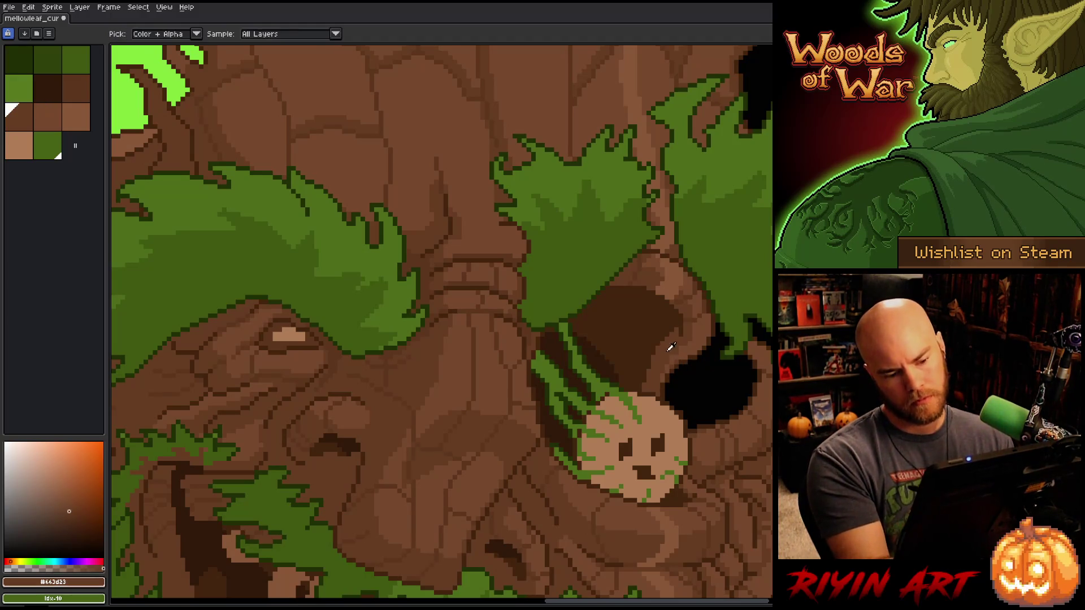
pyautogui.moveTo(757, 390); pyautogui.dragTo(705, 289)
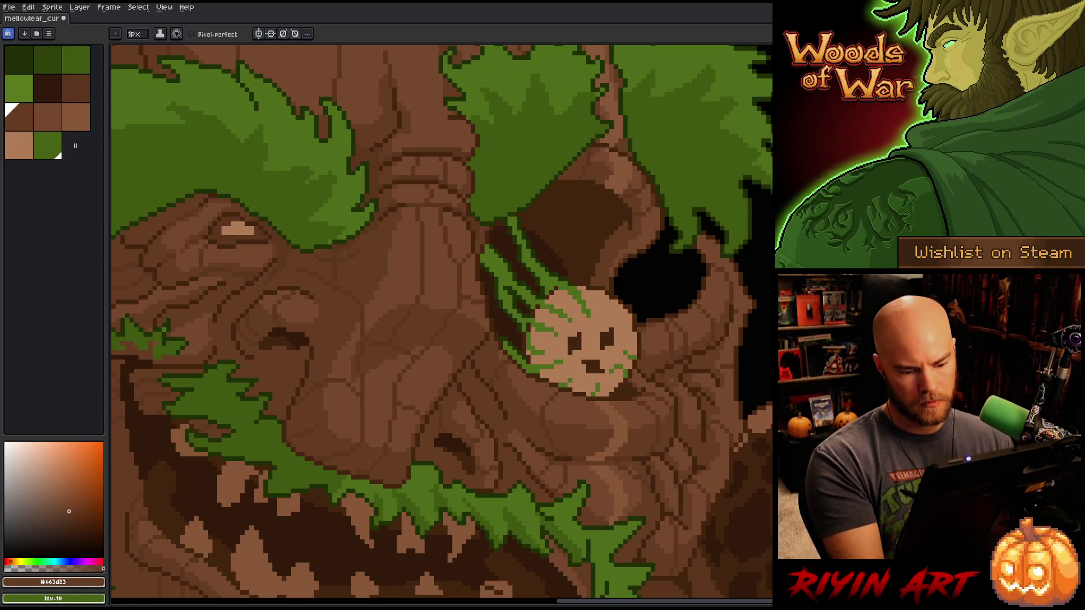
pyautogui.moveTo(717, 526); pyautogui.dragTo(752, 433)
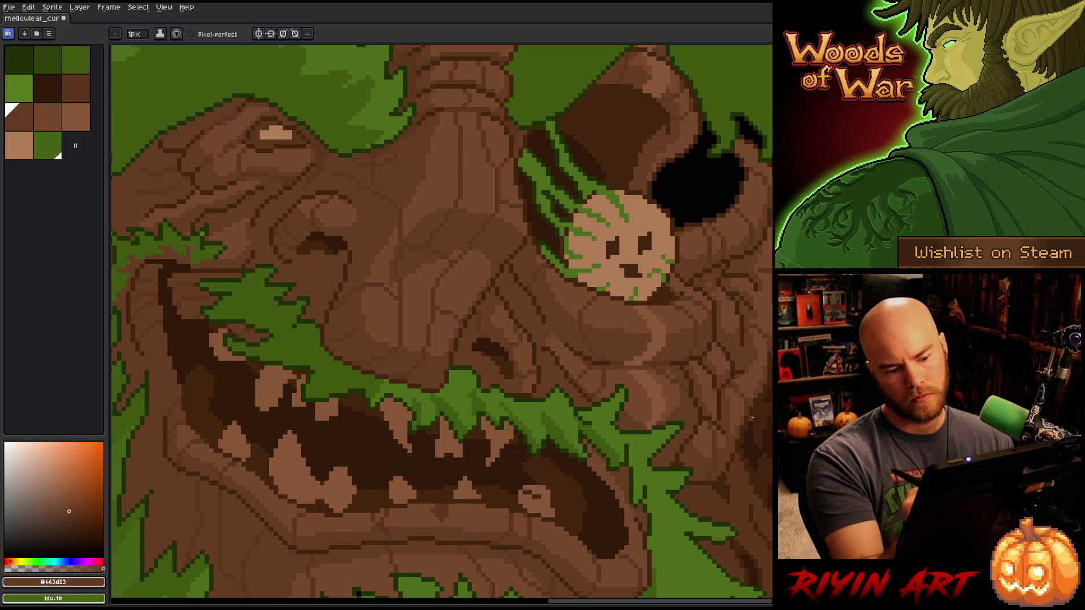
pyautogui.moveTo(736, 439)
pyautogui.mouseDown()
pyautogui.moveTo(804, 366)
pyautogui.moveTo(780, 378)
pyautogui.moveTo(843, 408)
pyautogui.mouseUp()
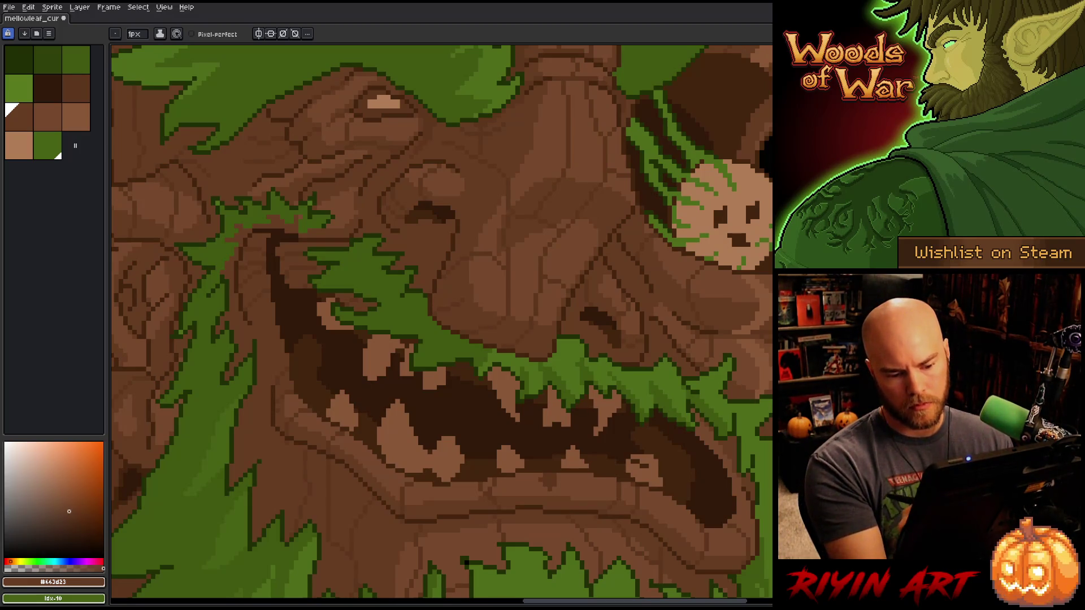
pyautogui.moveTo(716, 445); pyautogui.dragTo(752, 345)
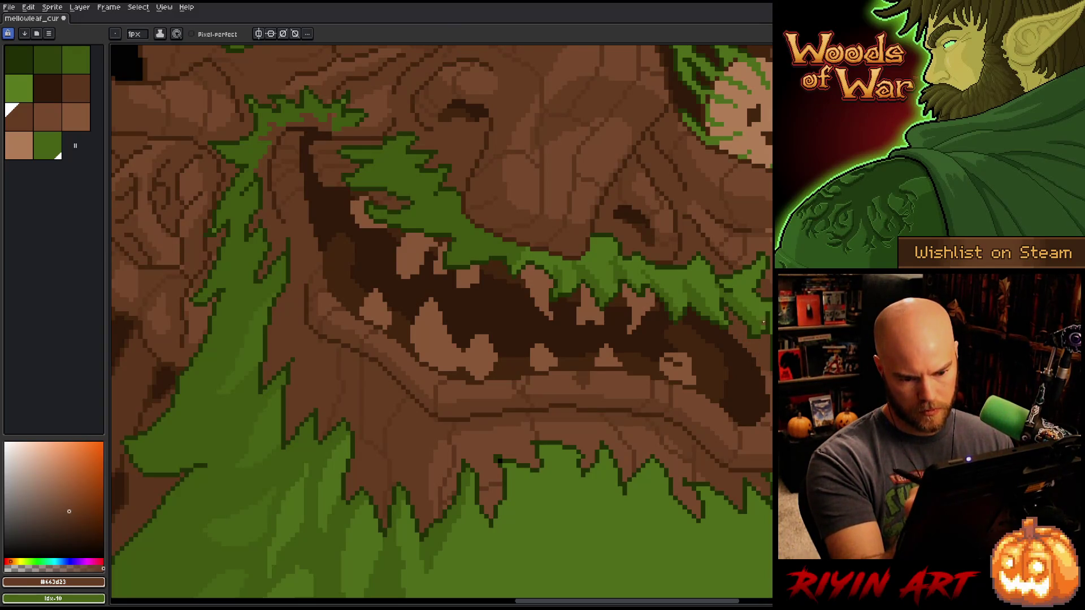
pyautogui.moveTo(438, 359)
pyautogui.mouseDown()
pyautogui.moveTo(454, 378)
pyautogui.moveTo(566, 429)
pyautogui.mouseUp()
pyautogui.moveTo(452, 373)
pyautogui.mouseDown()
pyautogui.moveTo(460, 391)
pyautogui.moveTo(416, 431)
pyautogui.moveTo(478, 495)
pyautogui.mouseUp()
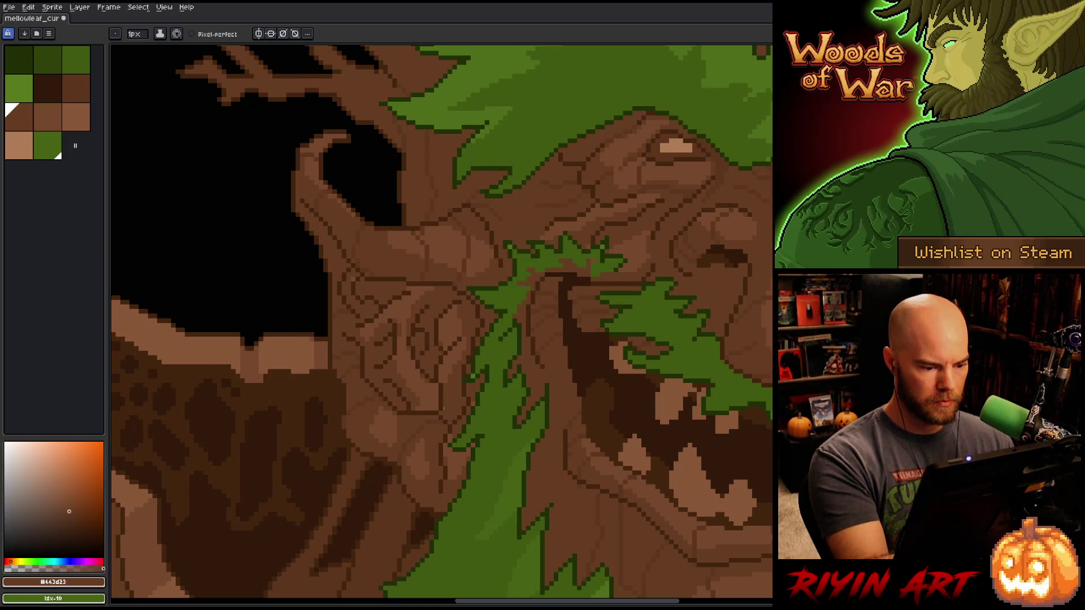
# - Sample the beard's dark green and pan down to the bottom edge of the sprite
pyautogui.moveTo(611, 512); pyautogui.dragTo(605, 527)
pyautogui.press('alt')
pyautogui.click(498, 366)
pyautogui.press('ctrl')
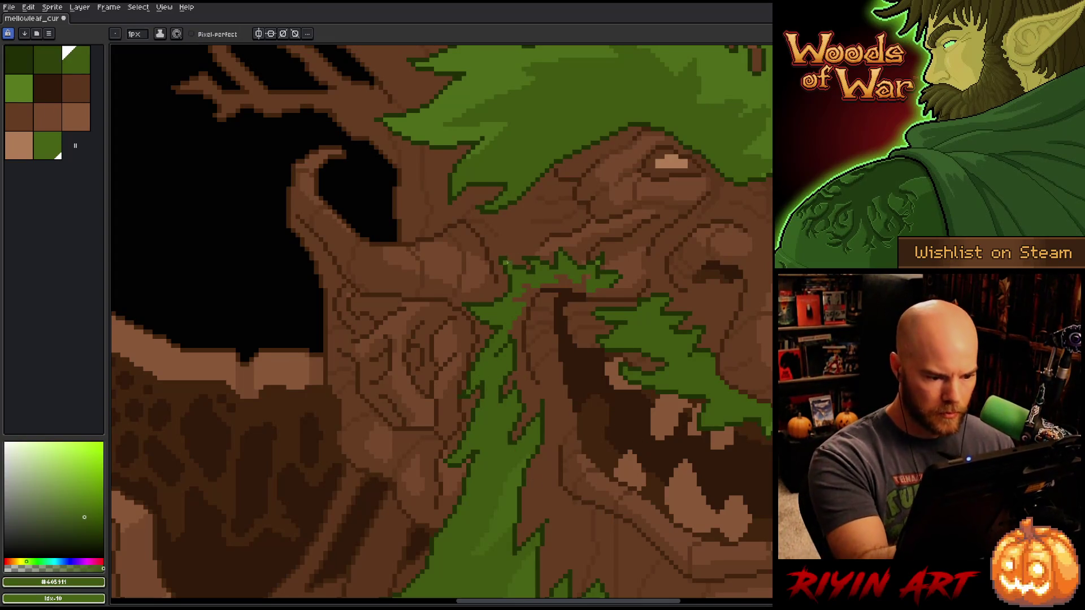
pyautogui.press('space')
pyautogui.moveTo(597, 263); pyautogui.dragTo(560, 87)
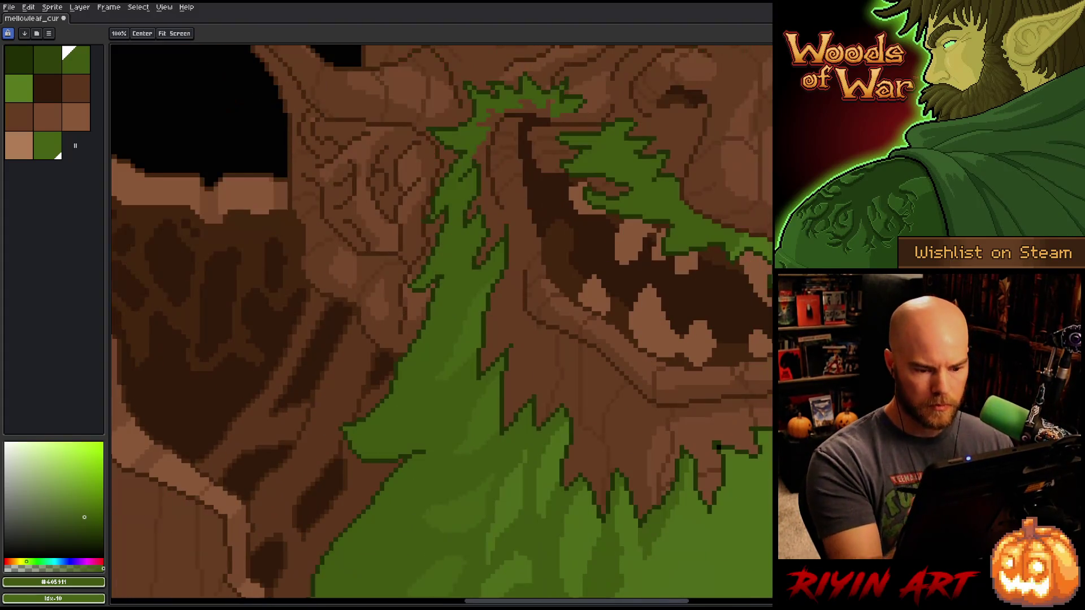
pyautogui.press('space')
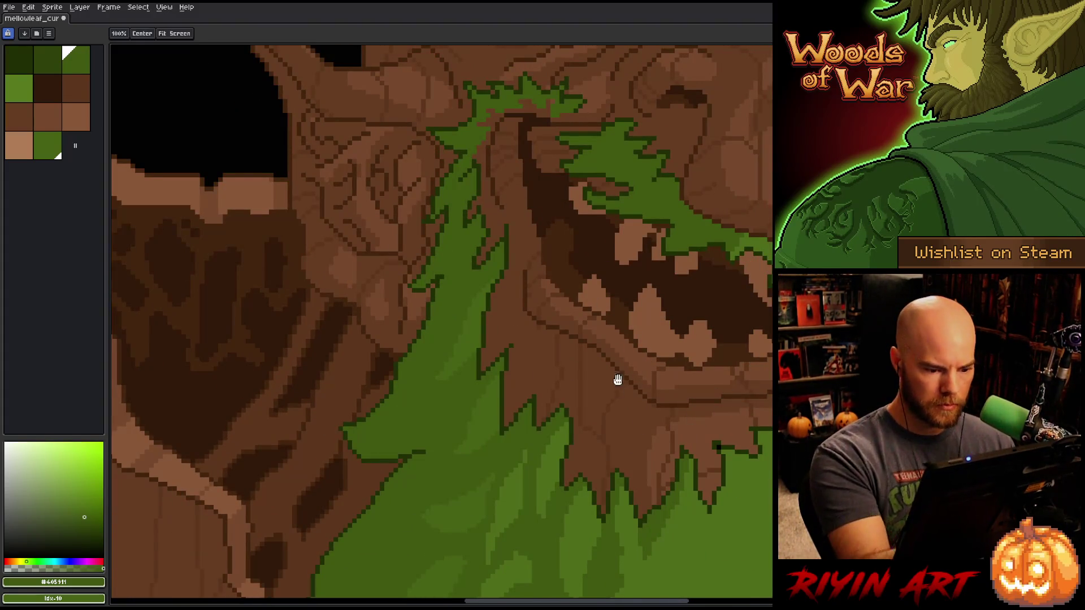
pyautogui.moveTo(617, 380); pyautogui.dragTo(719, 204)
pyautogui.moveTo(590, 535); pyautogui.dragTo(676, 224)
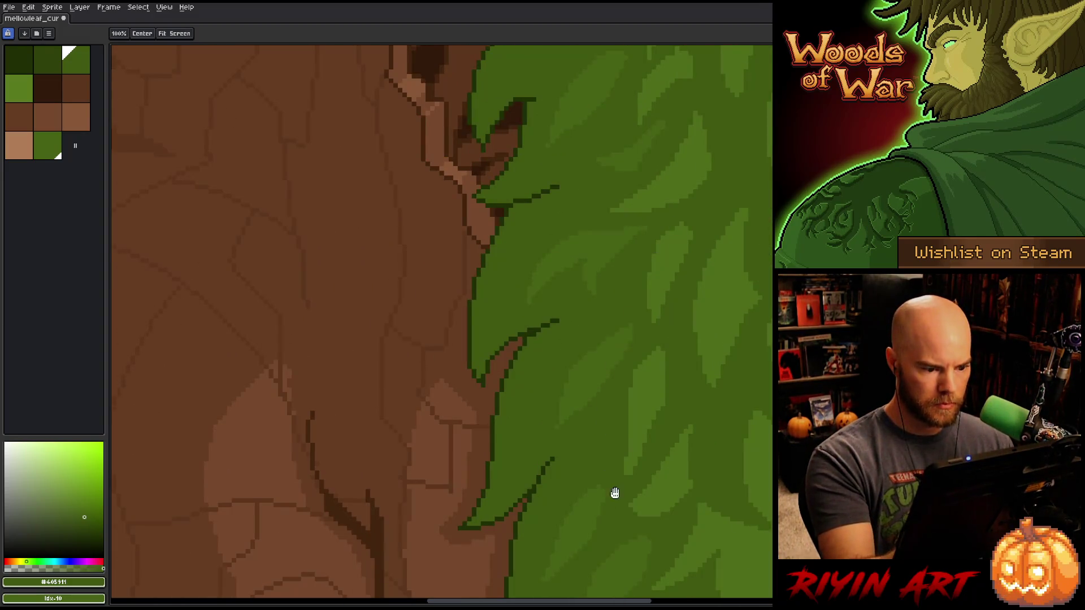
pyautogui.moveTo(613, 493); pyautogui.dragTo(627, 273)
pyautogui.moveTo(632, 435)
pyautogui.mouseDown()
pyautogui.moveTo(636, 264)
pyautogui.moveTo(638, 331)
pyautogui.moveTo(627, 339)
pyautogui.mouseUp()
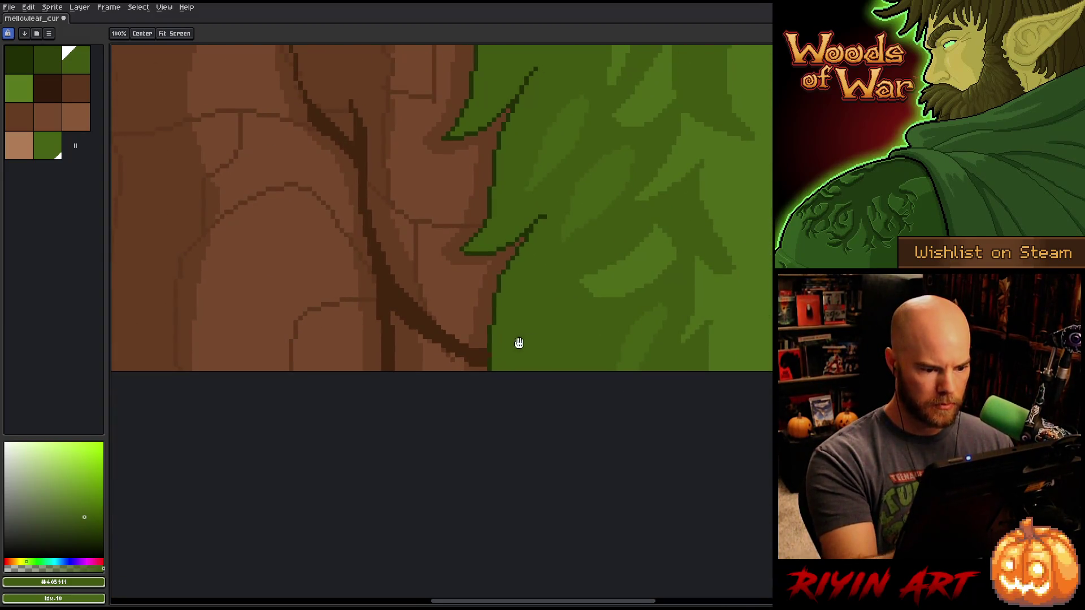
# - Pick the darkest green #212f06, save the sprite, and zoom back in on the face
pyautogui.keyDown('alt'); pyautogui.click(489, 356); pyautogui.keyUp('alt')
pyautogui.hotkey('ctrl', 's')
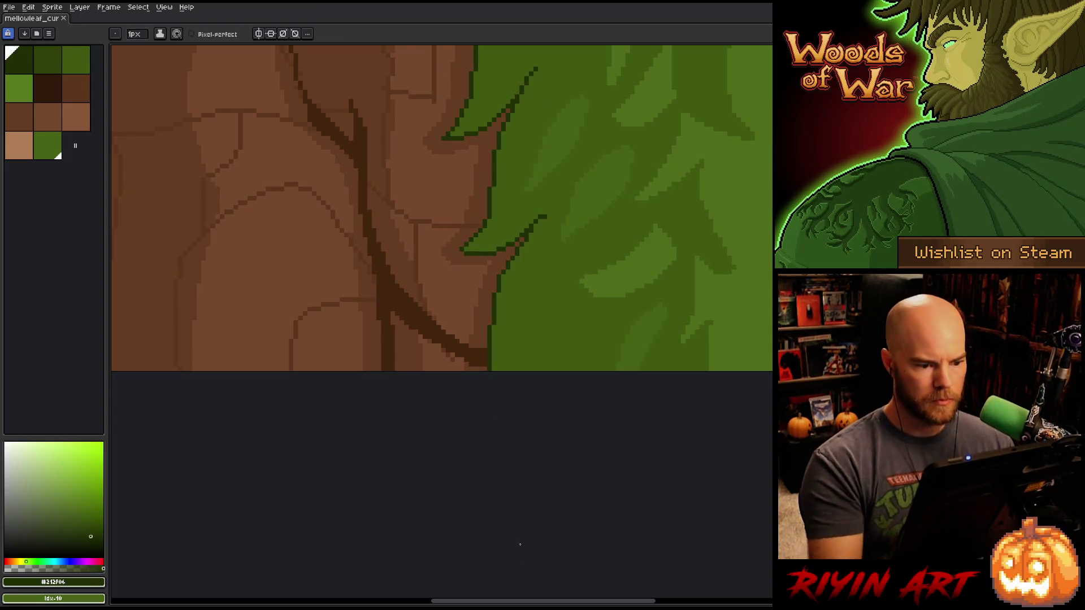
pyautogui.scroll(-5, 512, 303)
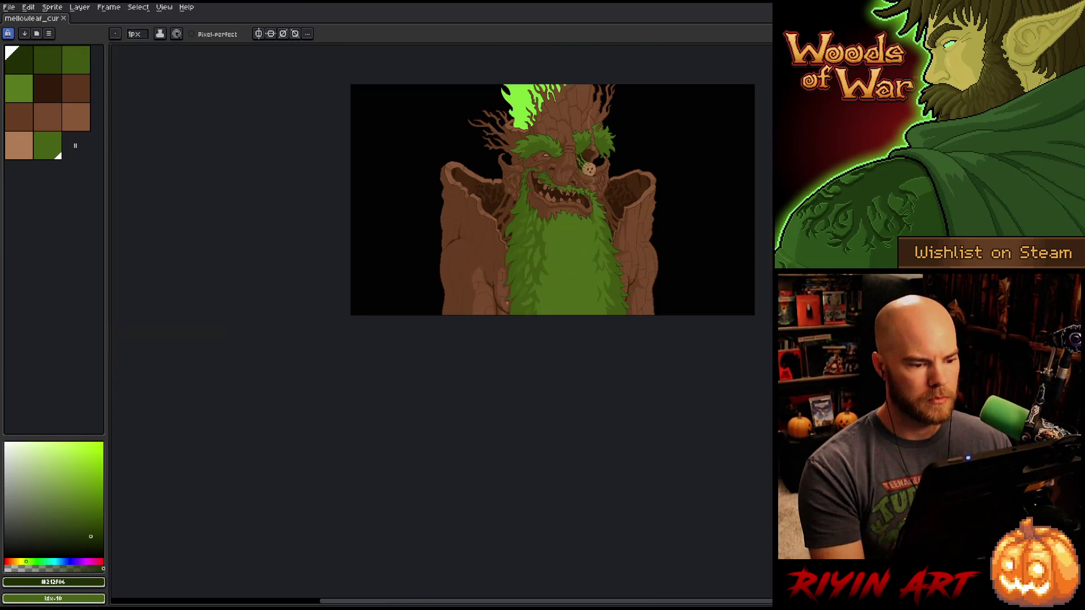
pyautogui.scroll(3, 484, 346)
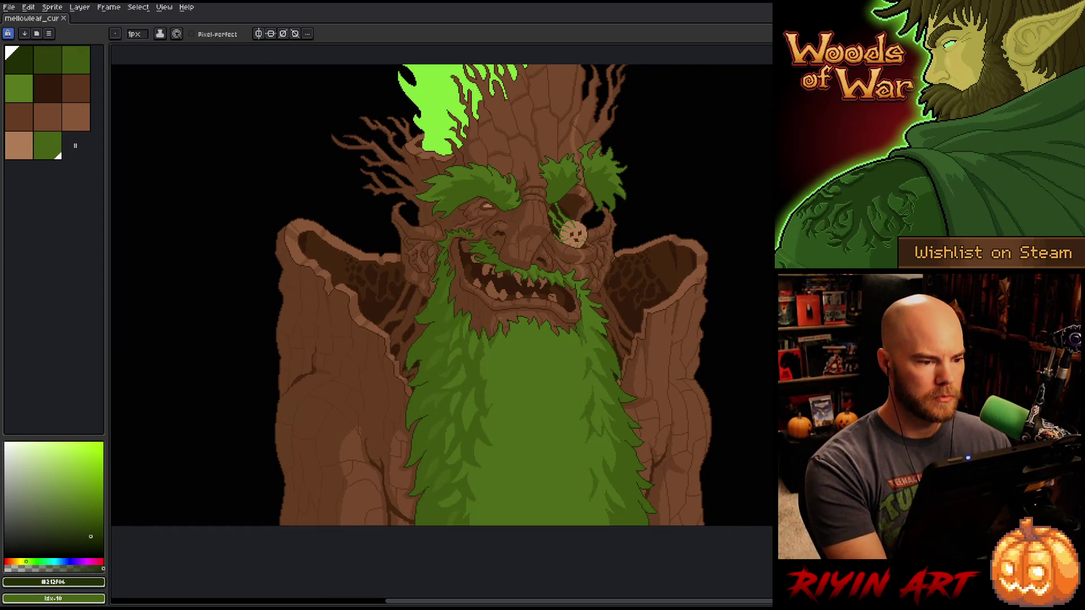
pyautogui.moveTo(571, 317); pyautogui.dragTo(498, 349)
pyautogui.press('b')
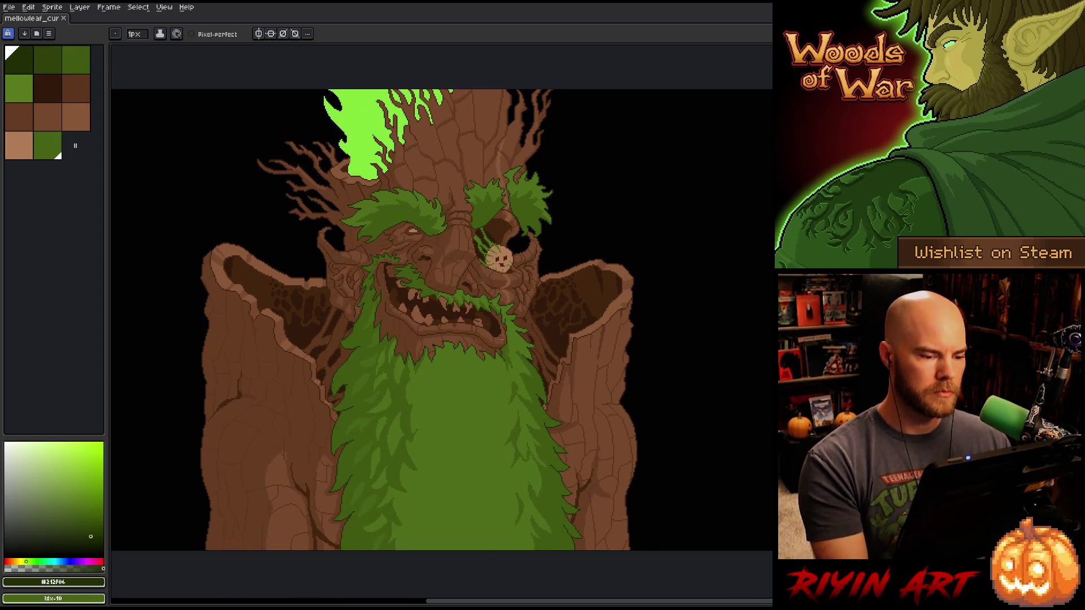
pyautogui.scroll(4, 453, 164)
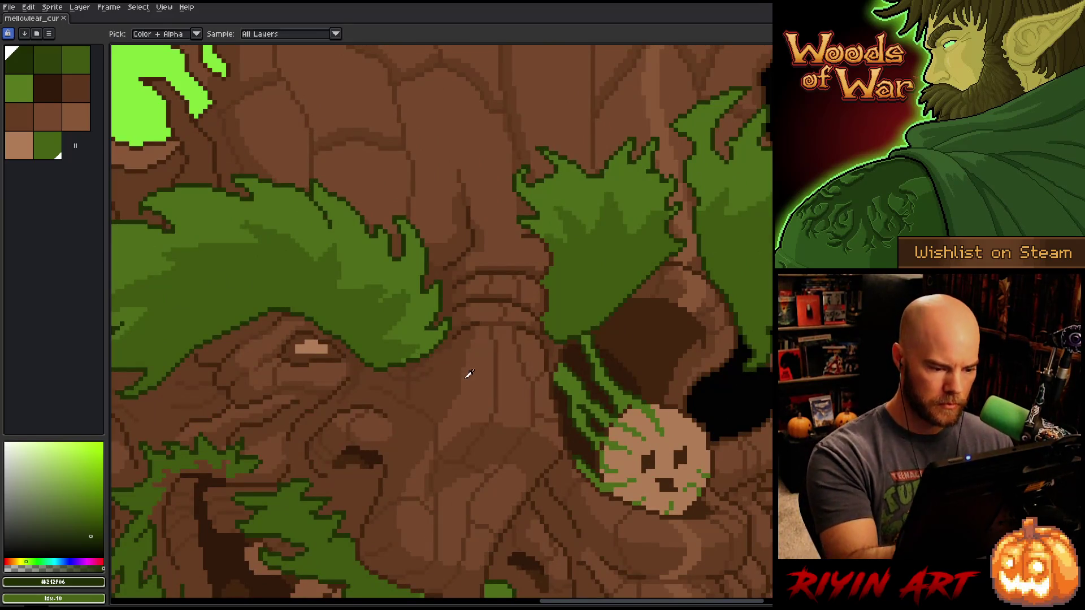
# - Draw three thin vertical dark-brown crack lines down the nose bark
pyautogui.keyDown('alt'); pyautogui.click(504, 244); pyautogui.keyUp('alt')
pyautogui.moveTo(489, 345); pyautogui.dragTo(491, 402)
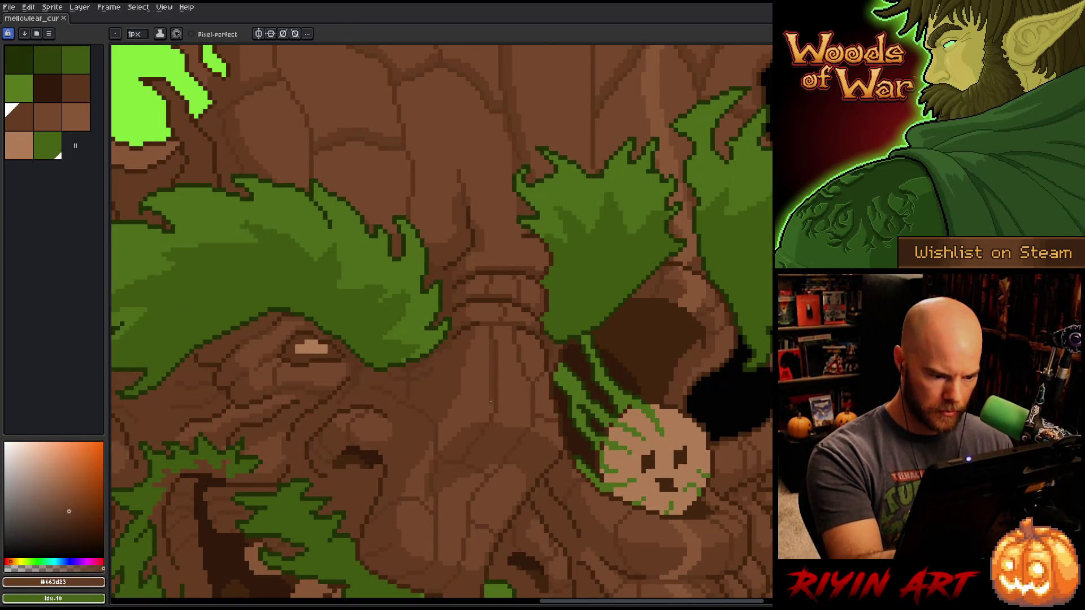
pyautogui.hotkey('shift', 'c')
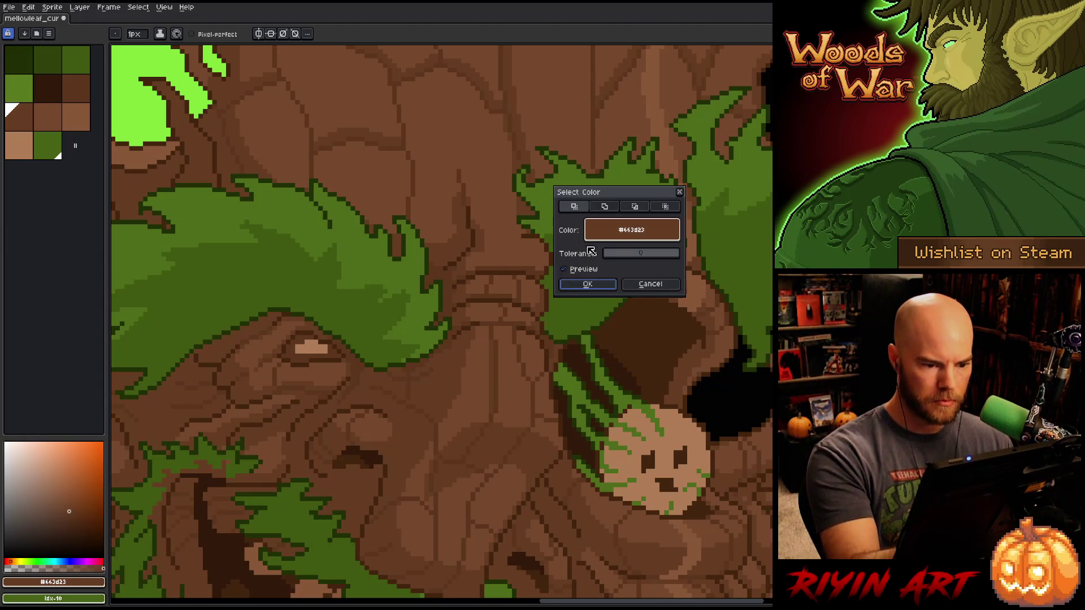
pyautogui.click(589, 285)
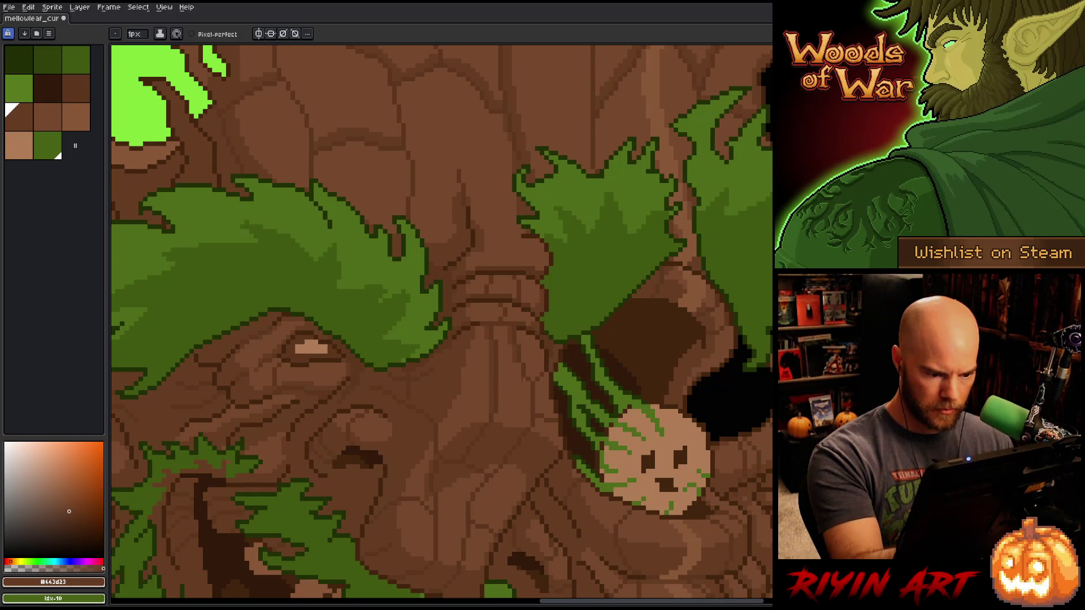
pyautogui.moveTo(527, 378); pyautogui.dragTo(528, 412)
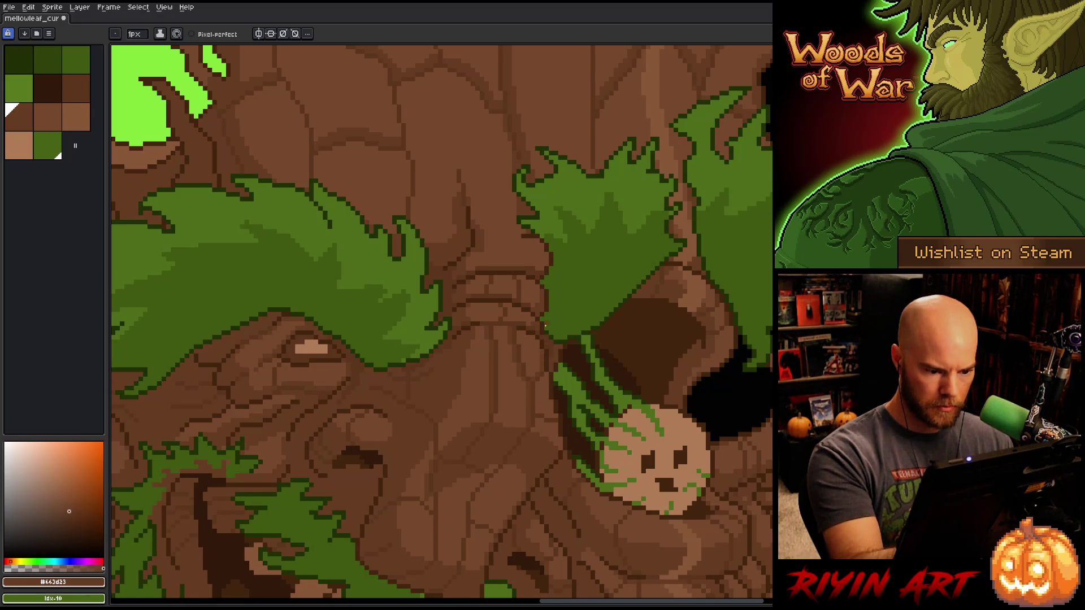
pyautogui.moveTo(546, 378); pyautogui.dragTo(547, 393)
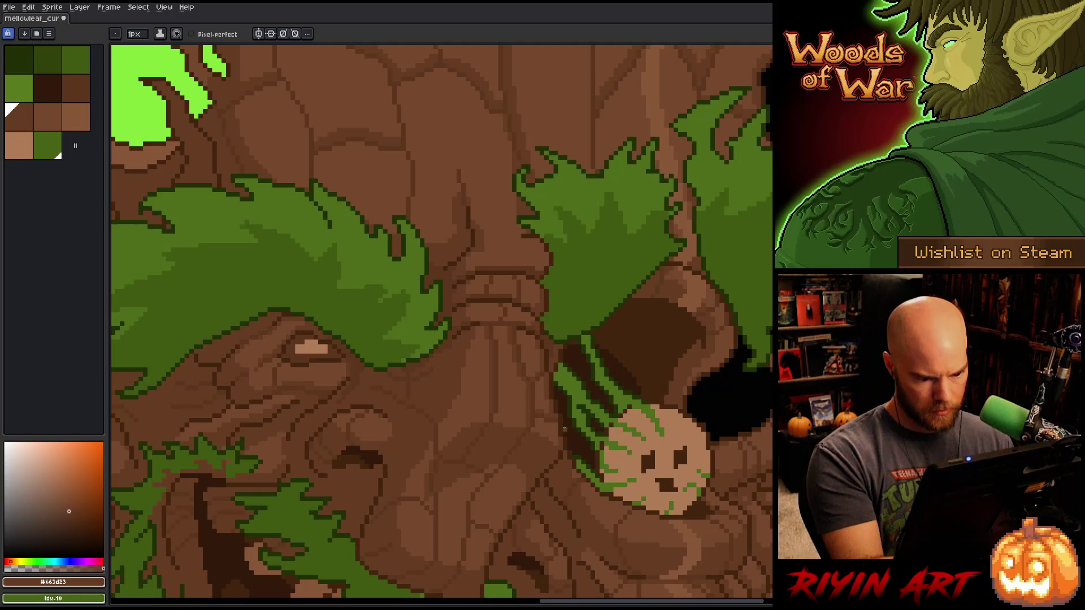
pyautogui.moveTo(588, 482); pyautogui.dragTo(660, 366)
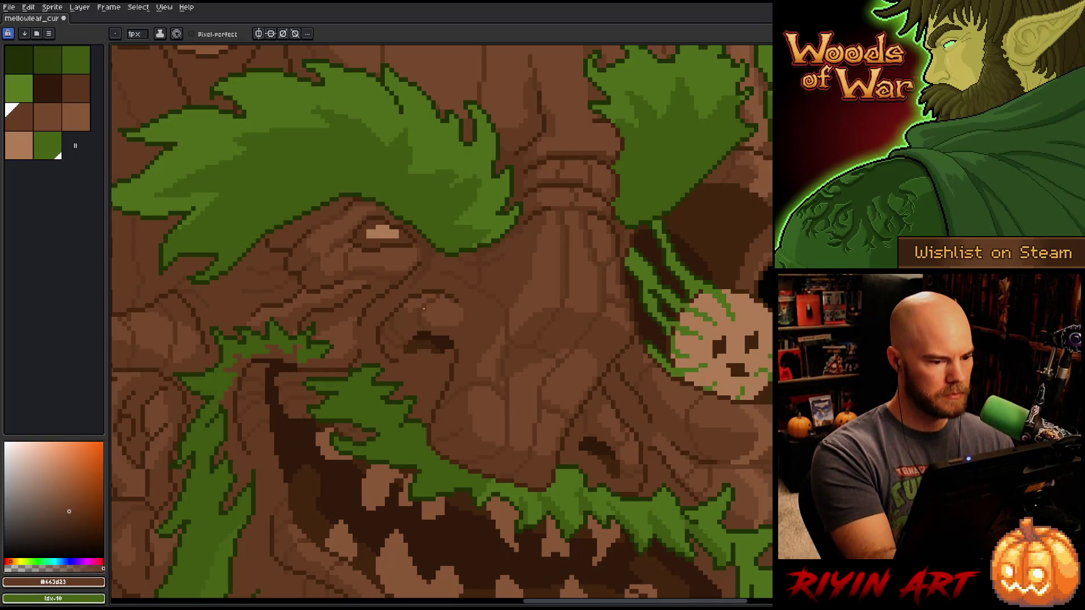
pyautogui.moveTo(467, 368)
pyautogui.mouseDown()
pyautogui.moveTo(494, 395)
pyautogui.moveTo(681, 479)
pyautogui.mouseUp()
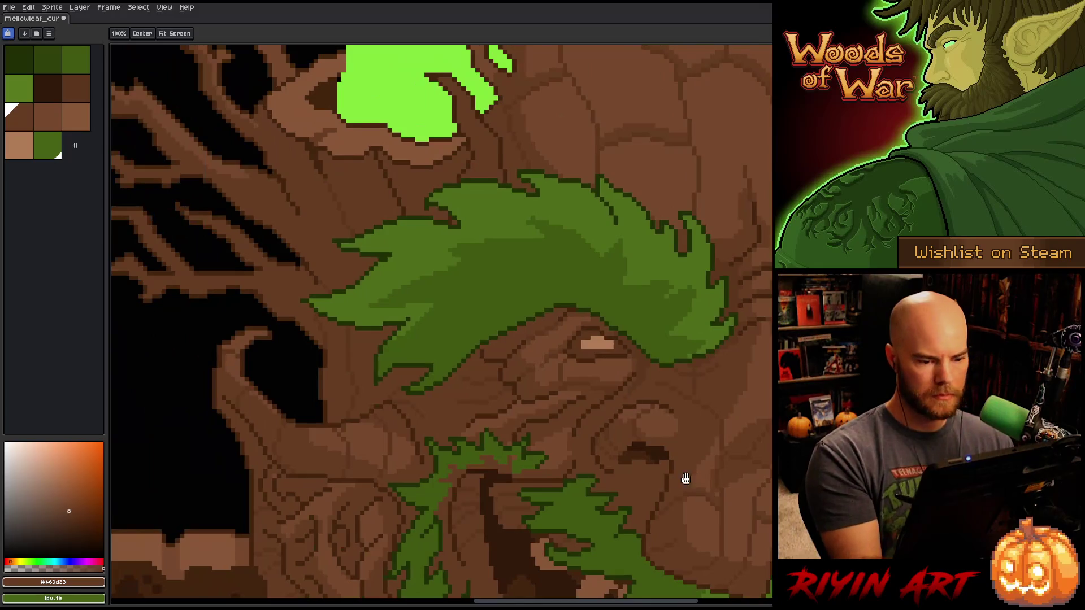
# - Add a dark row of pixels beneath the pumpkin on the right side of the face
pyautogui.keyDown('alt'); pyautogui.click(607, 363); pyautogui.keyUp('alt')
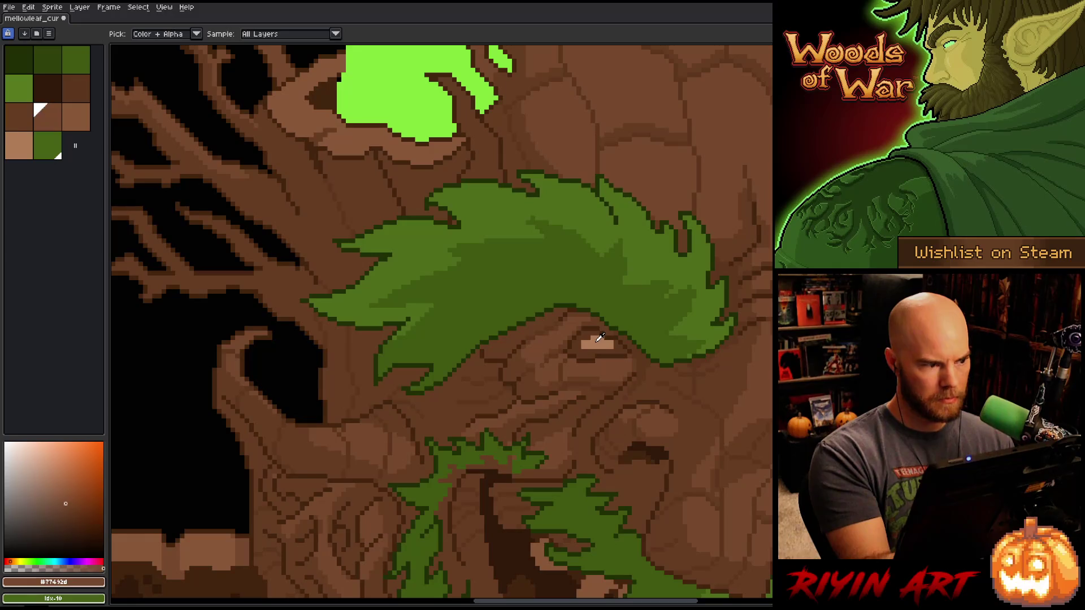
pyautogui.click(78, 125)
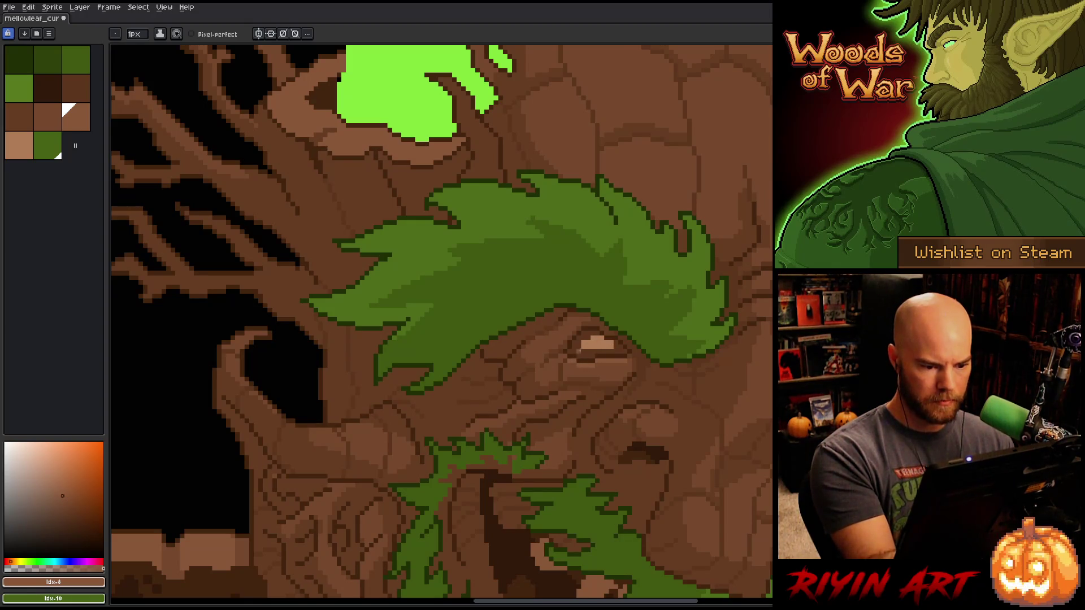
pyautogui.press('space')
pyautogui.moveTo(757, 456); pyautogui.dragTo(579, 486)
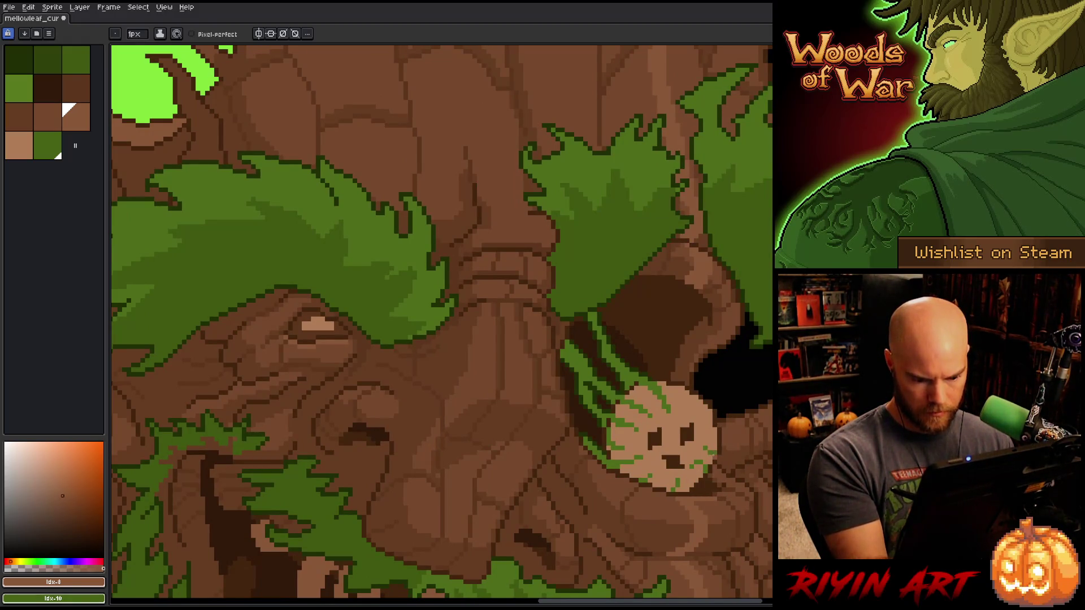
pyautogui.moveTo(692, 499); pyautogui.dragTo(715, 500)
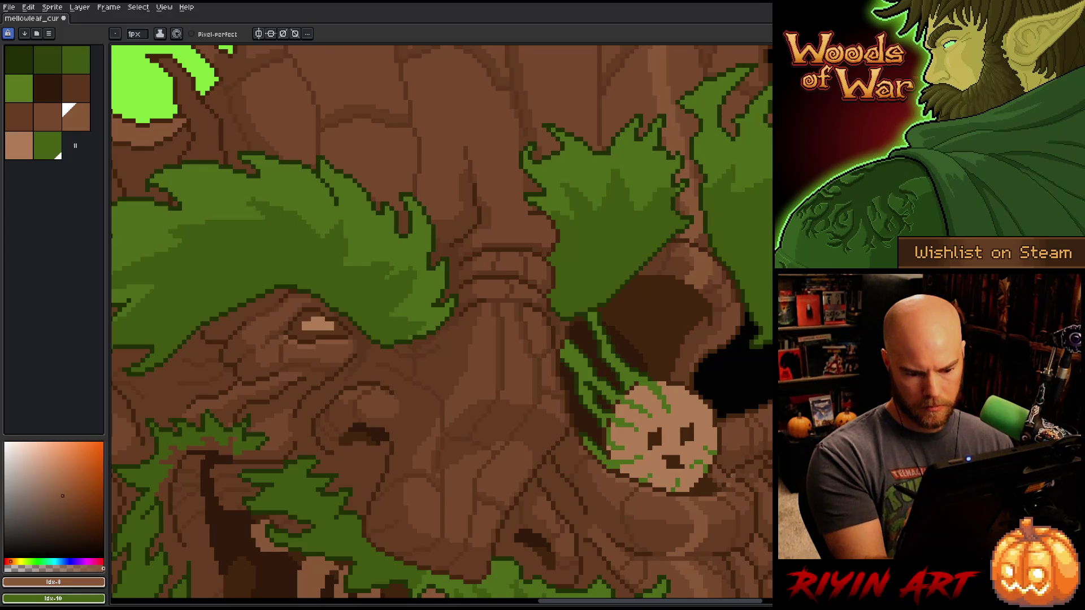
# - Sample the lighter bark brown #8a5738 from the face and save the sprite
pyautogui.keyDown('alt'); pyautogui.click(726, 492); pyautogui.keyUp('alt')
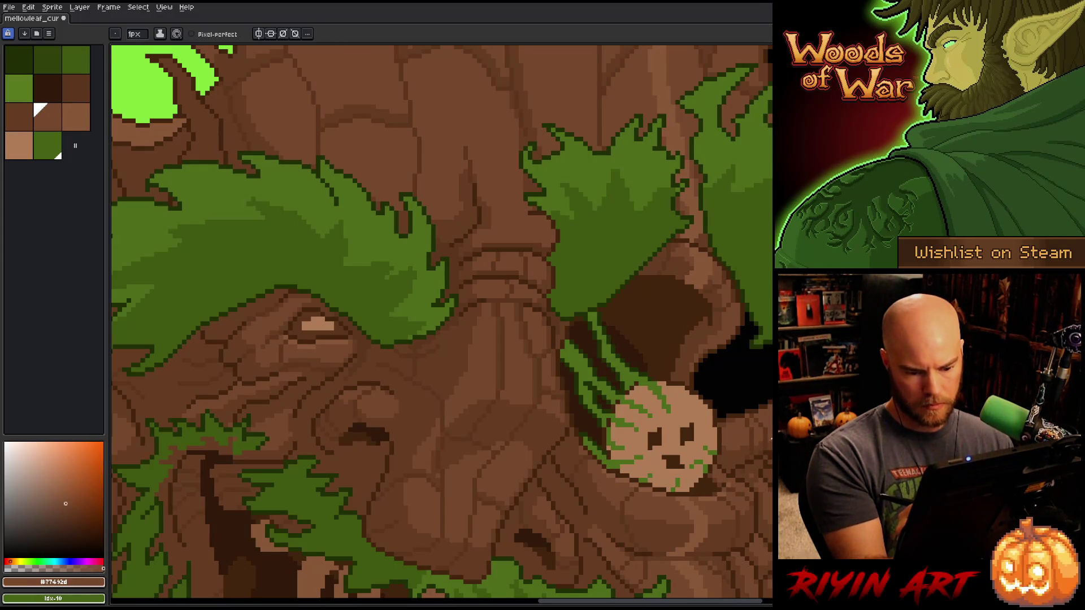
pyautogui.keyDown('alt'); pyautogui.click(742, 480); pyautogui.keyUp('alt')
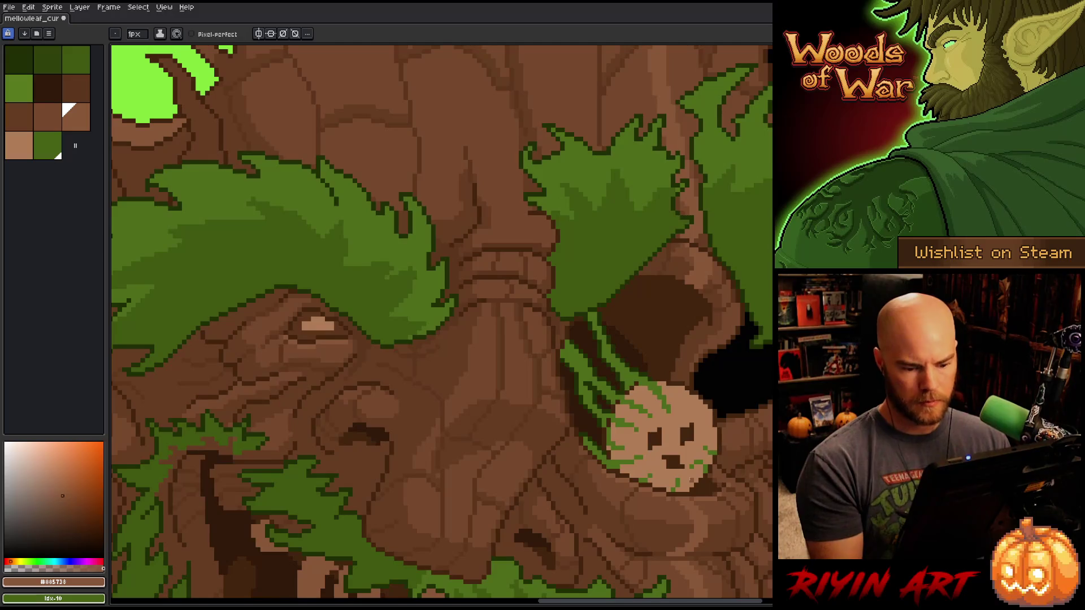
pyautogui.hotkey('ctrl', 's')
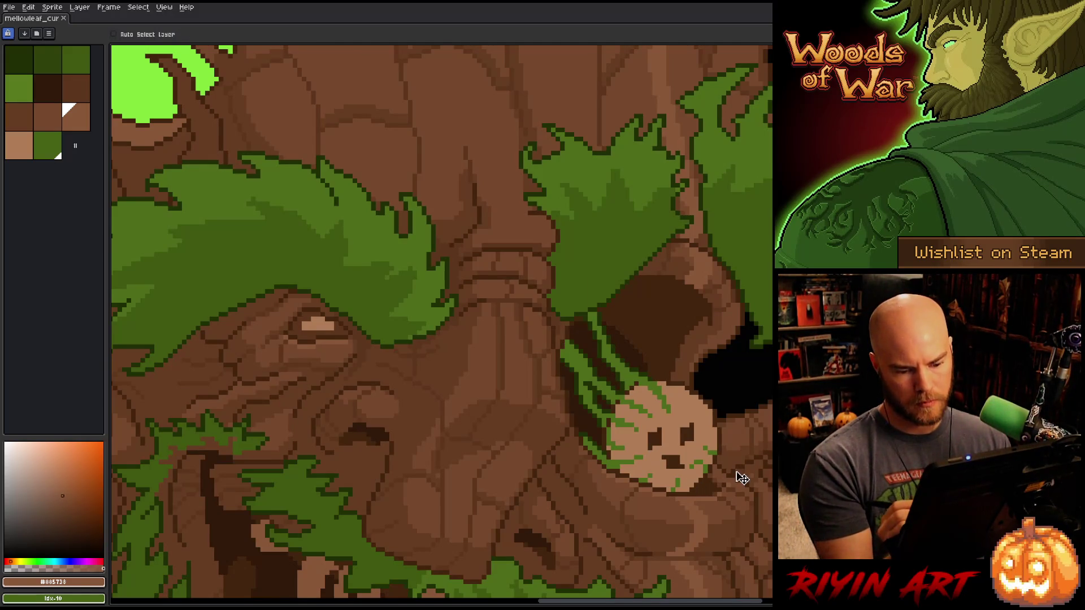
pyautogui.scroll(-4, 736, 471)
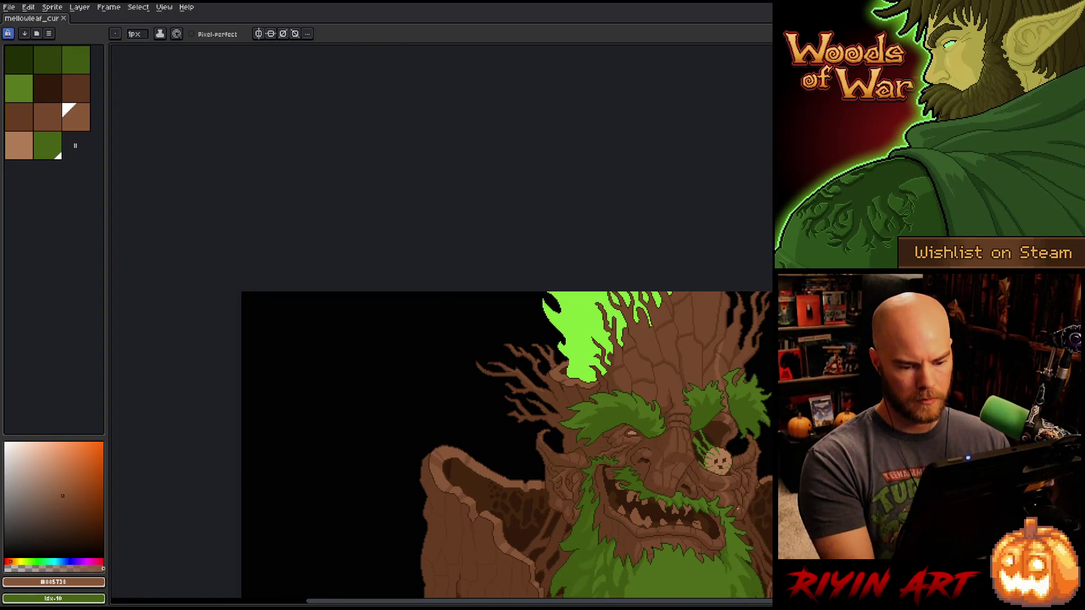
# - Try a #301909 dark-brown bucket fill around the eye, then undo it
pyautogui.moveTo(706, 480)
pyautogui.mouseDown()
pyautogui.moveTo(478, 352)
pyautogui.moveTo(529, 275)
pyautogui.mouseUp()
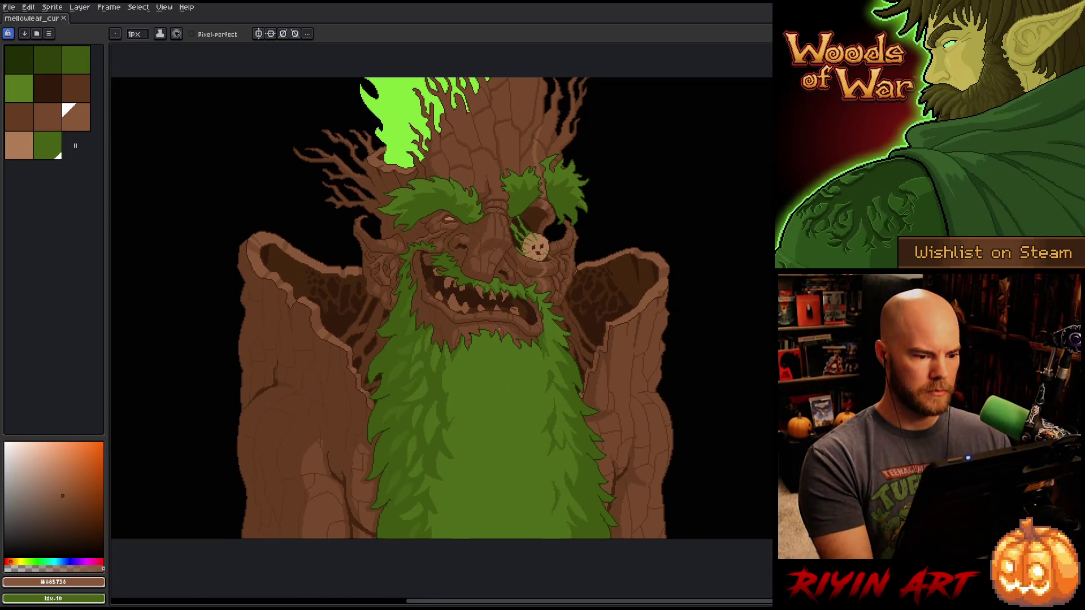
pyautogui.scroll(3, 444, 218)
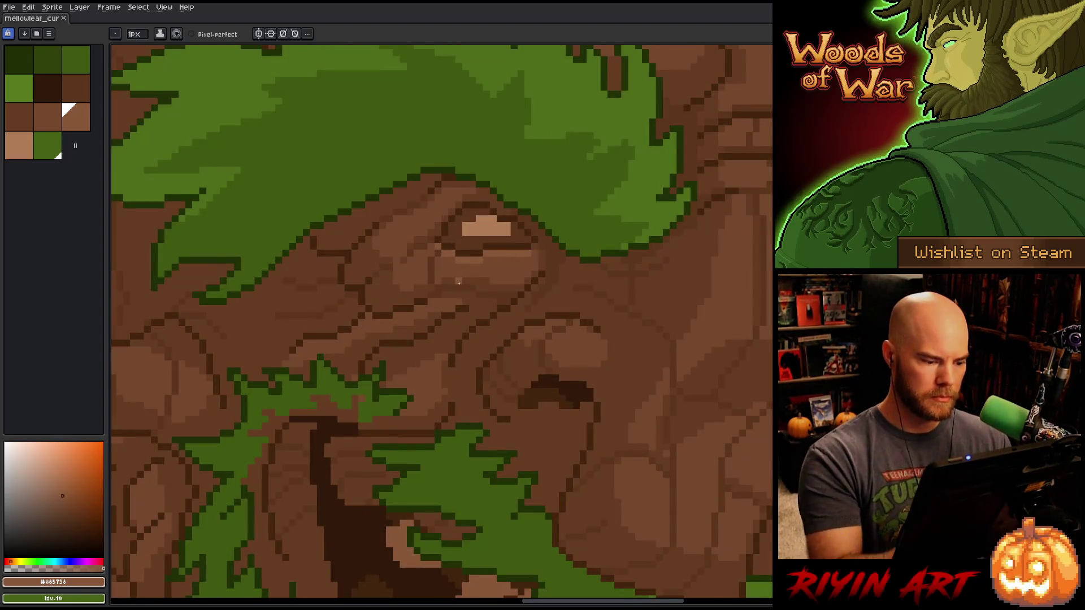
pyautogui.press('g')
pyautogui.keyDown('alt'); pyautogui.click(358, 528); pyautogui.keyUp('alt')
pyautogui.click(479, 232)
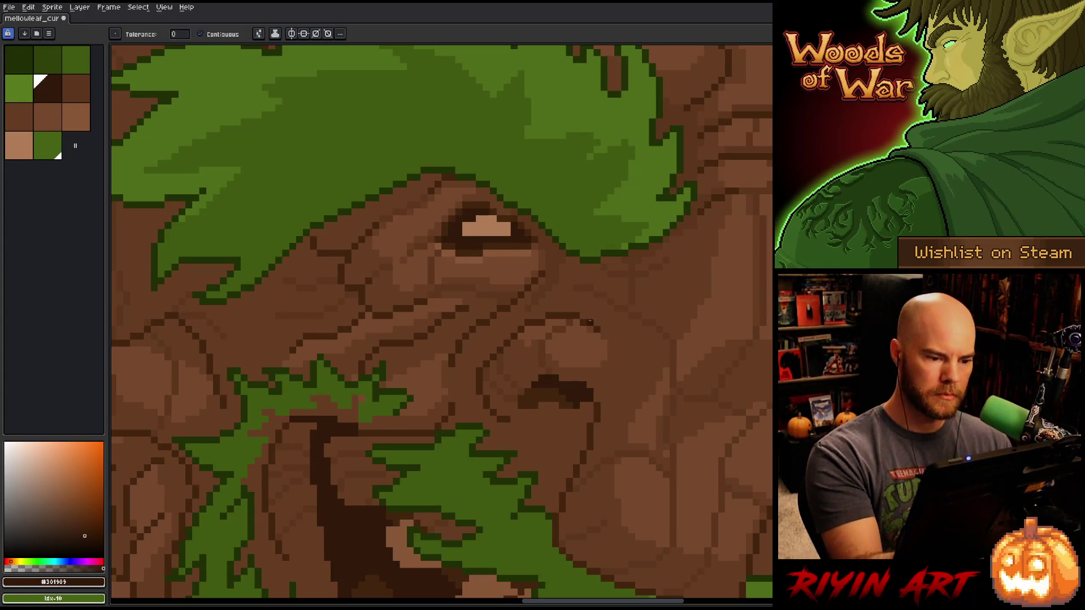
pyautogui.scroll(-5, 645, 384)
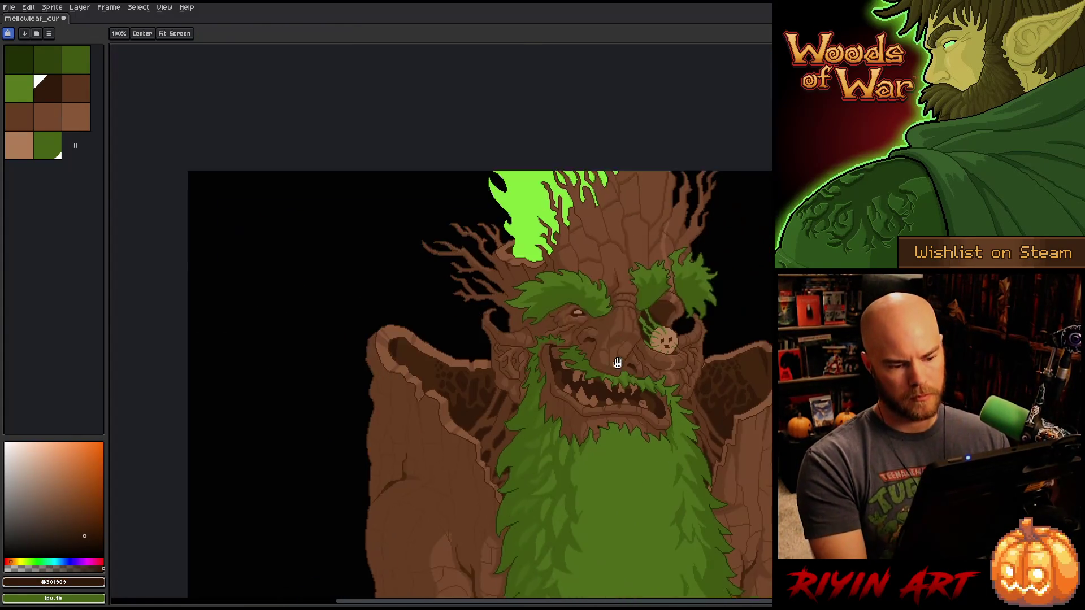
pyautogui.scroll(3, 488, 287)
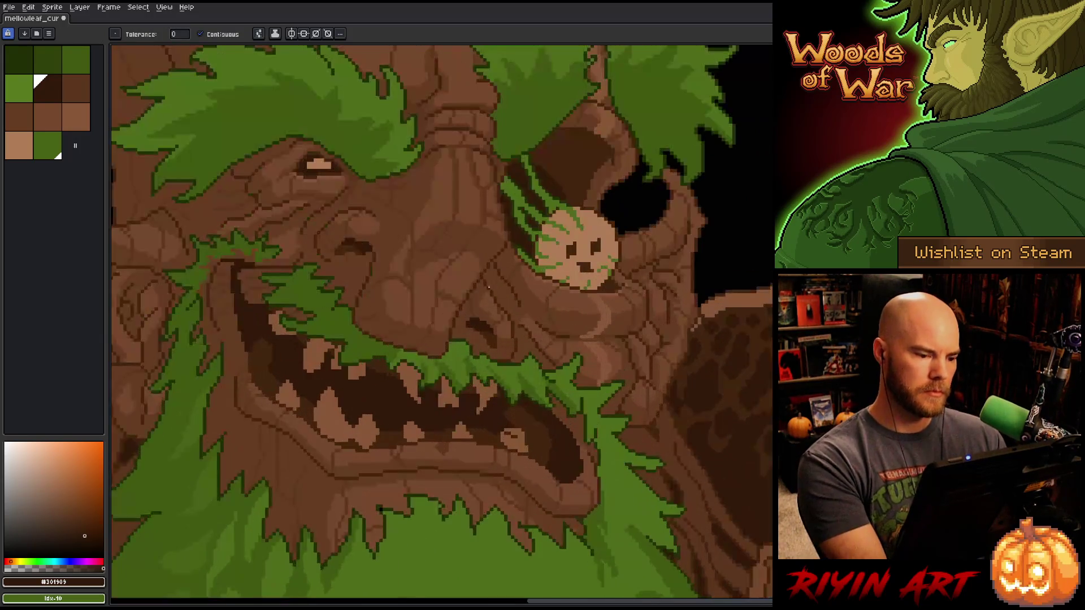
pyautogui.hotkey('ctrl', 'z')
pyautogui.scroll(3, 300, 170)
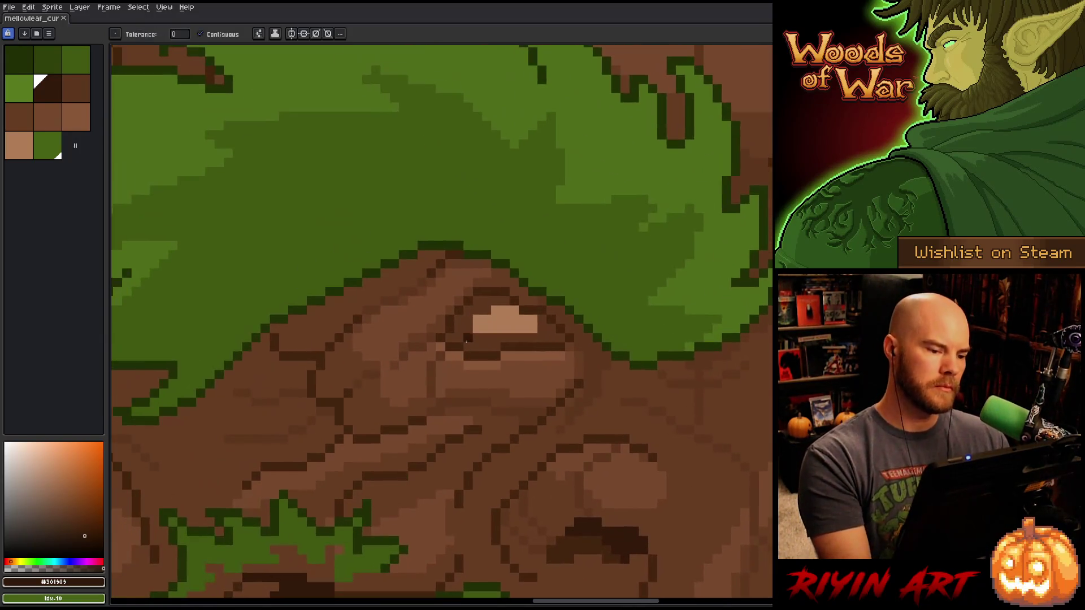
# - Paint dark brown pixels left of the eye highlight, fill the patch above it, and darken the right corner
pyautogui.press('b')
pyautogui.click(468, 329)
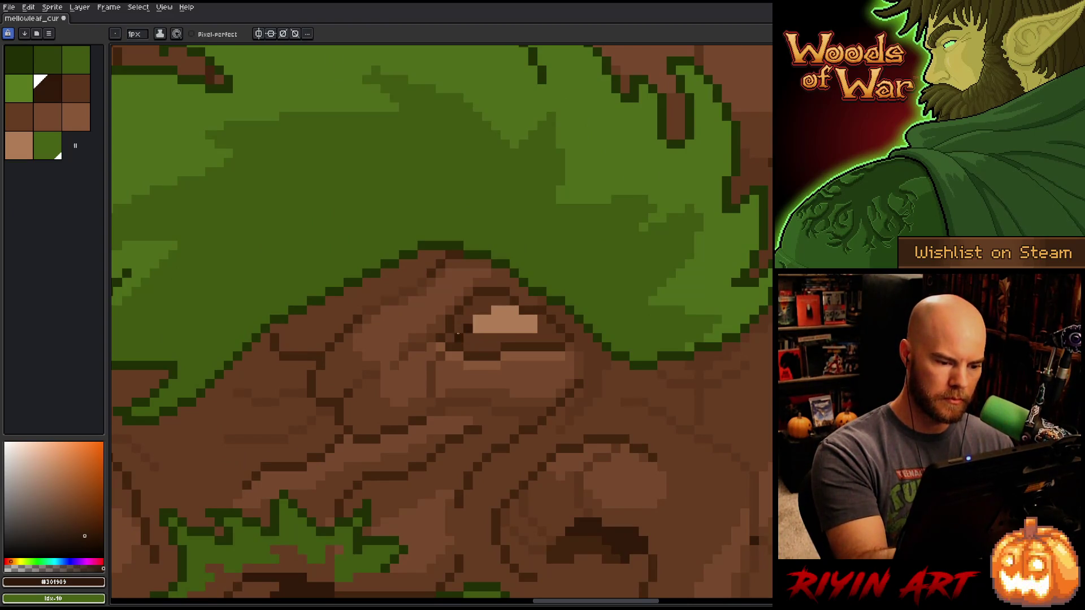
pyautogui.moveTo(459, 328); pyautogui.dragTo(467, 318)
pyautogui.press('g')
pyautogui.click(486, 294)
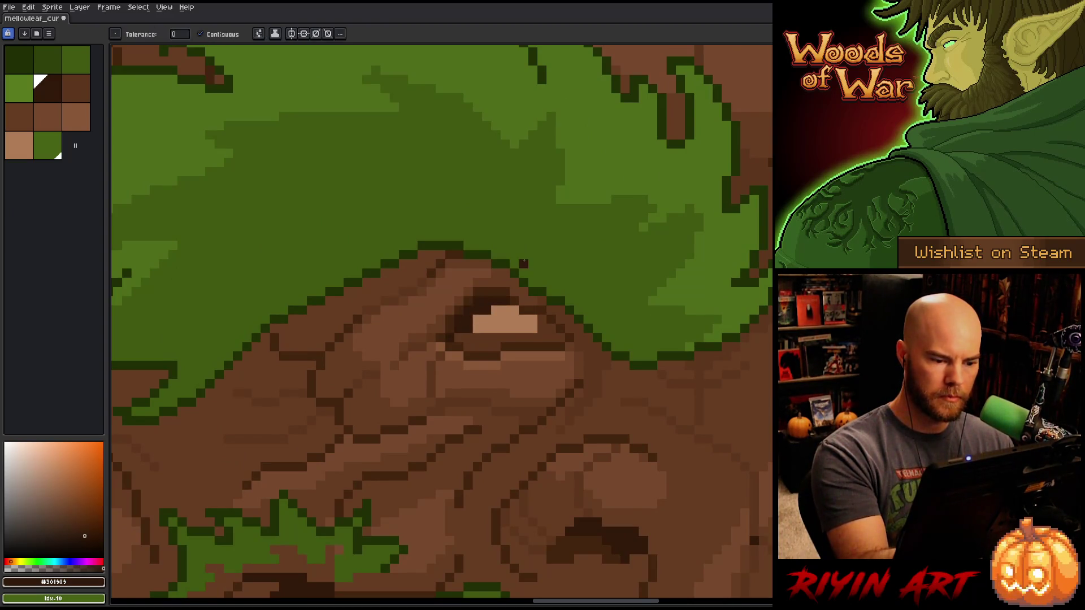
pyautogui.press('b')
pyautogui.click(551, 328)
pyautogui.click(543, 328)
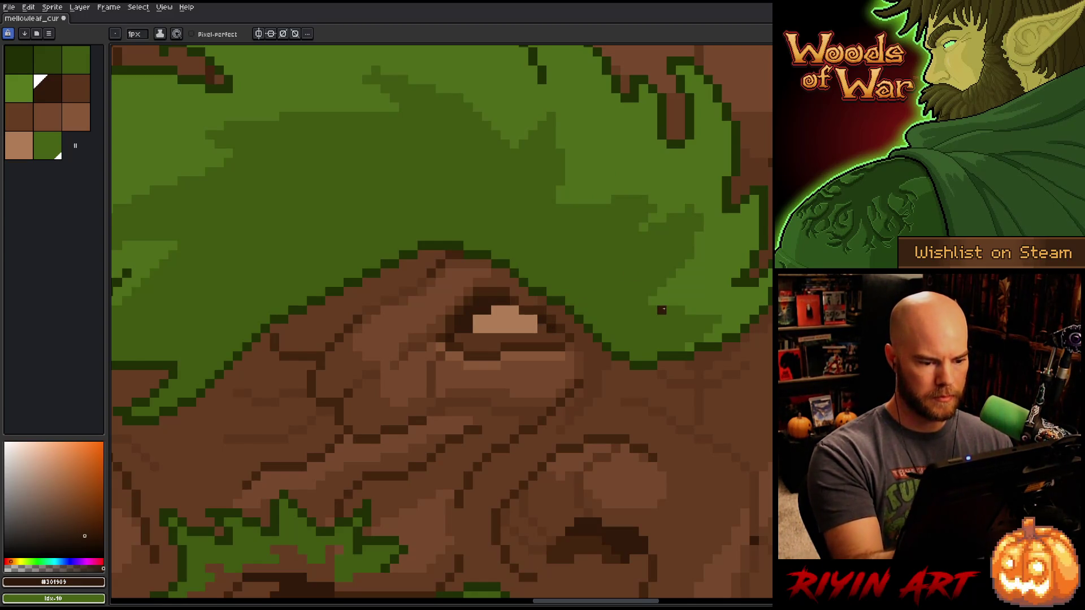
# - Sample the medium bark brown #643d23 from the face
pyautogui.scroll(-5, 662, 310)
pyautogui.hscroll(4, 621, 305)
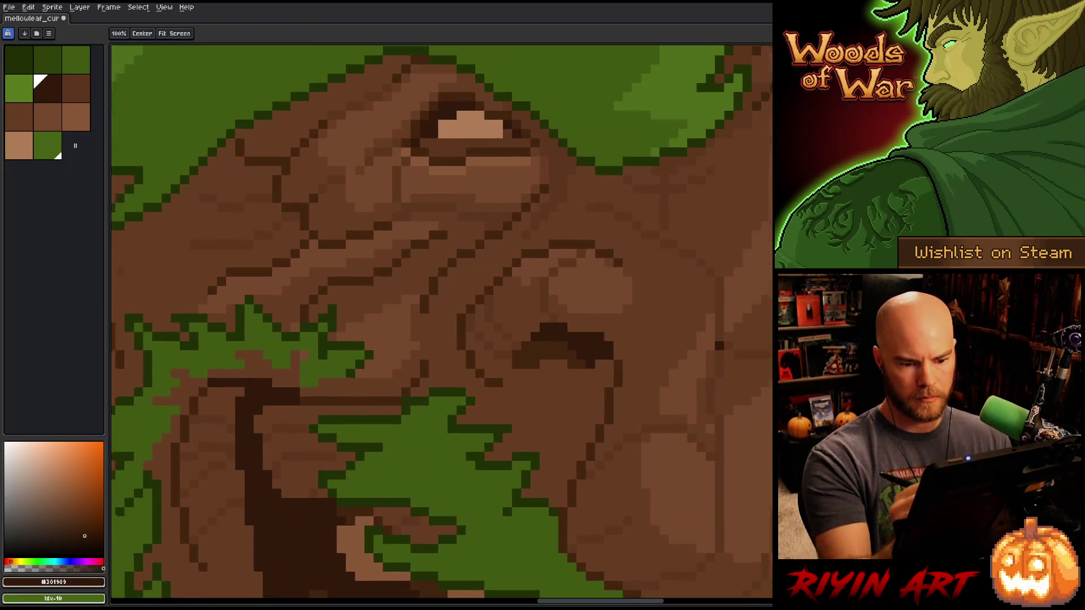
pyautogui.keyDown('alt'); pyautogui.click(592, 316); pyautogui.keyUp('alt')
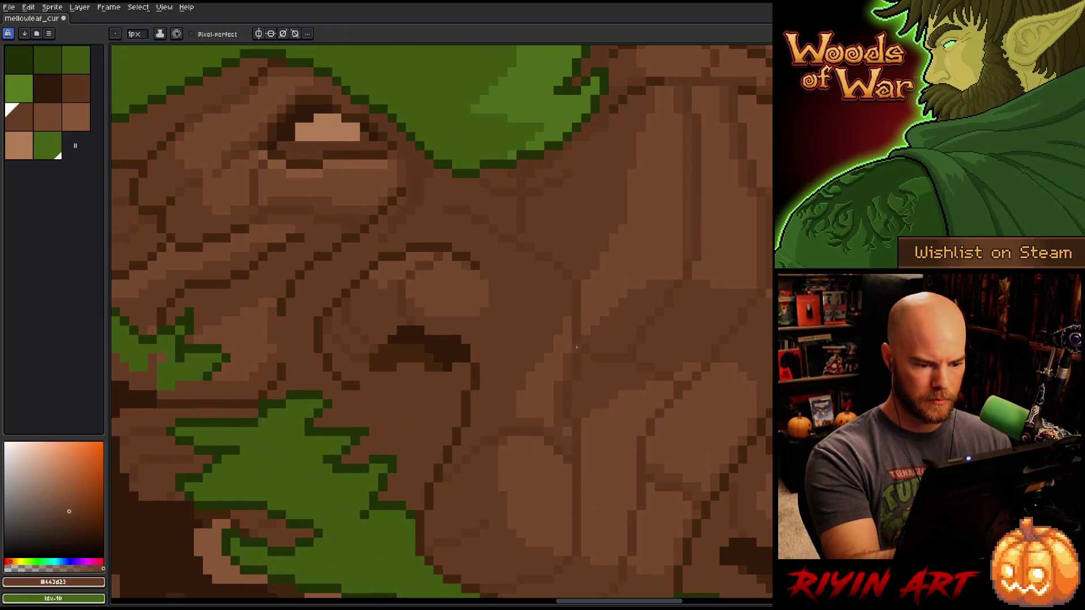
pyautogui.scroll(-3, 724, 277)
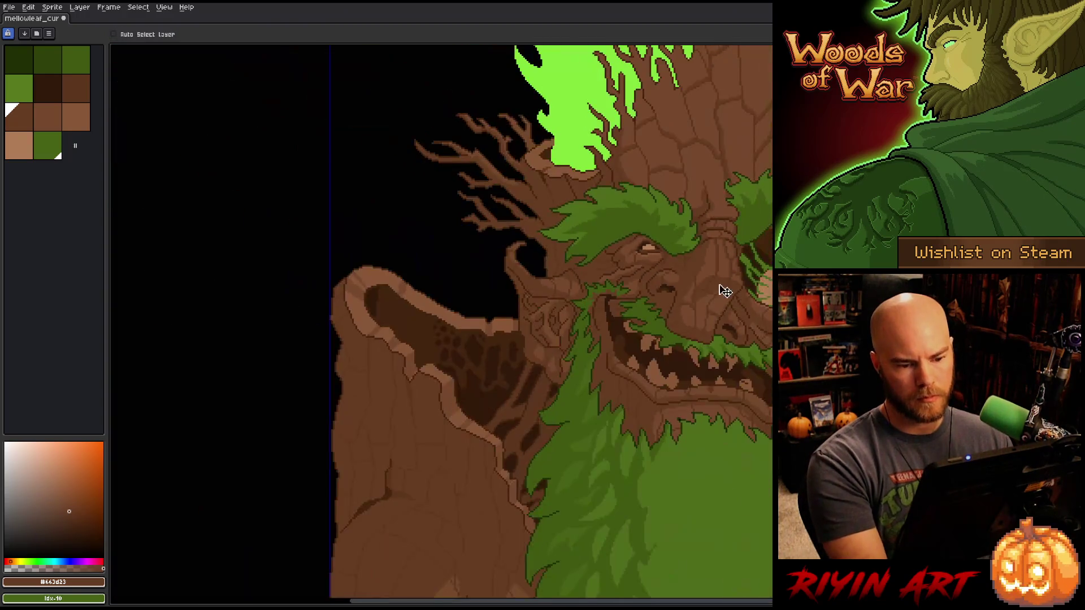
# - Draw a dark vertical crack down the forehead, then select all #77492d bark pixels by color range
pyautogui.scroll(5, 581, 320)
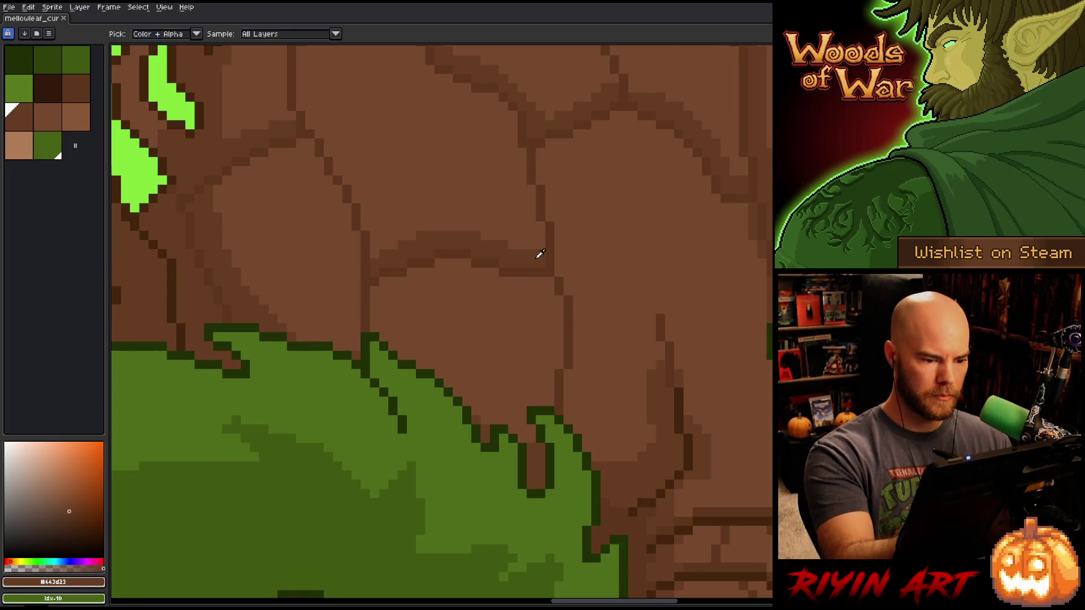
pyautogui.moveTo(559, 284); pyautogui.dragTo(559, 367)
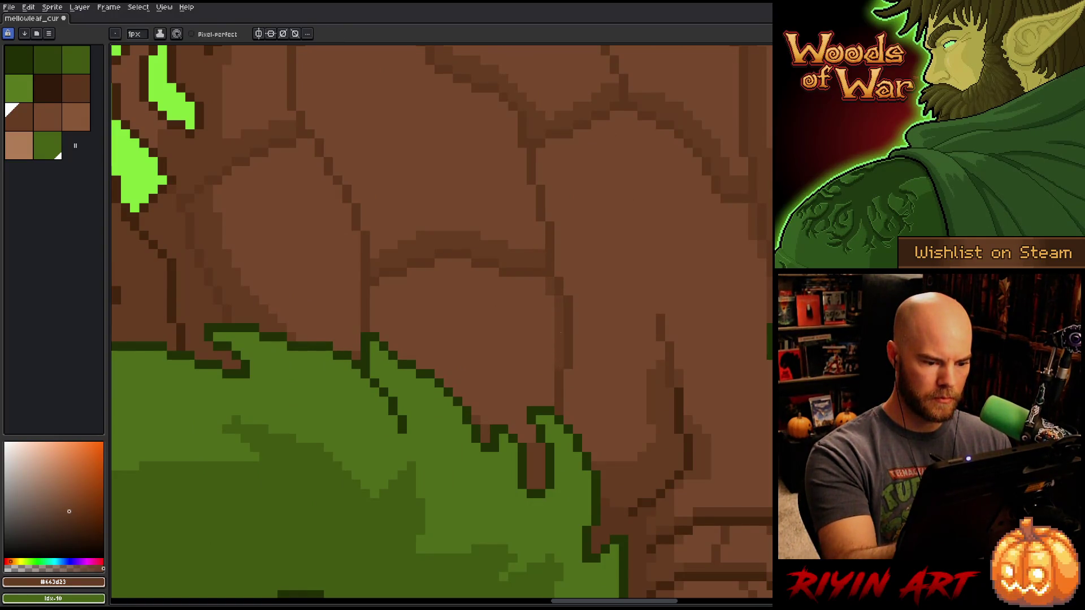
pyautogui.hotkey('shift', 'c')
pyautogui.click(534, 209)
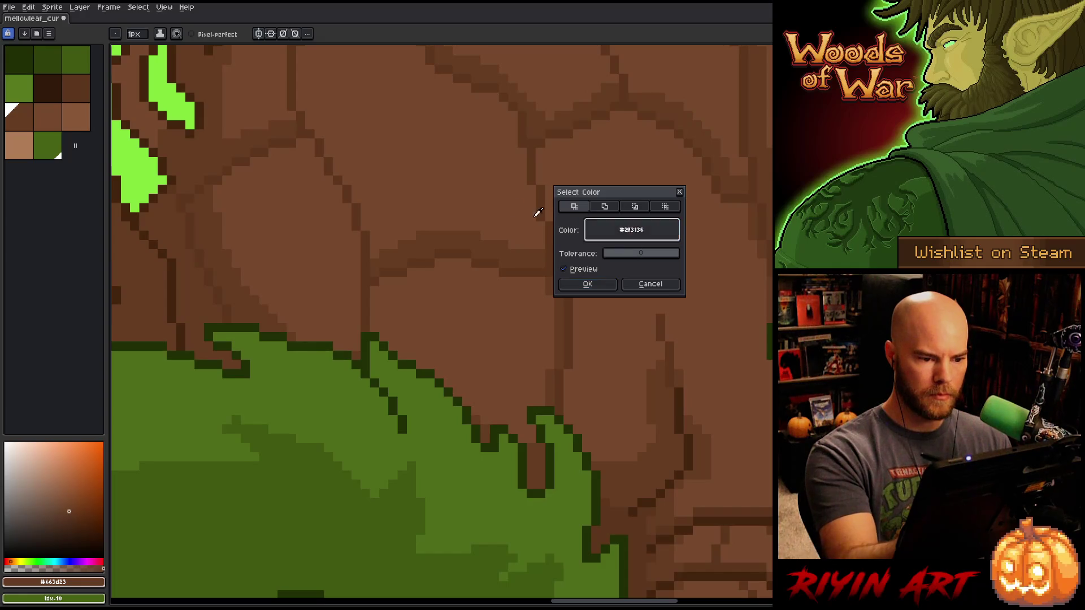
pyautogui.click(588, 284)
# - Pan and zoom around the forehead bark to review the crack
pyautogui.moveTo(593, 277); pyautogui.dragTo(484, 293)
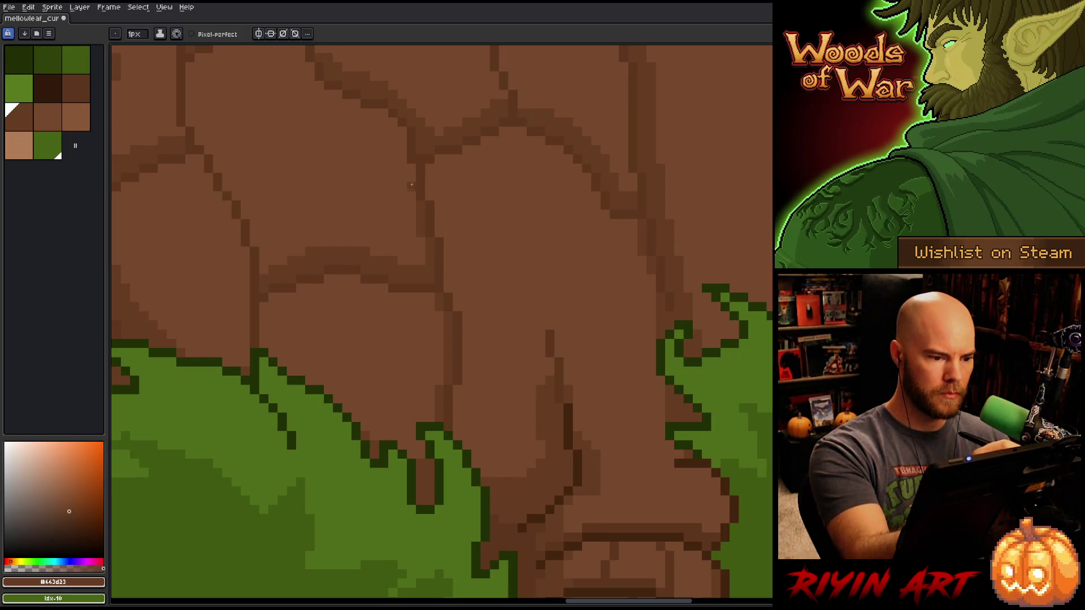
pyautogui.moveTo(431, 208); pyautogui.dragTo(569, 291)
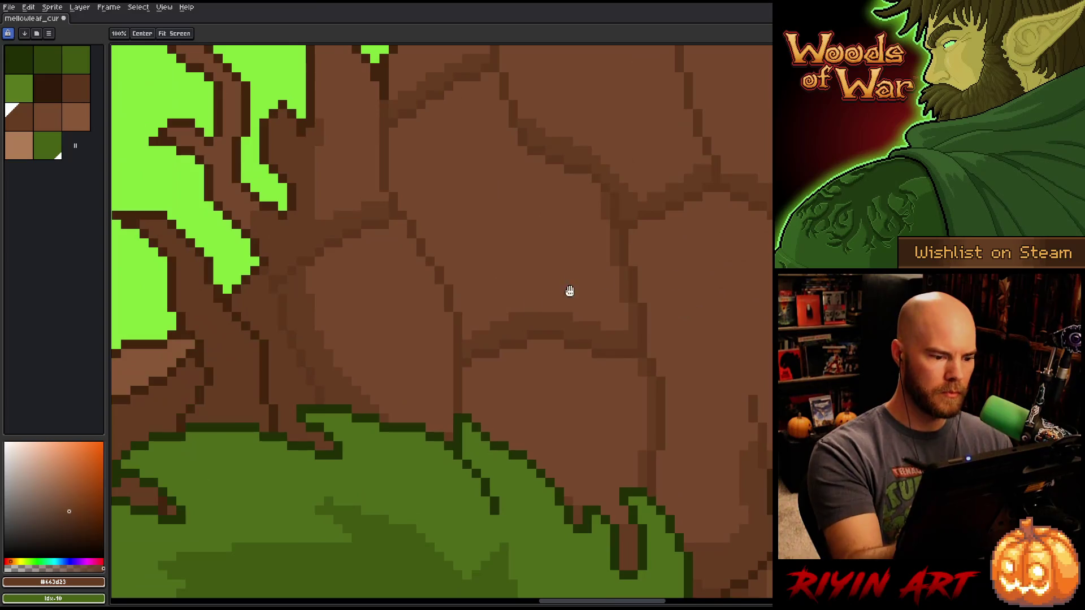
pyautogui.press('space')
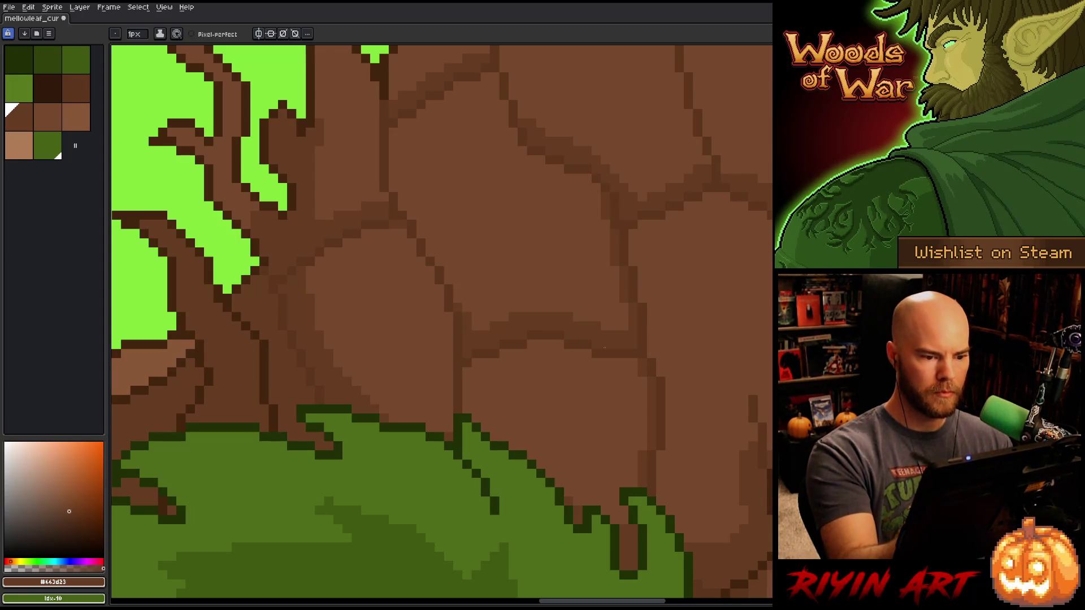
pyautogui.scroll(-3, 603, 348)
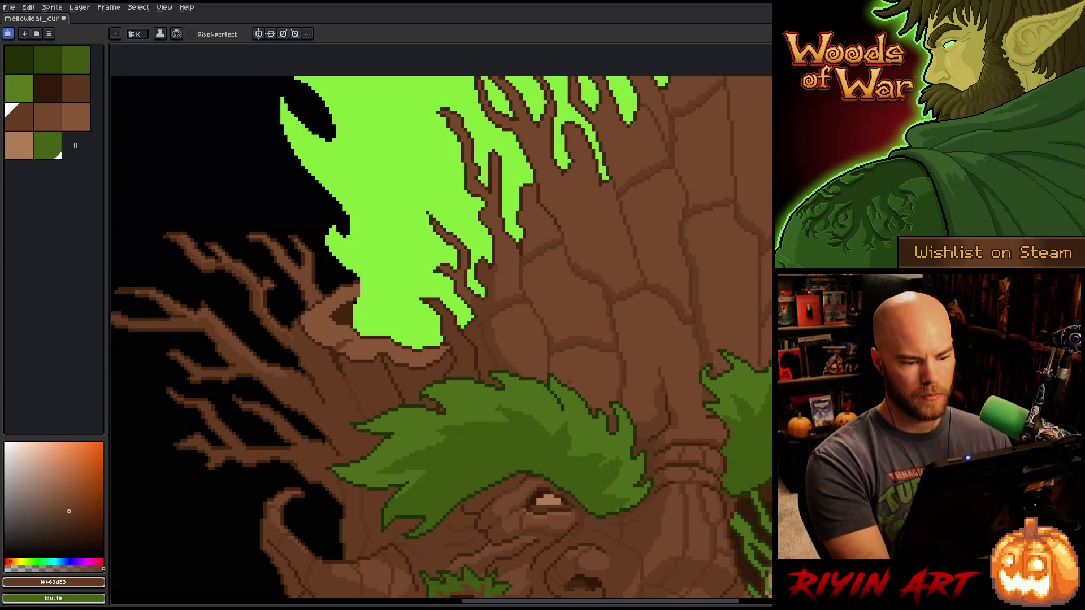
pyautogui.scroll(2, 568, 383)
pyautogui.scroll(-2, 561, 362)
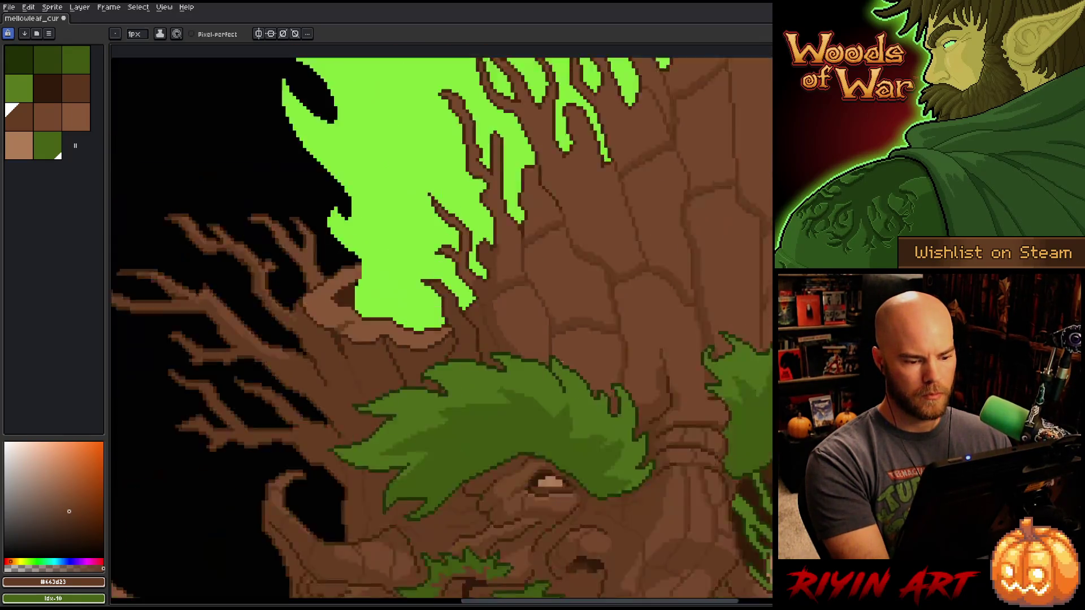
pyautogui.scroll(-3, 561, 362)
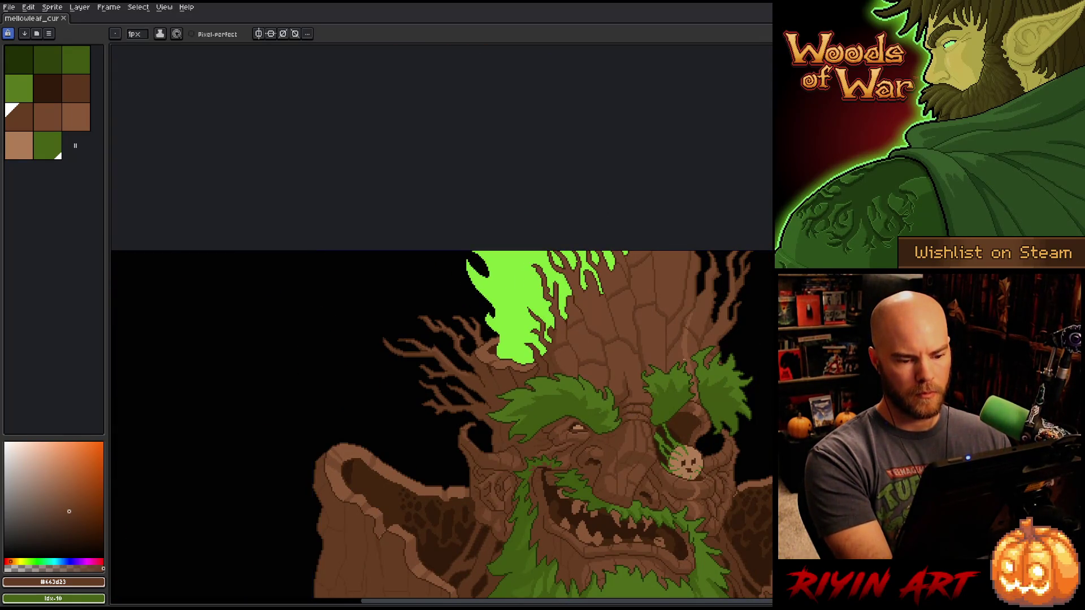
pyautogui.scroll(3, 684, 359)
pyautogui.scroll(-1, 683, 356)
pyautogui.scroll(-1, 588, 327)
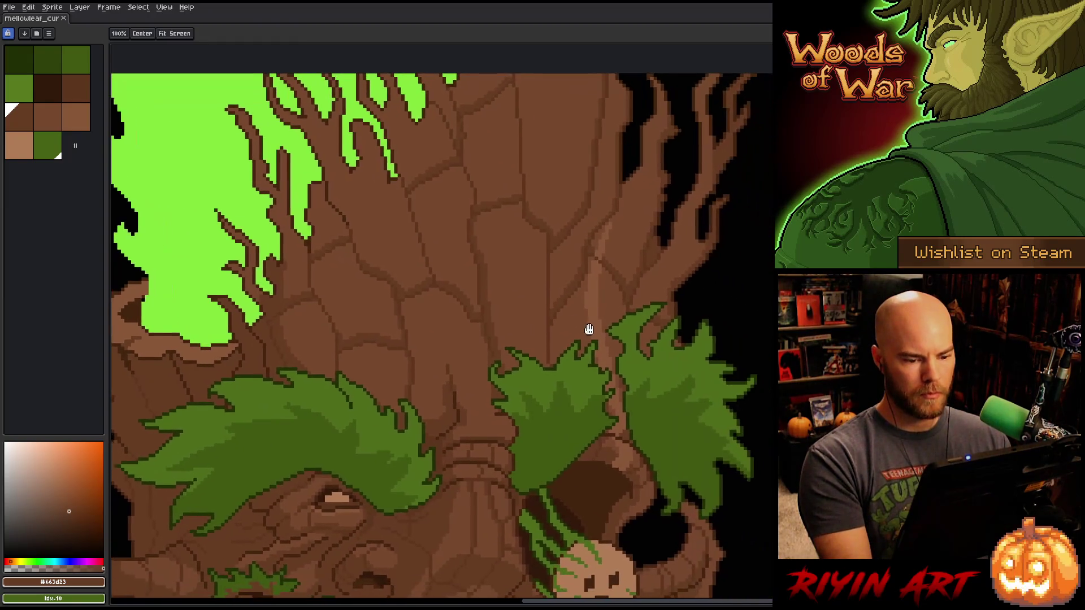
pyautogui.scroll(-1, 515, 329)
pyautogui.scroll(-1, 514, 328)
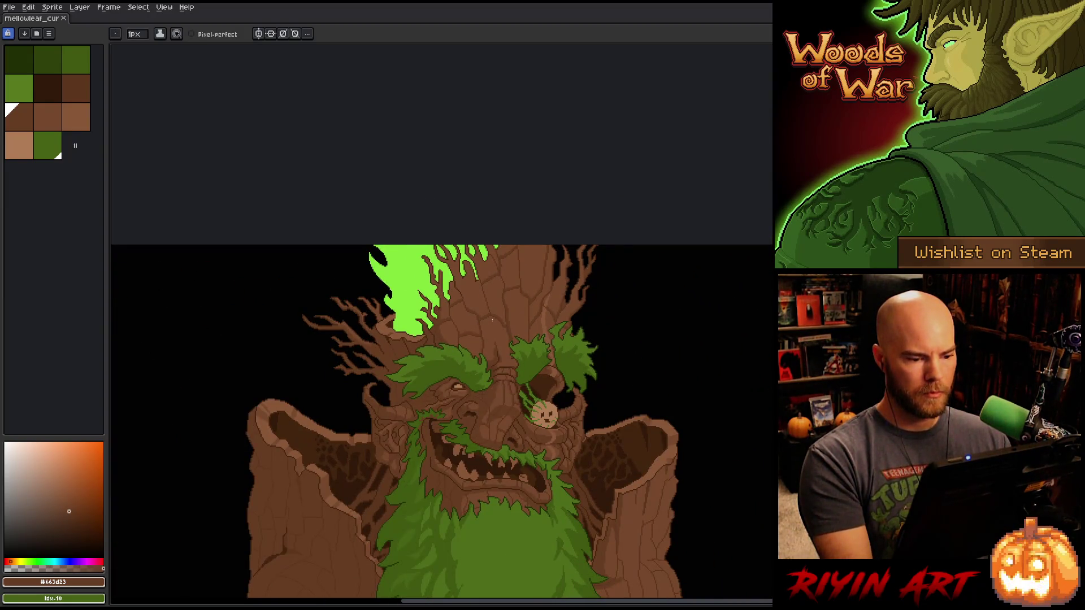
pyautogui.scroll(2, 492, 319)
pyautogui.scroll(2, 513, 313)
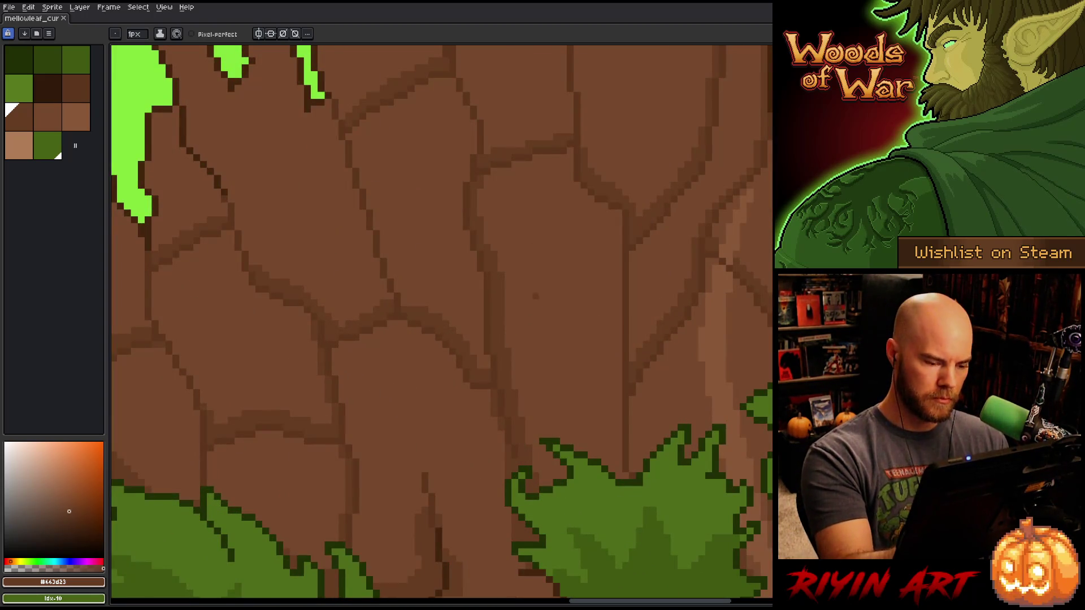
# - Sample the bark brown and select every pixel of that color with Color Range
pyautogui.keyDown('alt'); pyautogui.click(538, 362); pyautogui.keyUp('alt')
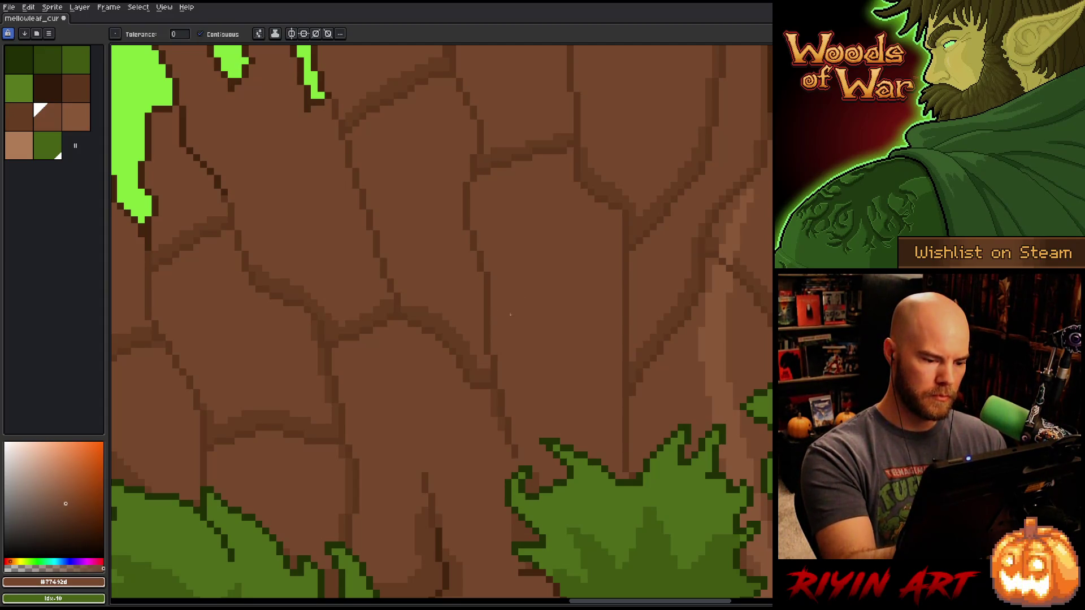
pyautogui.press('b')
pyautogui.keyDown('alt'); pyautogui.click(515, 444); pyautogui.keyUp('alt')
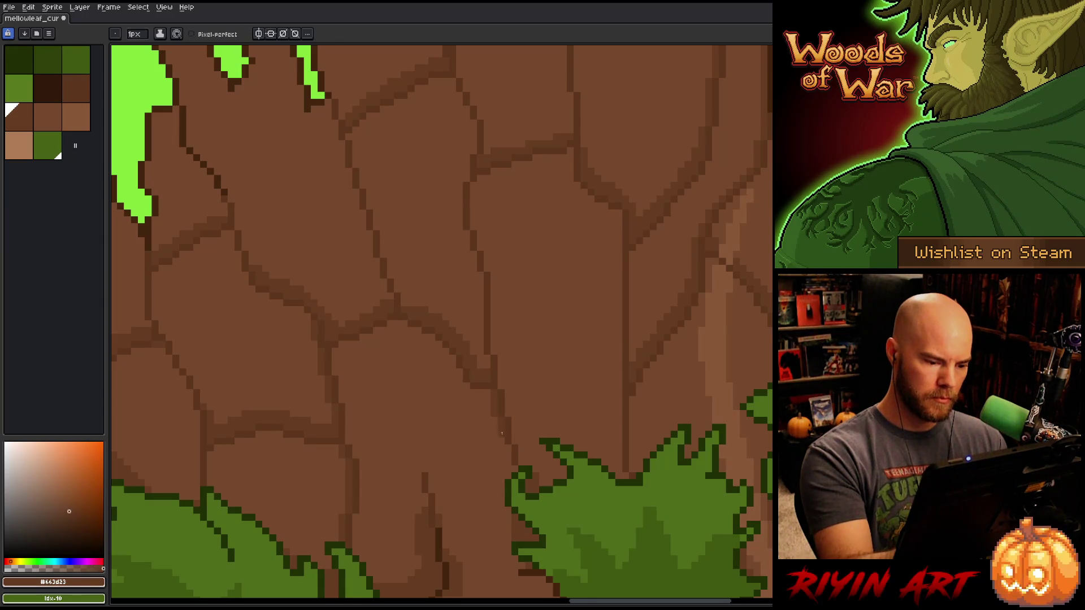
pyautogui.hotkey('ctrl', 'shift', 'c')
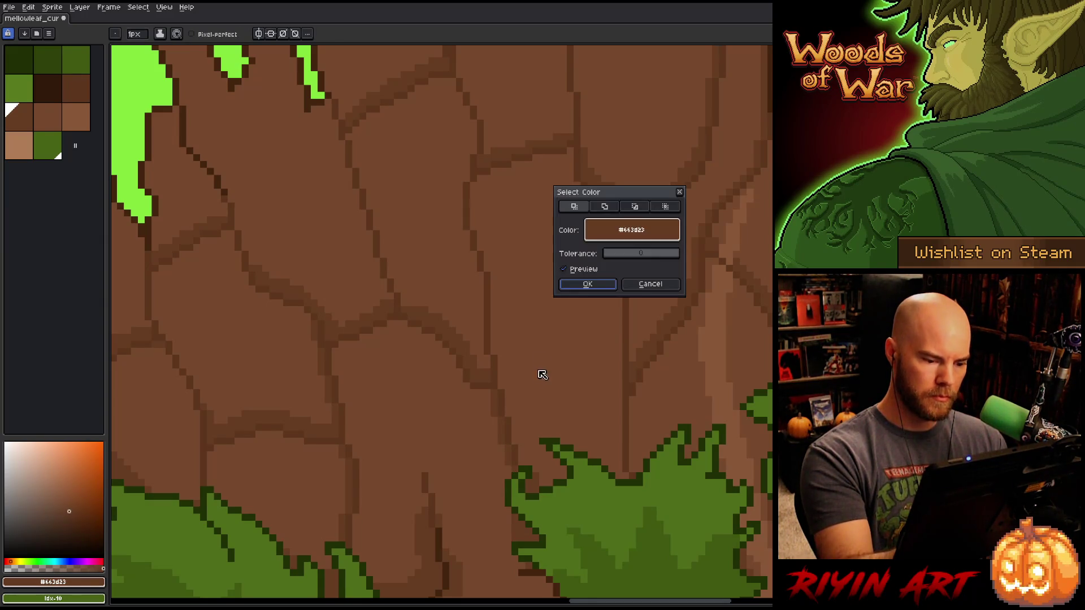
pyautogui.click(588, 283)
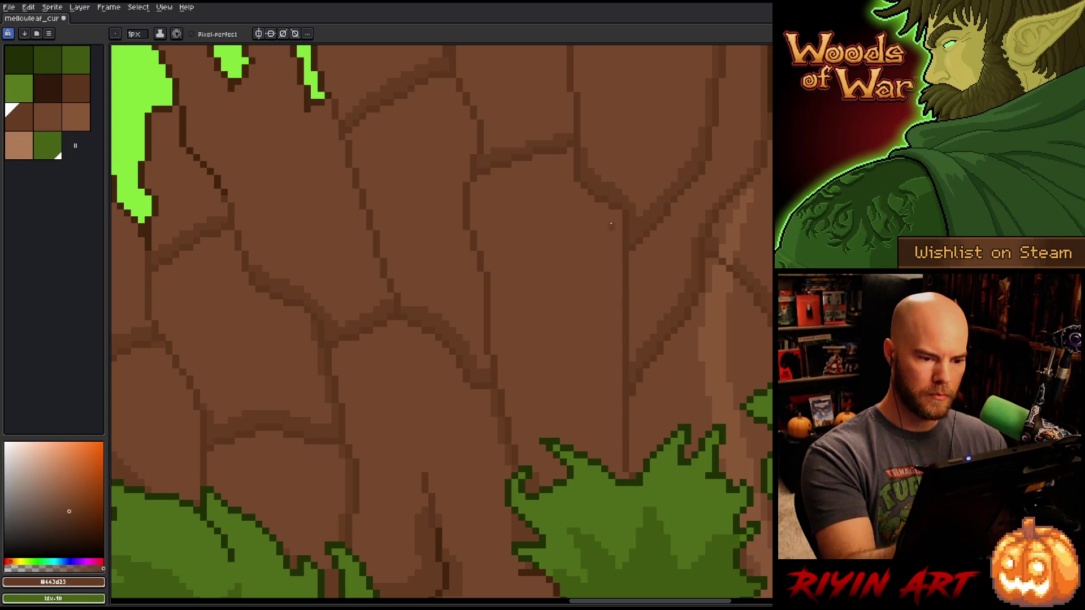
# - Draw dark crack lines down the trunk and upper trunk, undoing one stray stroke
pyautogui.moveTo(620, 424)
pyautogui.mouseDown()
pyautogui.moveTo(623, 481)
pyautogui.moveTo(612, 210)
pyautogui.mouseUp()
pyautogui.moveTo(571, 175)
pyautogui.mouseDown()
pyautogui.moveTo(569, 149)
pyautogui.moveTo(604, 214)
pyautogui.mouseUp()
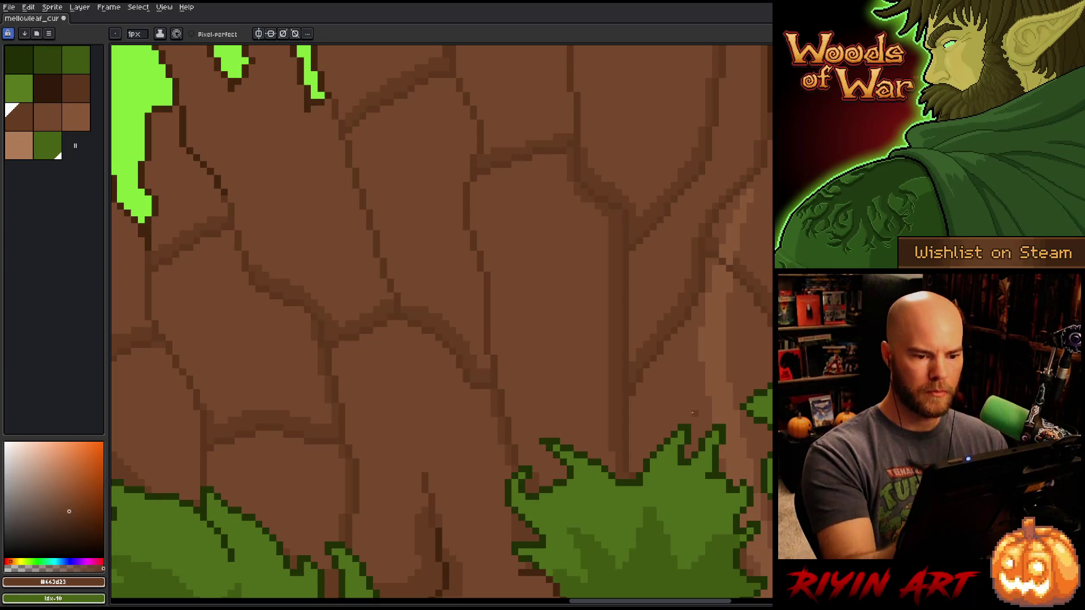
pyautogui.hotkey('ctrl', 'z')
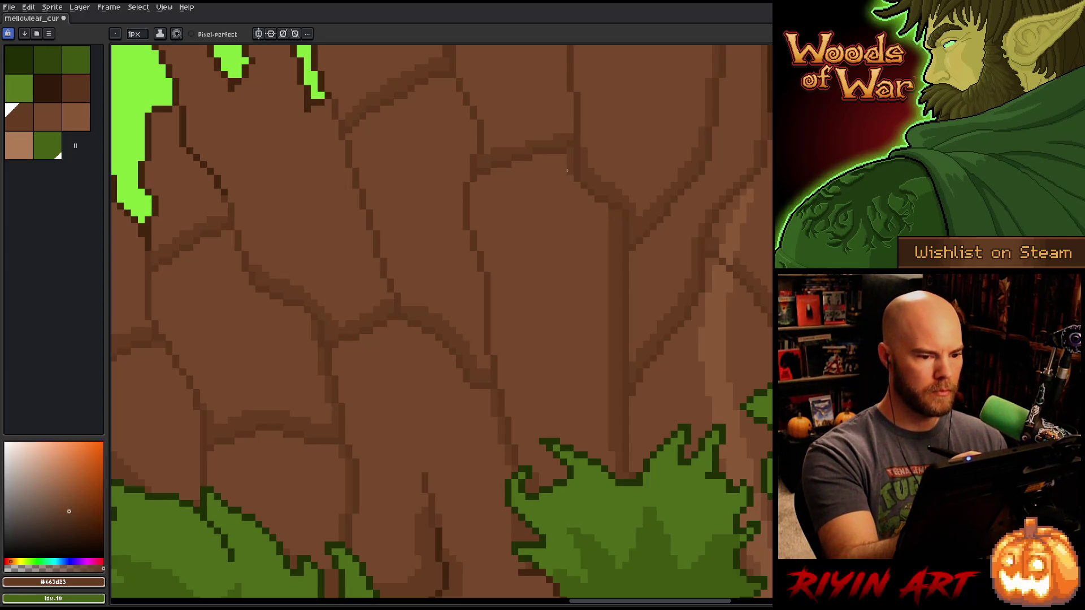
pyautogui.moveTo(564, 163); pyautogui.dragTo(563, 172)
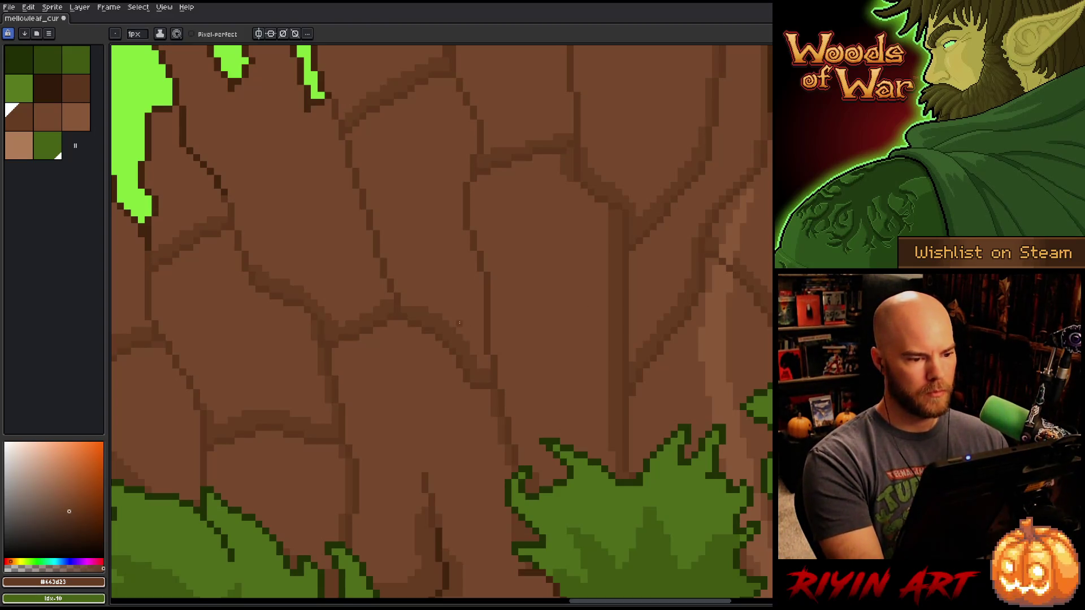
pyautogui.scroll(-4, 440, 326)
pyautogui.scroll(4, 472, 214)
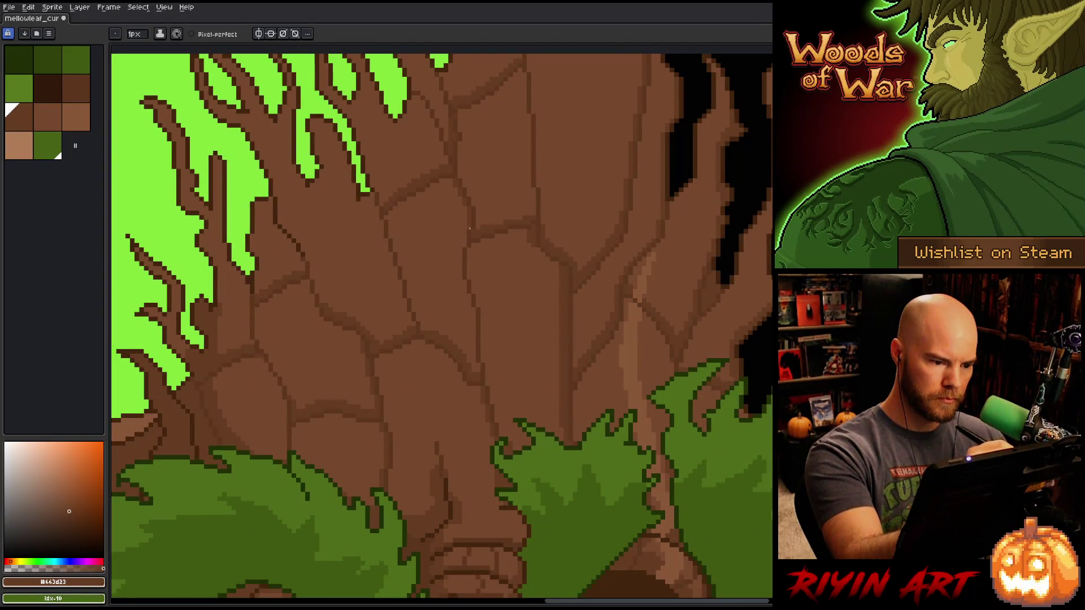
pyautogui.moveTo(467, 235)
pyautogui.mouseDown()
pyautogui.moveTo(461, 280)
pyautogui.moveTo(476, 366)
pyautogui.mouseUp()
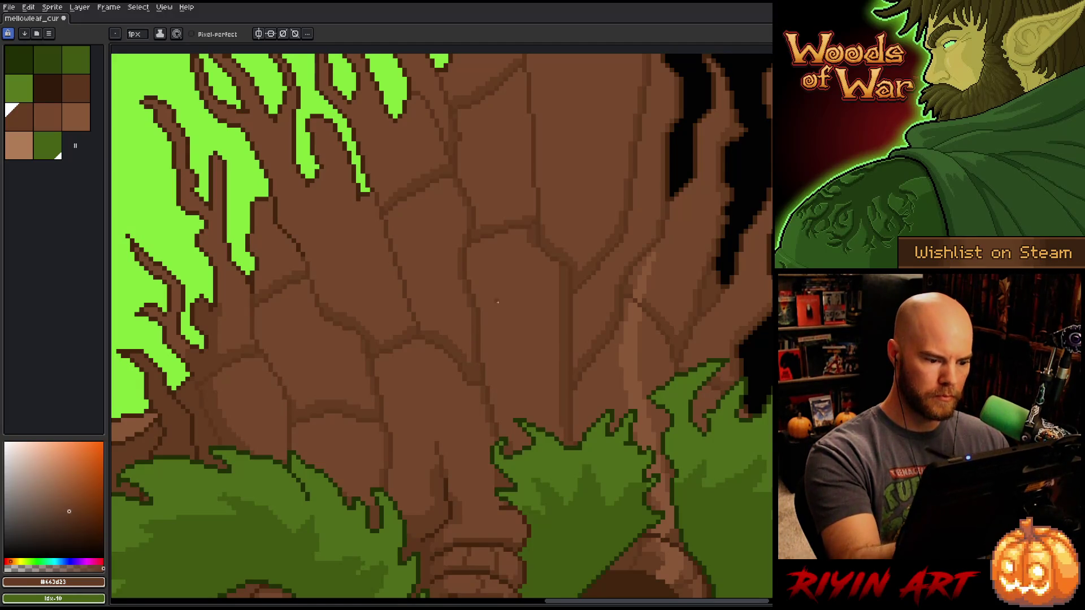
pyautogui.scroll(-3, 502, 328)
pyautogui.scroll(3, 489, 366)
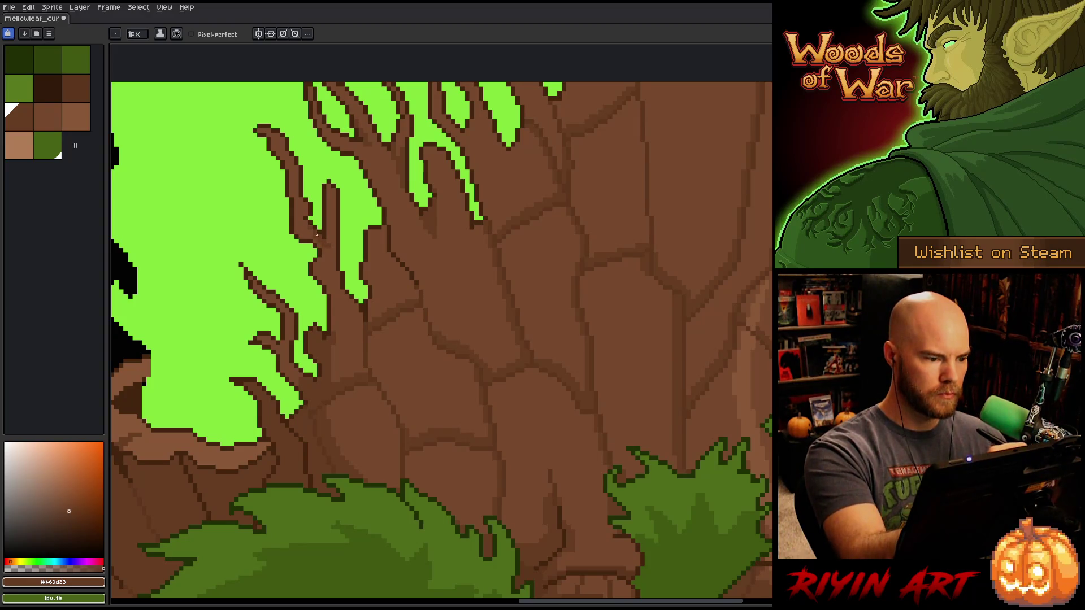
# - Darken the trunk's left edge where it meets the green flames
pyautogui.moveTo(364, 260); pyautogui.dragTo(364, 236)
pyautogui.moveTo(333, 331); pyautogui.dragTo(331, 295)
pyautogui.moveTo(289, 359)
pyautogui.mouseDown()
pyautogui.moveTo(280, 377)
pyautogui.moveTo(289, 343)
pyautogui.mouseUp()
pyautogui.scroll(-2, 294, 327)
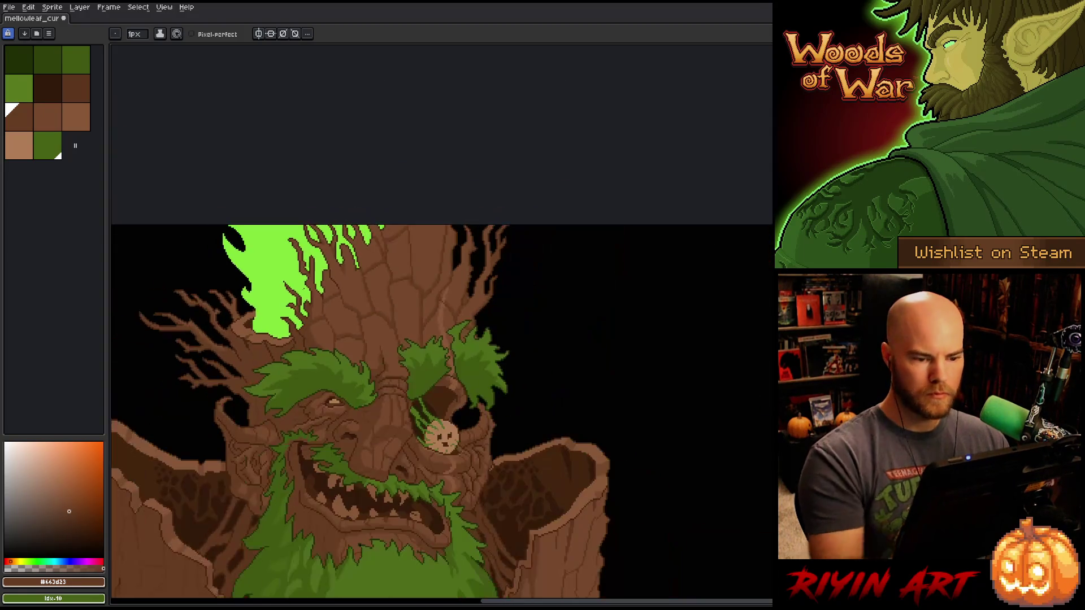
# - Save the treant file
pyautogui.scroll(3, 464, 298)
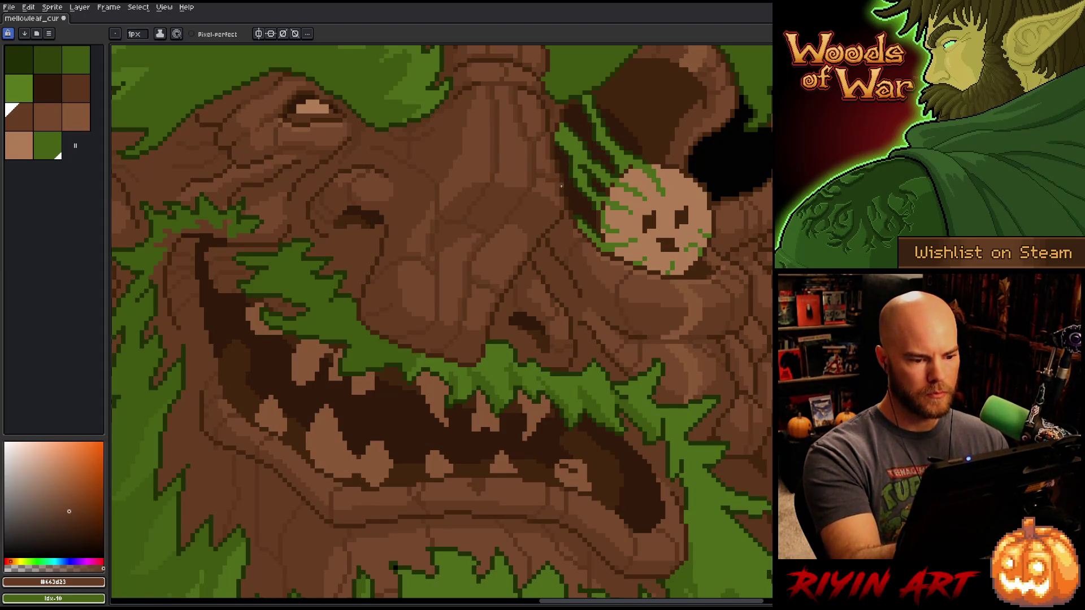
pyautogui.scroll(-3, 539, 213)
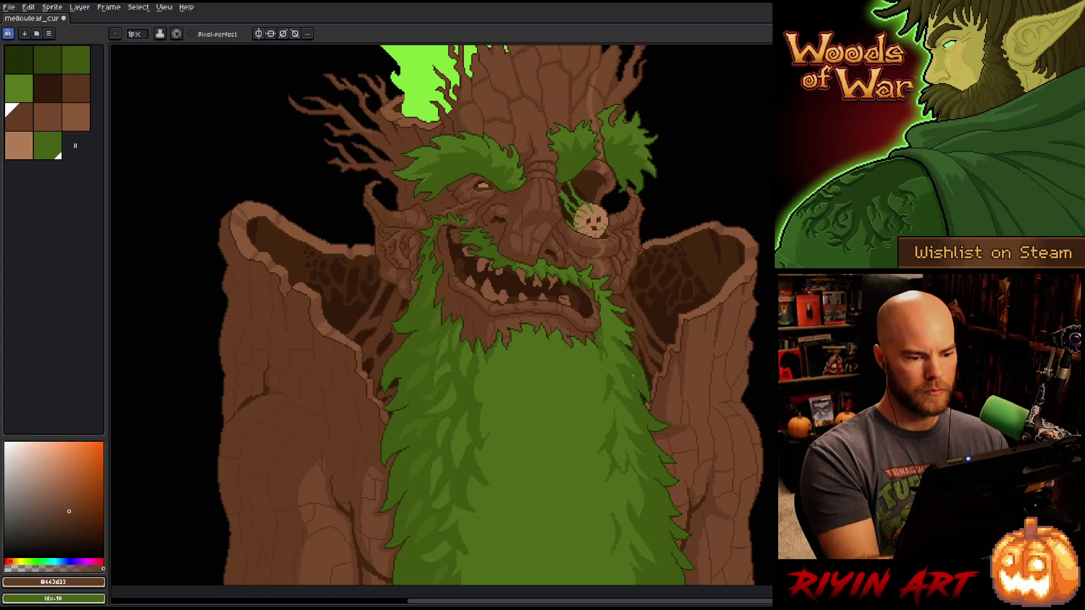
pyautogui.hotkey('ctrl', 's')
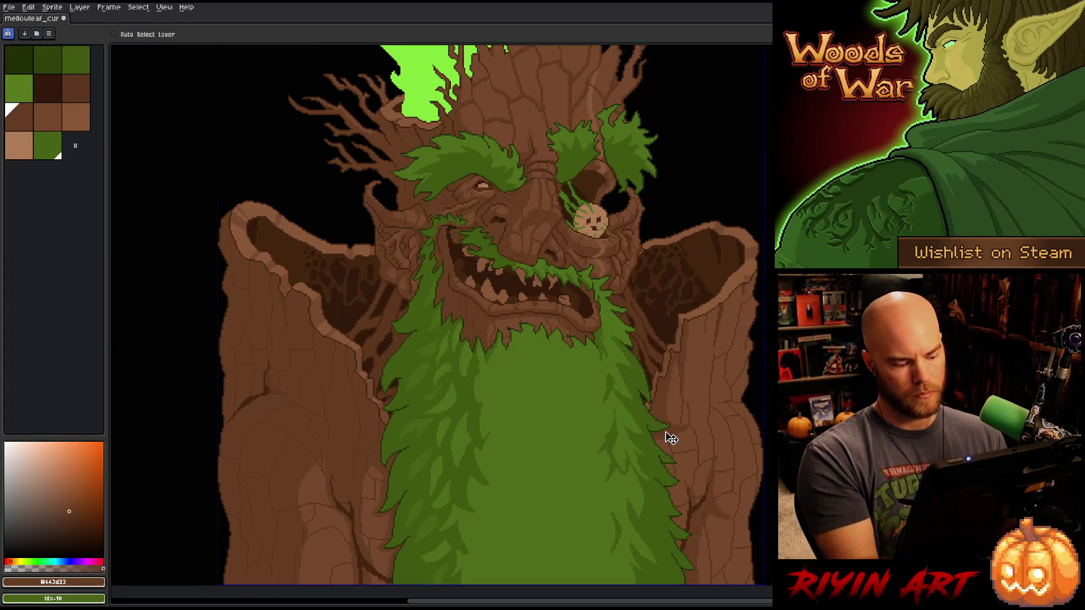
# - Eyedrop light brown #885738 and draw short vertical highlights up the nose cracks
pyautogui.scroll(3, 533, 136)
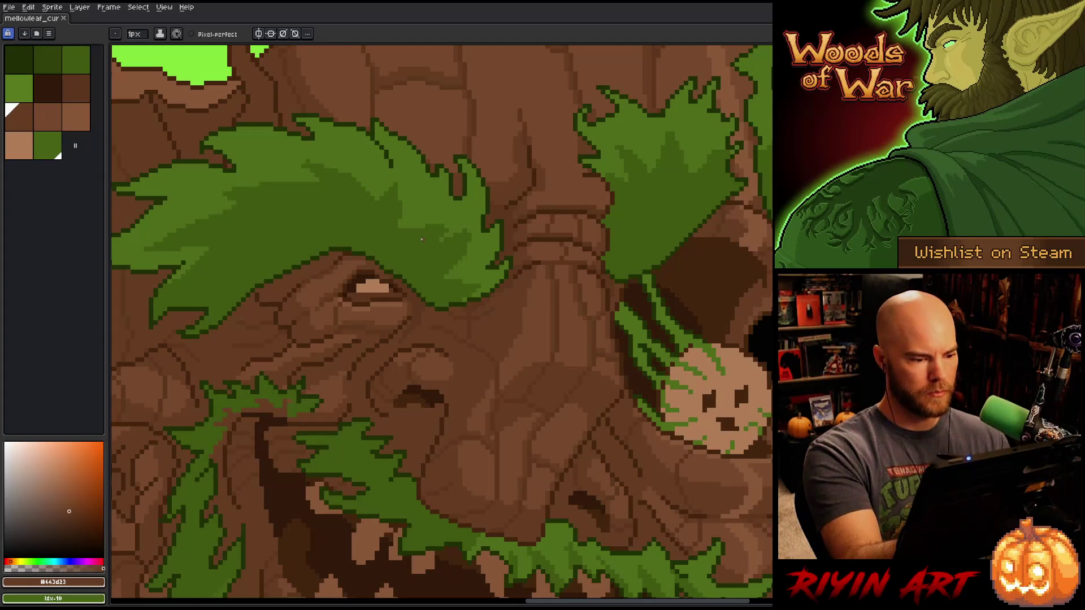
pyautogui.press('i')
pyautogui.click(385, 300)
pyautogui.press('b')
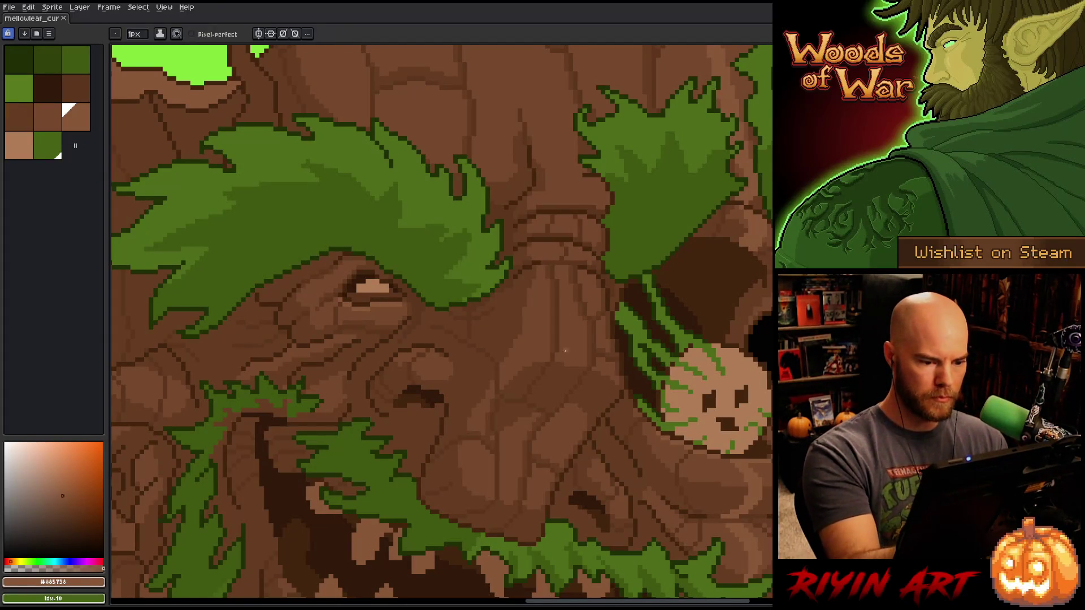
pyautogui.moveTo(563, 342); pyautogui.dragTo(562, 292)
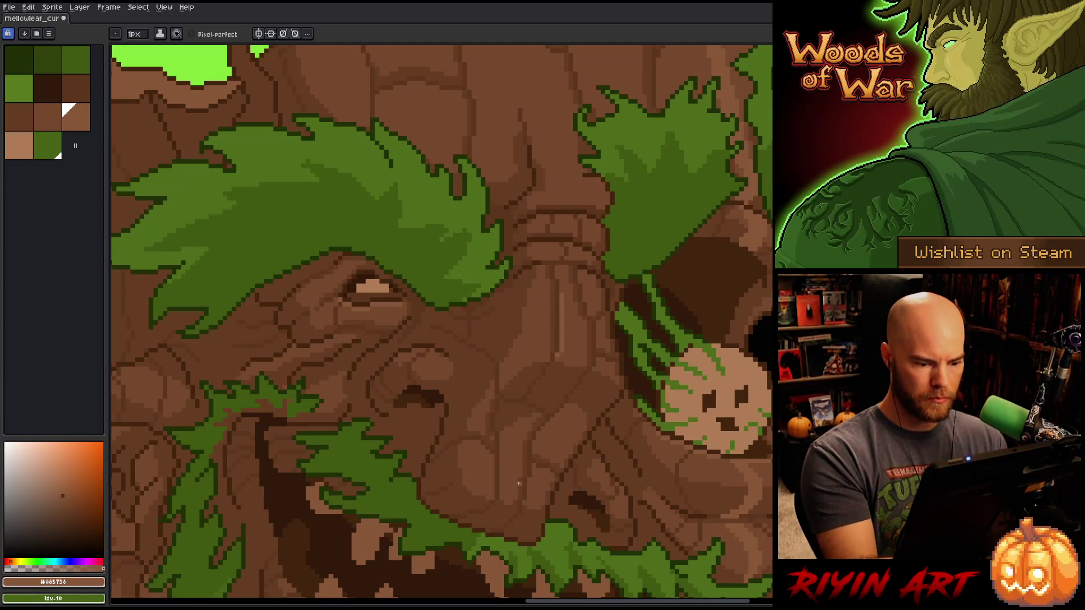
pyautogui.moveTo(501, 436); pyautogui.dragTo(501, 497)
pyautogui.hotkey('ctrl', 'z')
pyautogui.moveTo(501, 441); pyautogui.dragTo(501, 485)
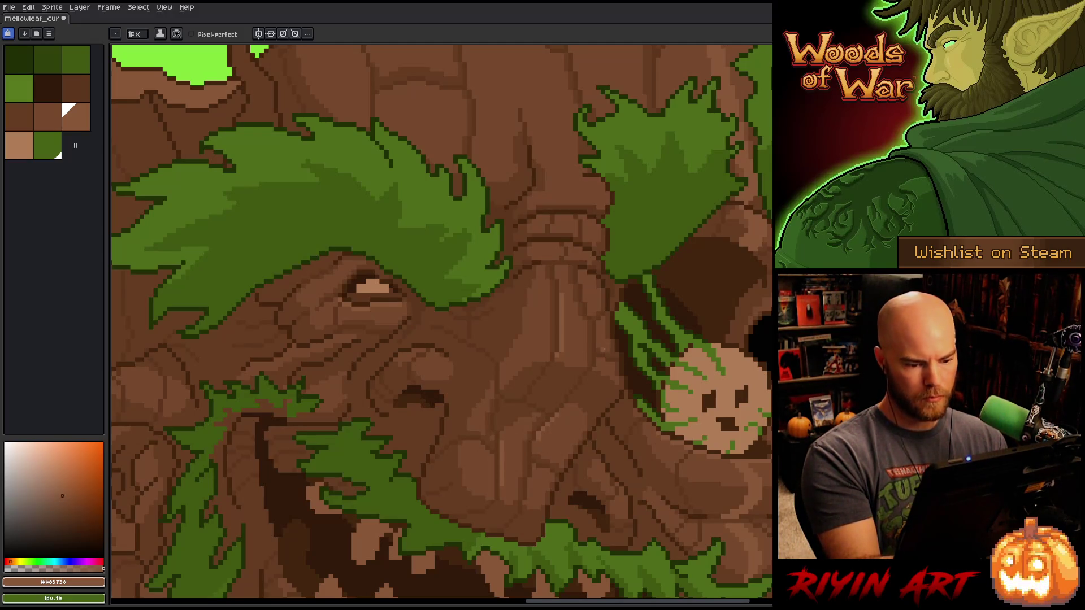
# - Shade the nose cracks with alternating #77492d and #885738 bark-brown pixels
pyautogui.keyDown('alt'); pyautogui.click(570, 402); pyautogui.keyUp('alt')
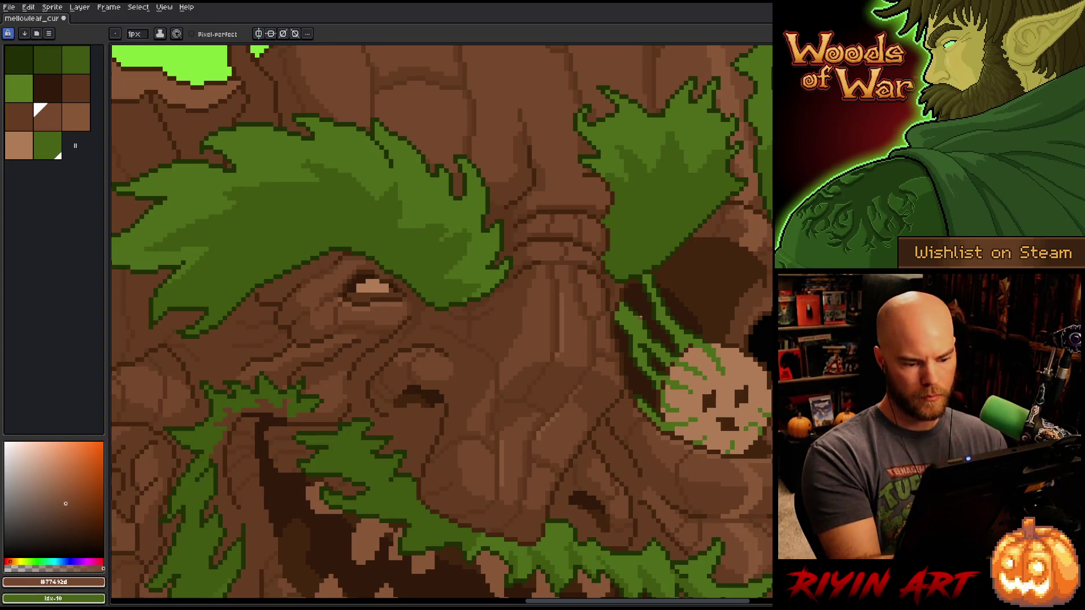
pyautogui.keyDown('alt'); pyautogui.click(565, 407); pyautogui.keyUp('alt')
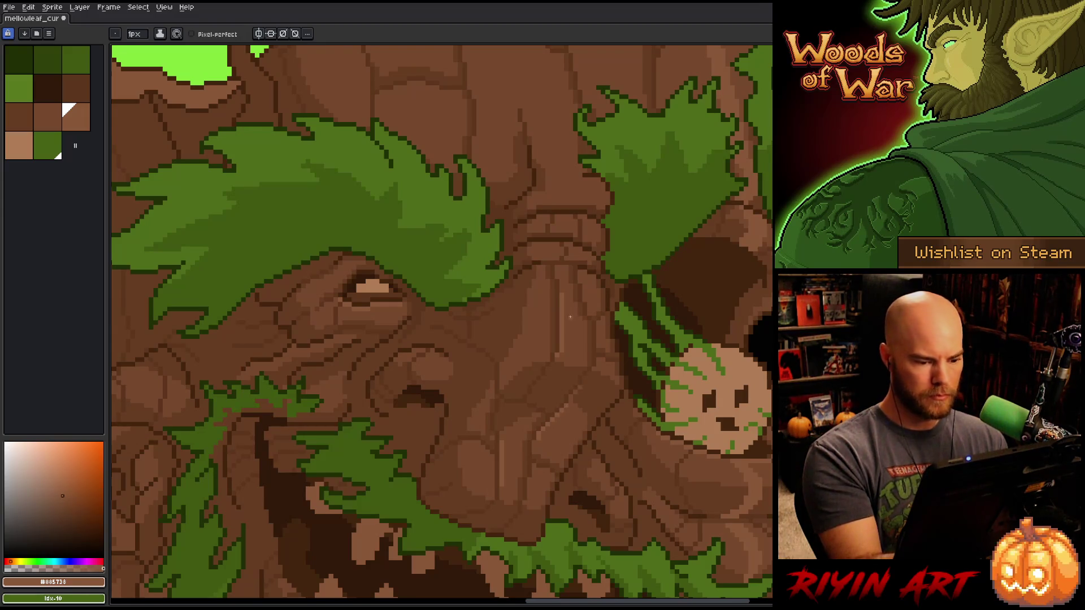
pyautogui.keyDown('alt'); pyautogui.click(530, 378); pyautogui.keyUp('alt')
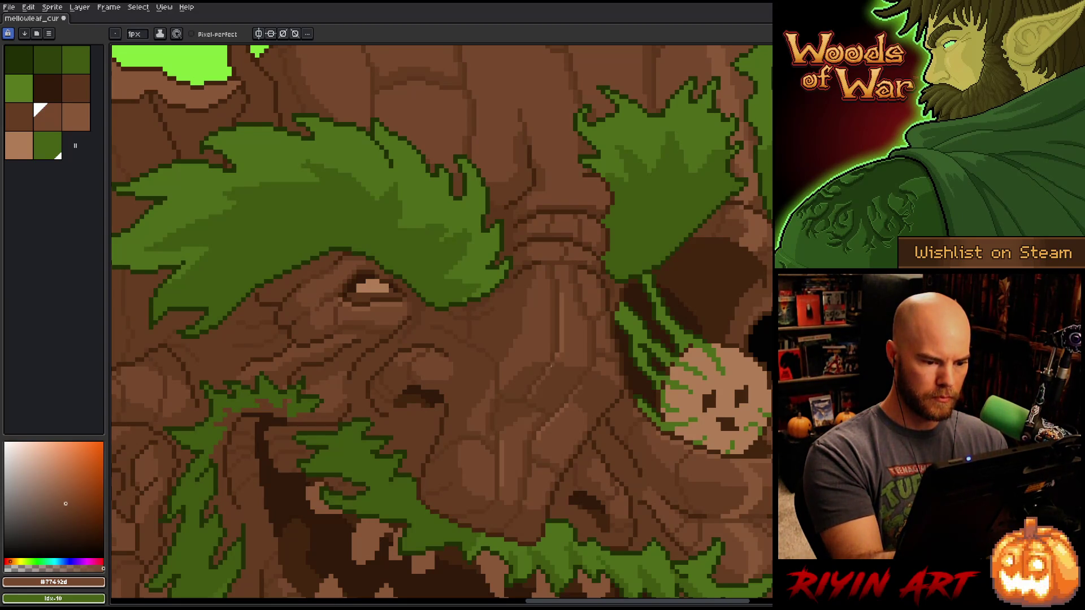
pyautogui.keyDown('alt'); pyautogui.click(509, 428); pyautogui.keyUp('alt')
pyautogui.keyDown('alt'); pyautogui.click(505, 425); pyautogui.keyUp('alt')
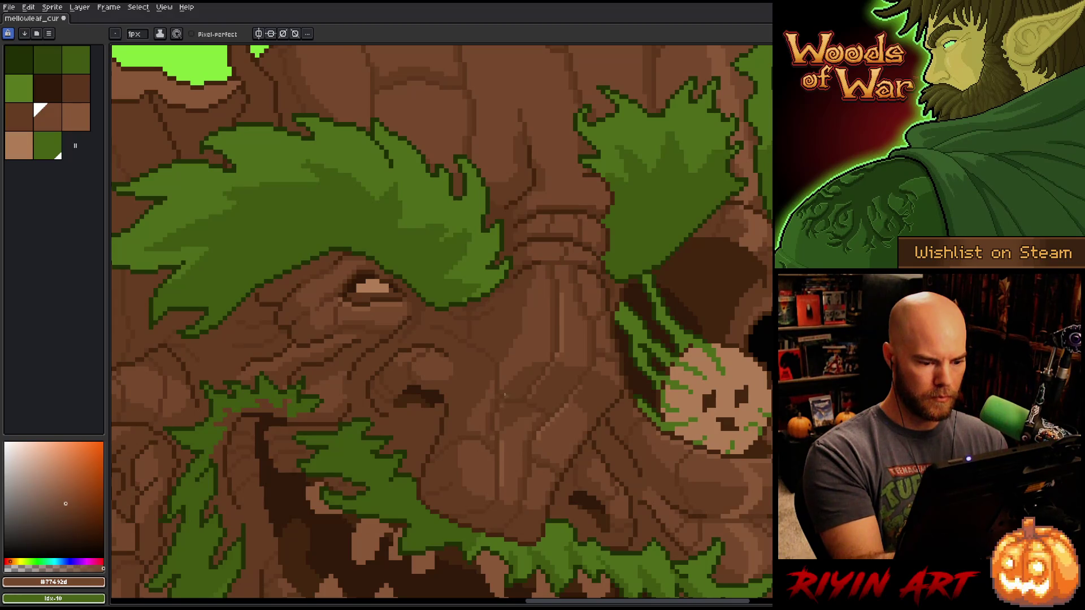
pyautogui.keyDown('alt'); pyautogui.click(499, 438); pyautogui.keyUp('alt')
pyautogui.keyDown('alt'); pyautogui.click(499, 437); pyautogui.keyUp('alt')
pyautogui.keyDown('alt'); pyautogui.click(501, 446); pyautogui.keyUp('alt')
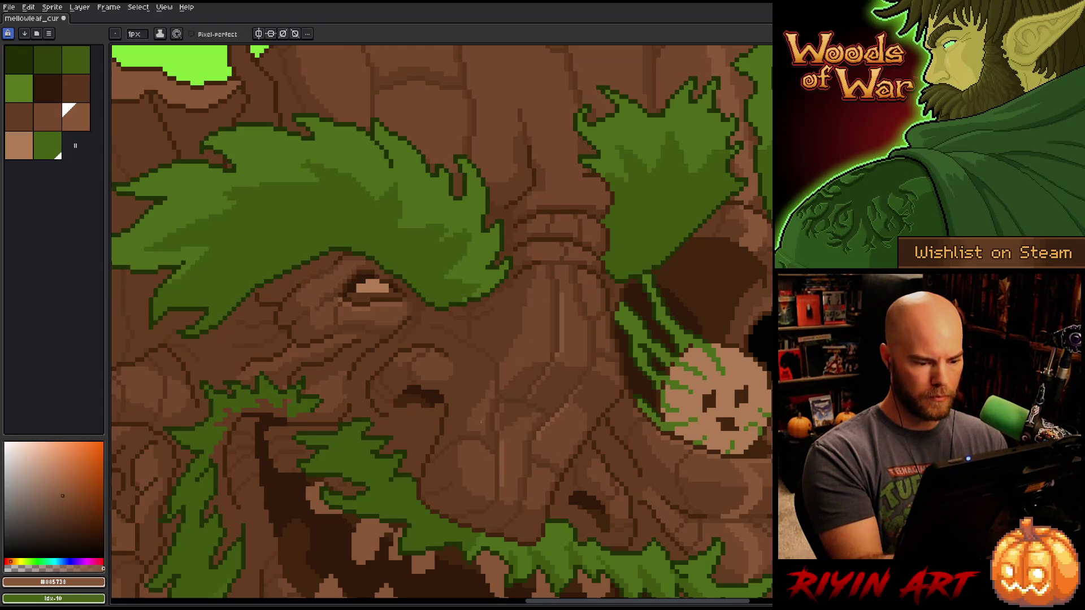
pyautogui.keyDown('alt'); pyautogui.click(442, 458); pyautogui.keyUp('alt')
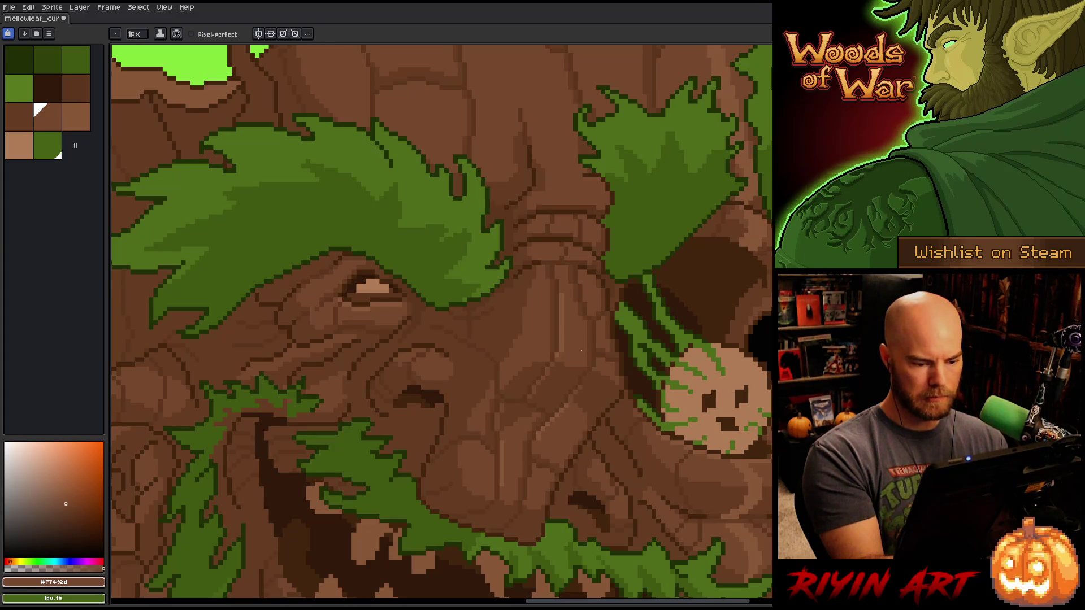
pyautogui.keyDown('alt'); pyautogui.click(507, 446); pyautogui.keyUp('alt')
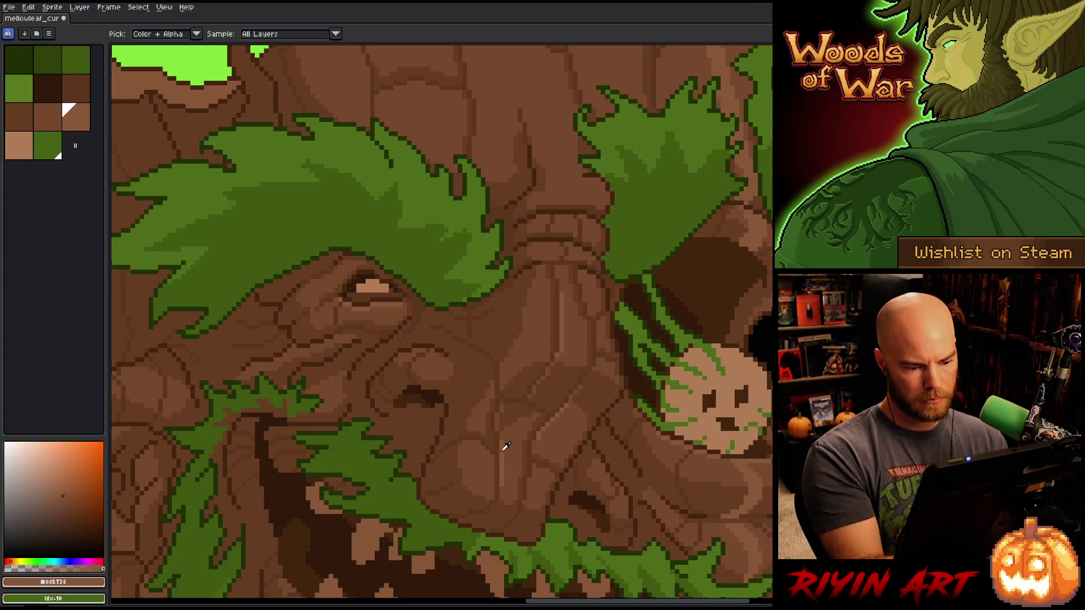
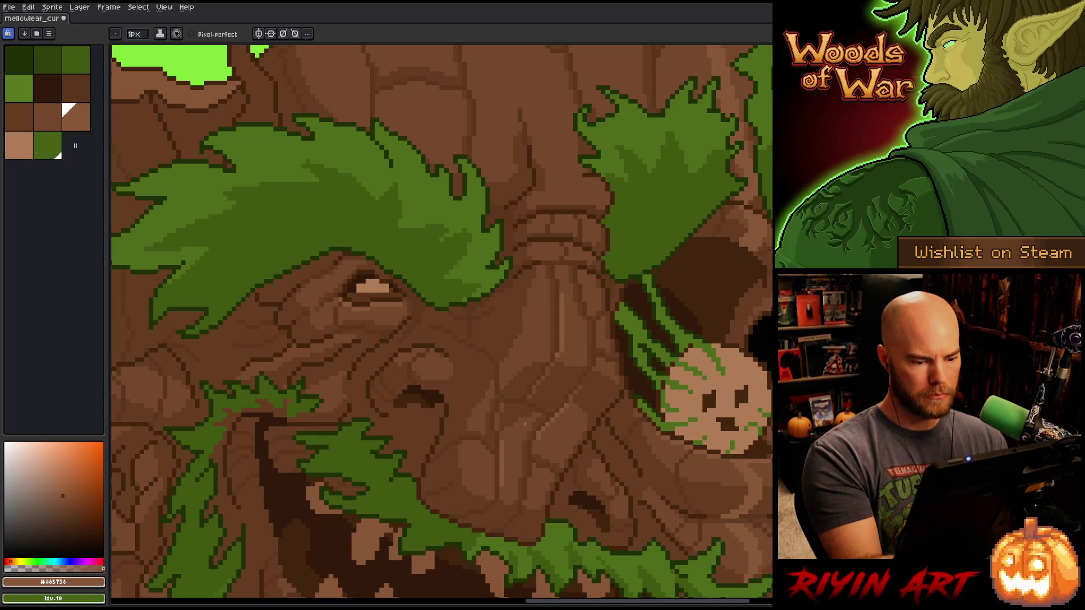
# - Pan the upper trunk and face back into view and save the sprite
pyautogui.moveTo(504, 446)
pyautogui.mouseDown()
pyautogui.moveTo(547, 480)
pyautogui.moveTo(566, 546)
pyautogui.mouseUp()
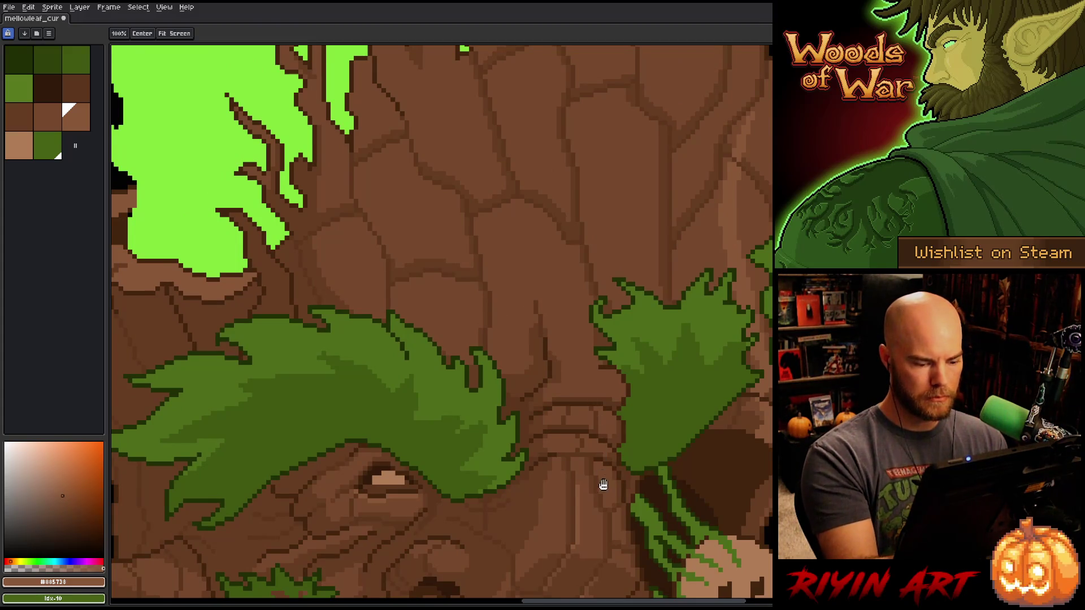
pyautogui.moveTo(476, 538); pyautogui.dragTo(516, 397)
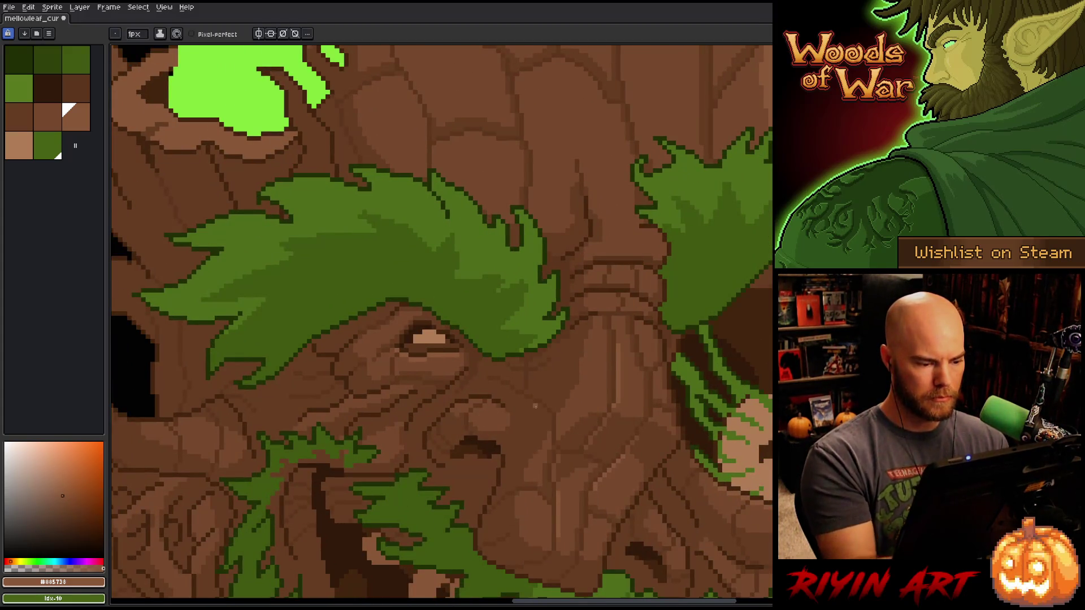
pyautogui.hotkey('ctrl', 's')
# - Zoom out to frame the whole tree, then pick the dark mouth brown
pyautogui.scroll(-3, 535, 405)
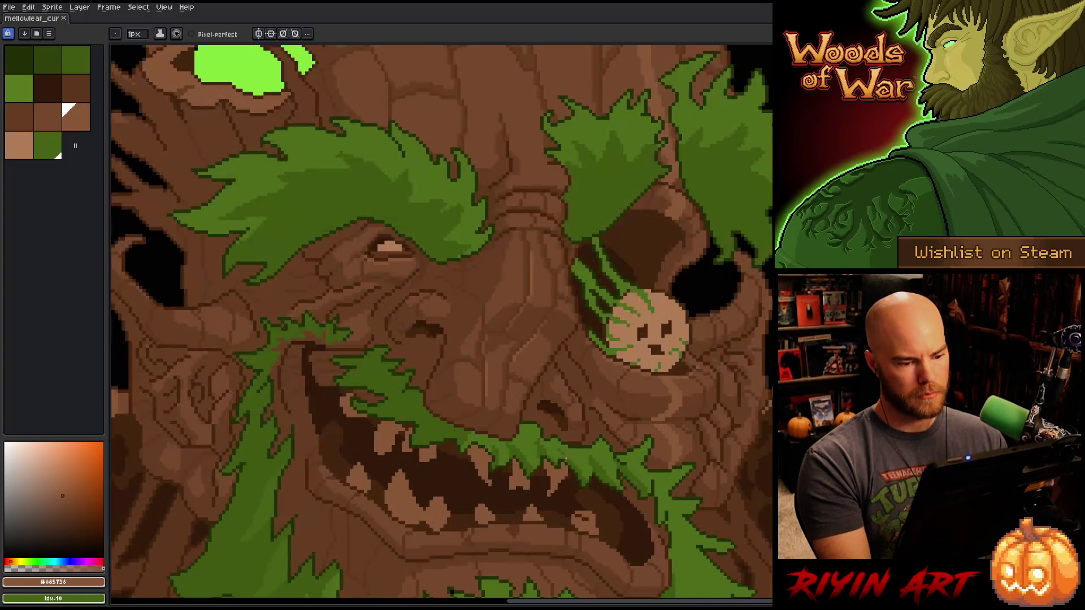
pyautogui.scroll(-1, 564, 454)
pyautogui.scroll(2, 565, 445)
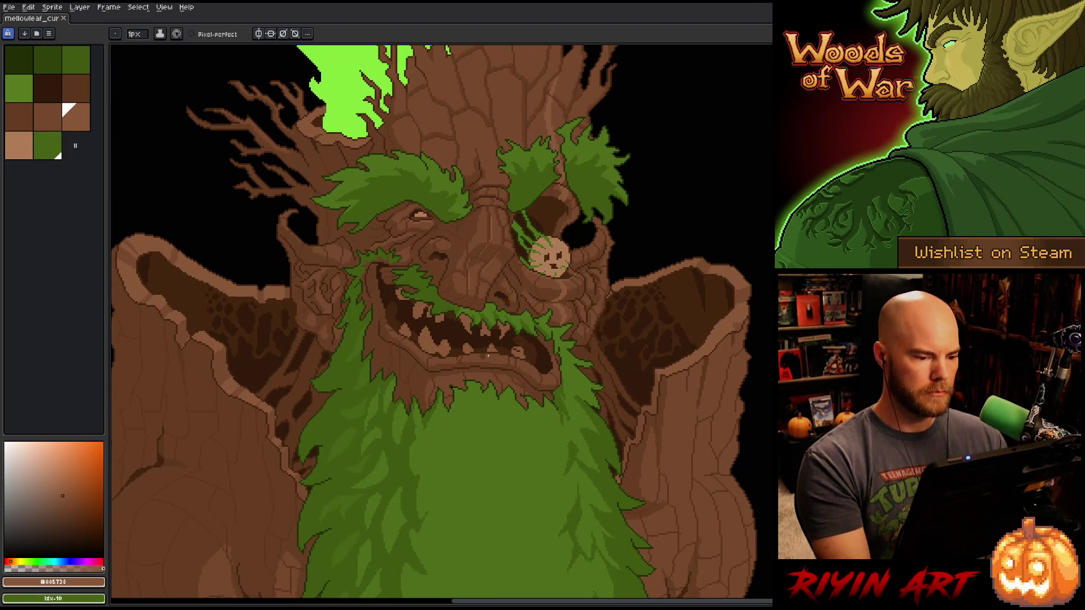
pyautogui.rightClick(488, 355)
pyautogui.press('Escape')
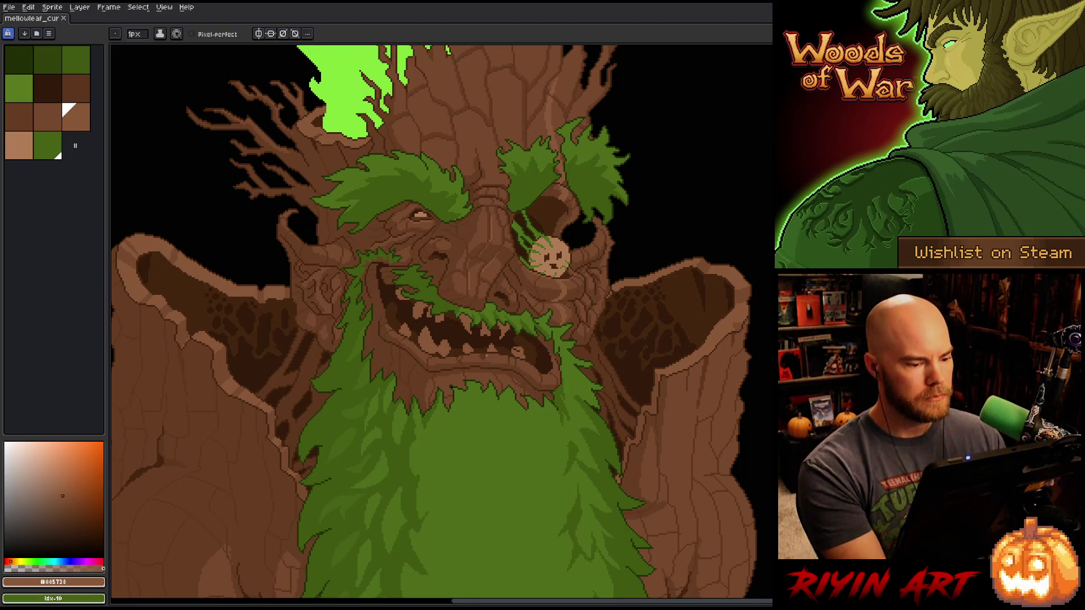
pyautogui.scroll(-1, 482, 362)
pyautogui.scroll(-1, 482, 364)
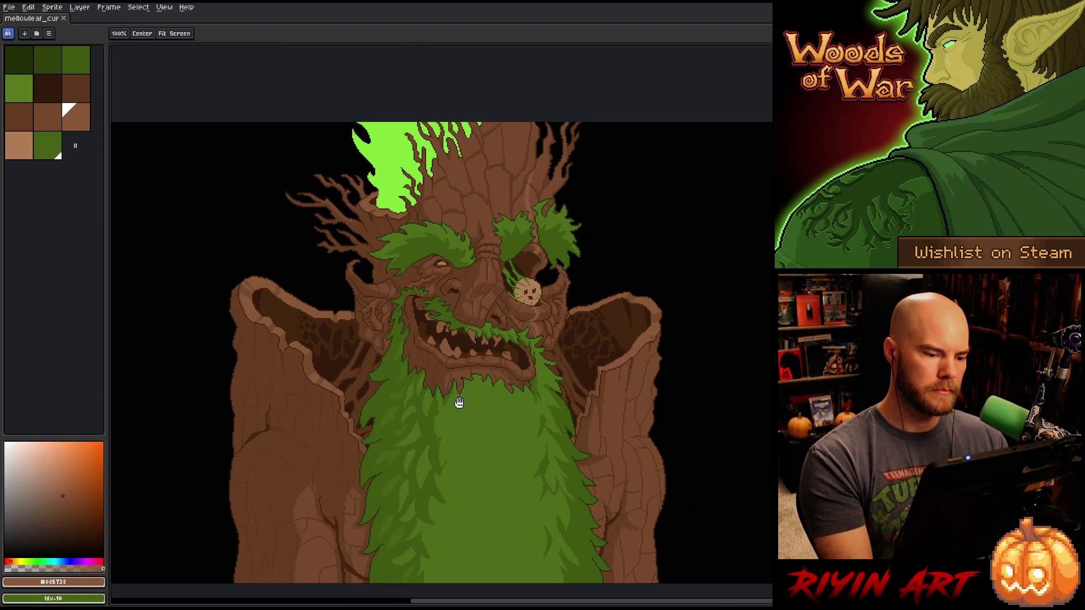
pyautogui.moveTo(455, 404); pyautogui.dragTo(495, 380)
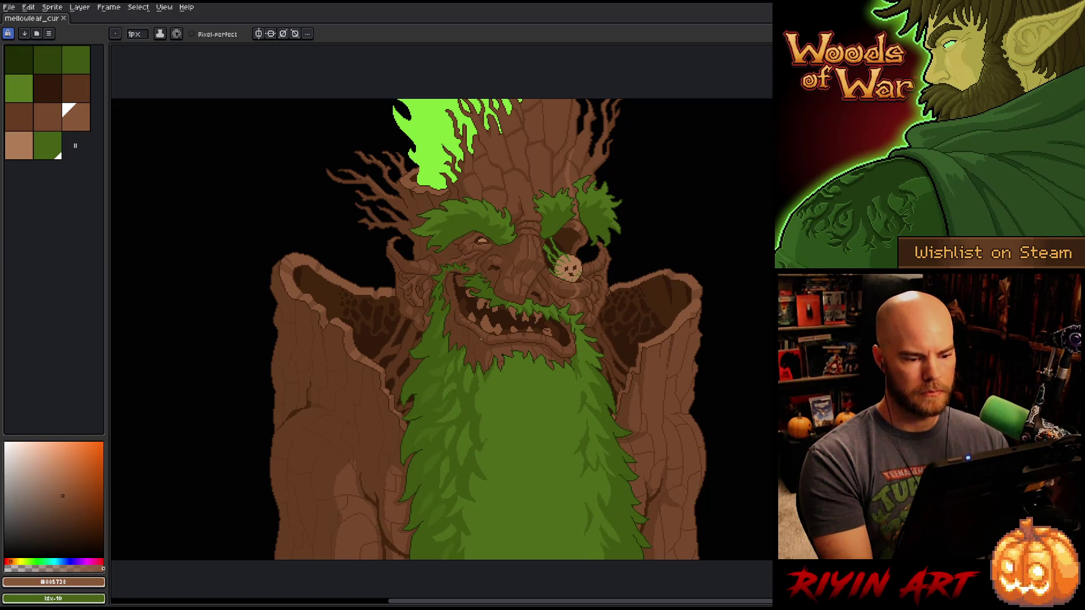
pyautogui.scroll(-1, 480, 337)
pyautogui.scroll(2, 500, 247)
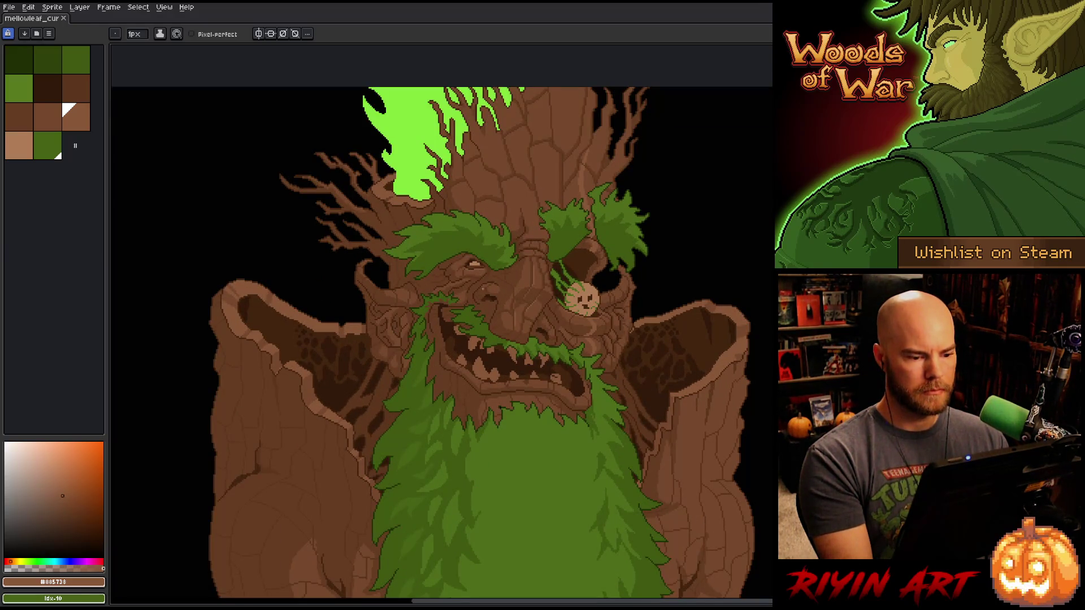
pyautogui.scroll(-1, 482, 288)
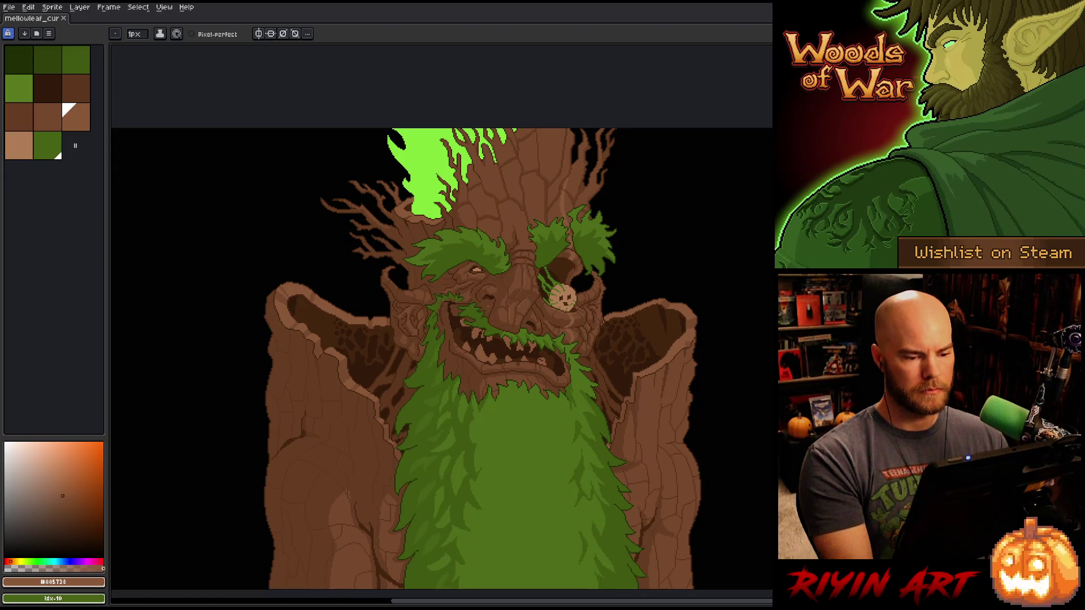
pyautogui.scroll(-1, 560, 298)
pyautogui.scroll(2, 559, 299)
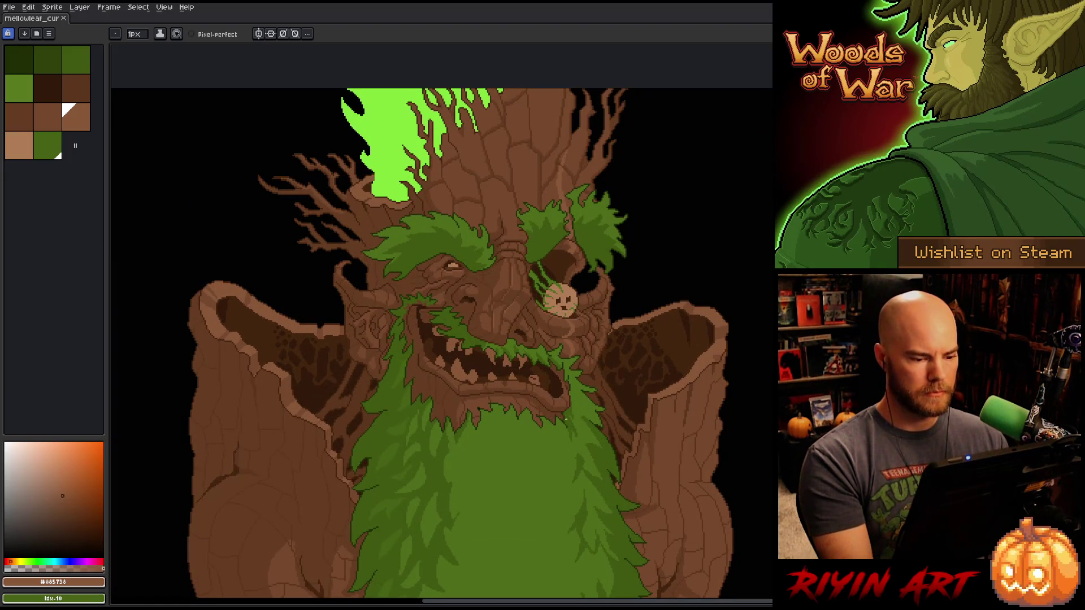
pyautogui.scroll(3, 395, 322)
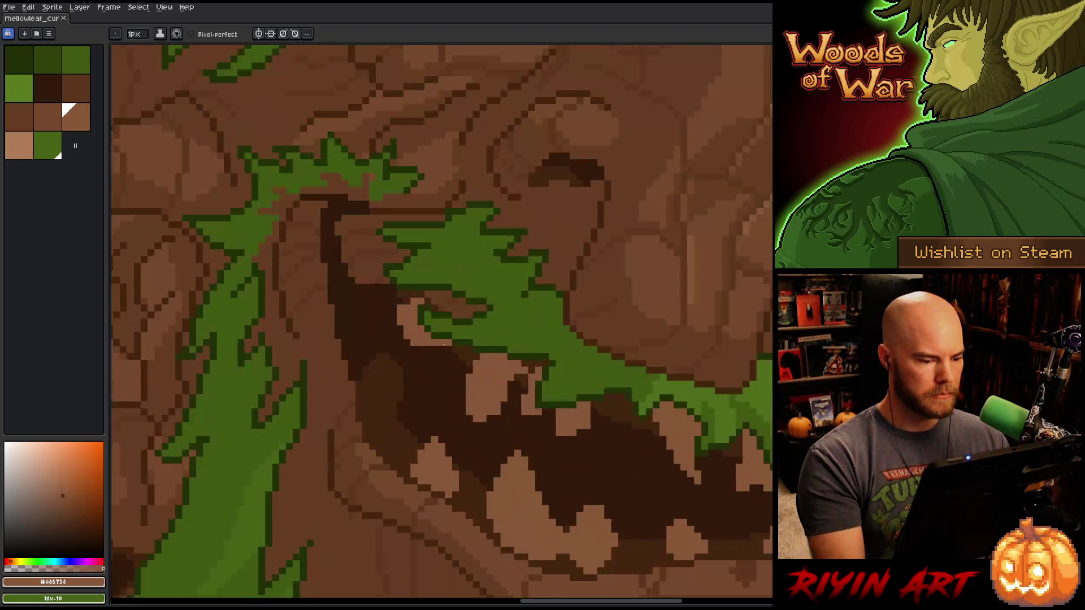
pyautogui.keyDown('alt'); pyautogui.click(495, 434); pyautogui.keyUp('alt')
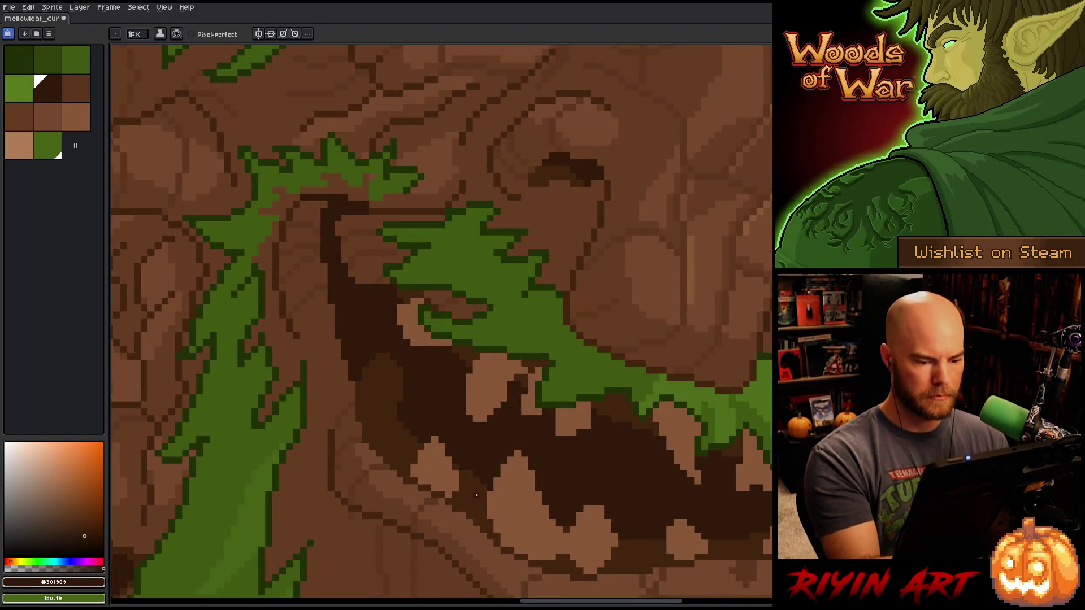
# - Darken the tooth's lower and upper-right edges with dark mouth brown #301909
pyautogui.click(483, 419)
pyautogui.click(490, 410)
pyautogui.click(490, 405)
pyautogui.click(498, 397)
pyautogui.click(498, 404)
pyautogui.click(504, 390)
pyautogui.click(504, 397)
pyautogui.click(537, 350)
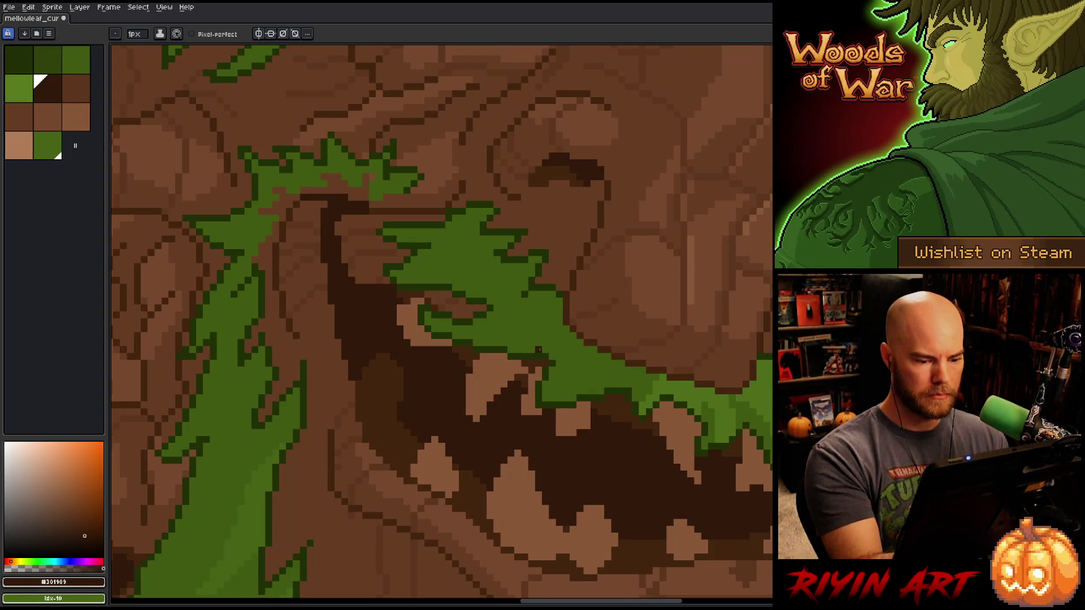
# - Zoom around the grin to check the tooth and save the sprite
pyautogui.scroll(-4, 540, 350)
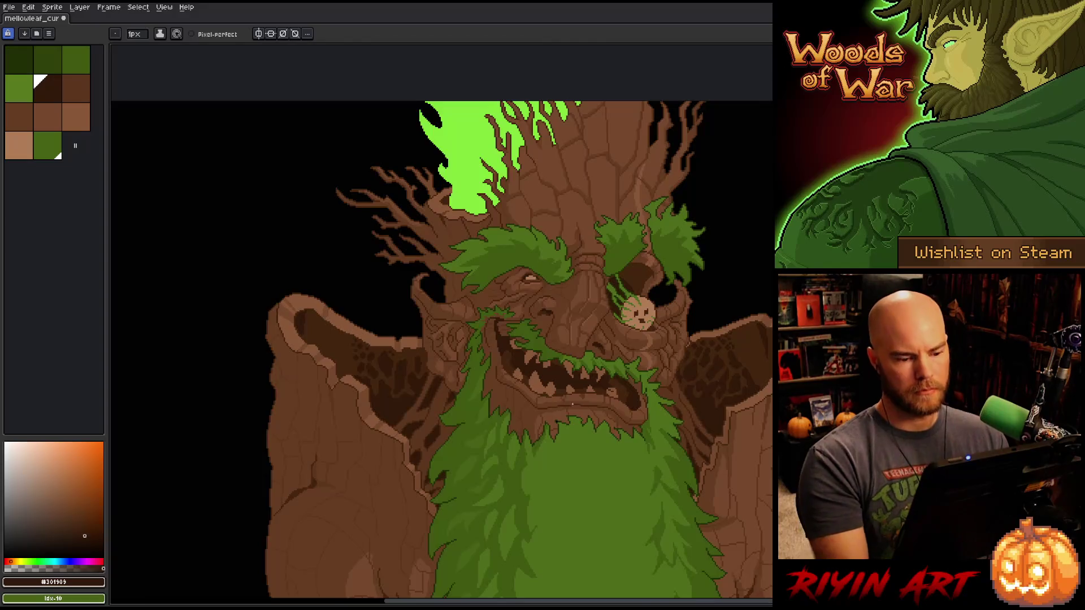
pyautogui.scroll(-1, 539, 350)
pyautogui.scroll(4, 578, 388)
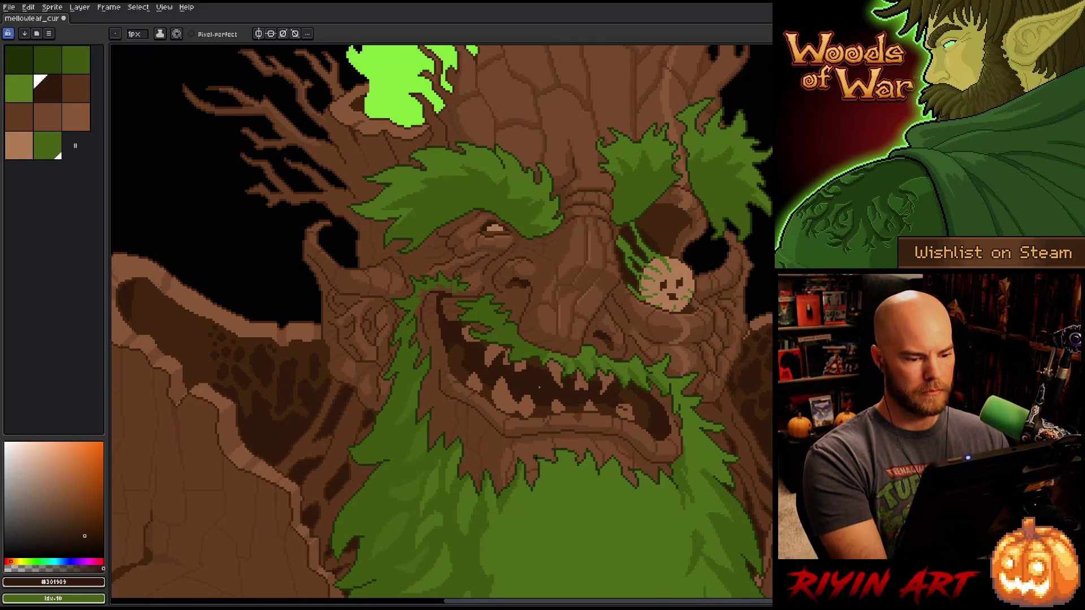
pyautogui.scroll(-2, 531, 371)
pyautogui.hotkey('ctrl', 's')
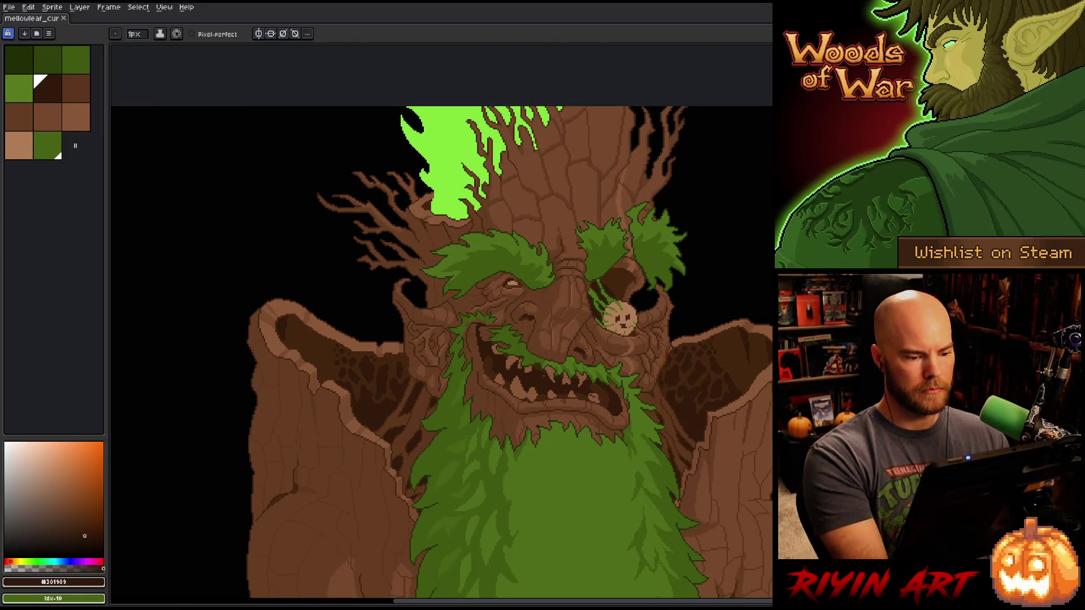
# - Sample bark brown #643d23 from the face, save, and recentre on the face and beard
pyautogui.scroll(-1, 539, 366)
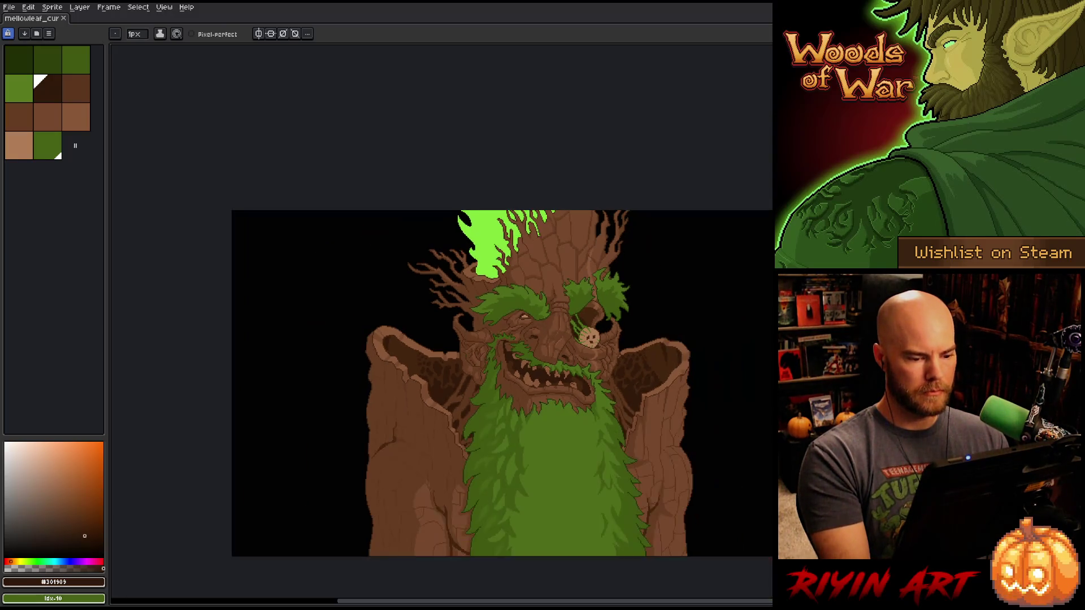
pyautogui.scroll(-1, 563, 399)
pyautogui.scroll(3, 486, 360)
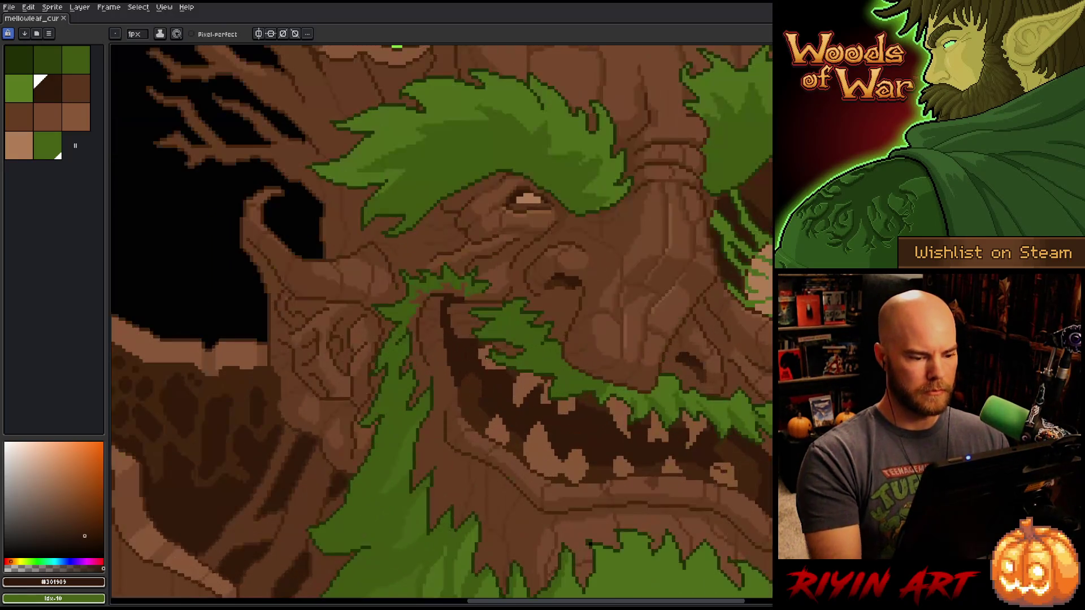
pyautogui.keyDown('alt'); pyautogui.click(461, 298); pyautogui.keyUp('alt')
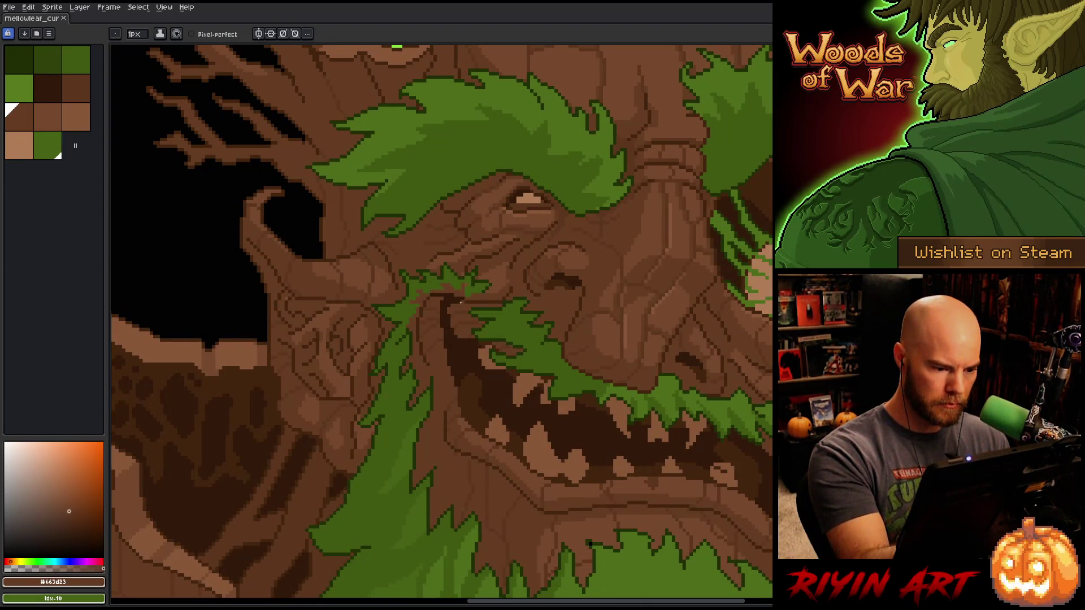
pyautogui.scroll(-3, 493, 276)
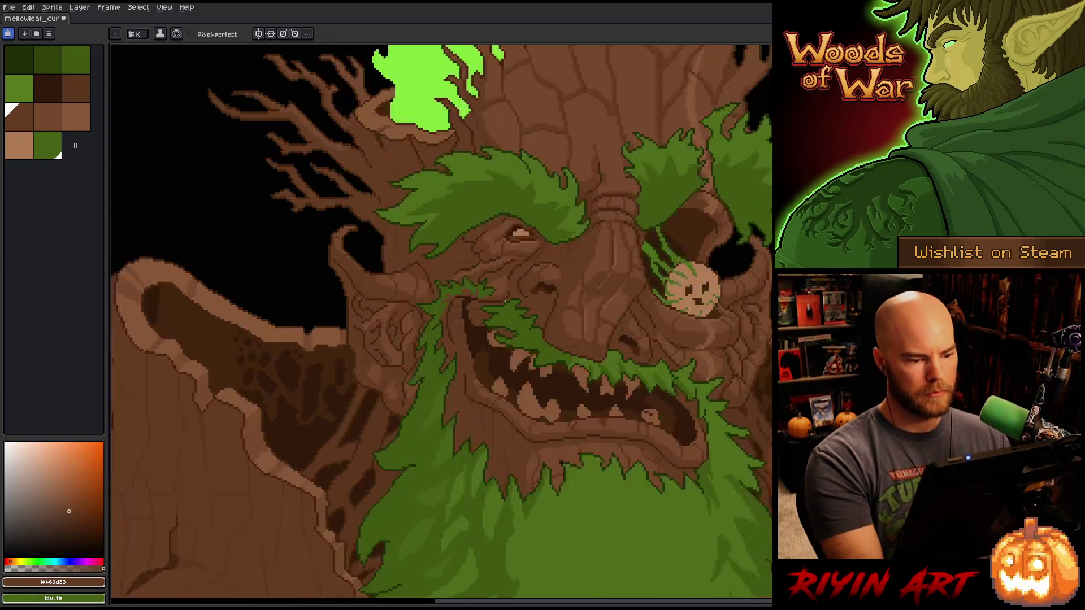
pyautogui.hotkey('ctrl', 's')
pyautogui.scroll(2, 520, 412)
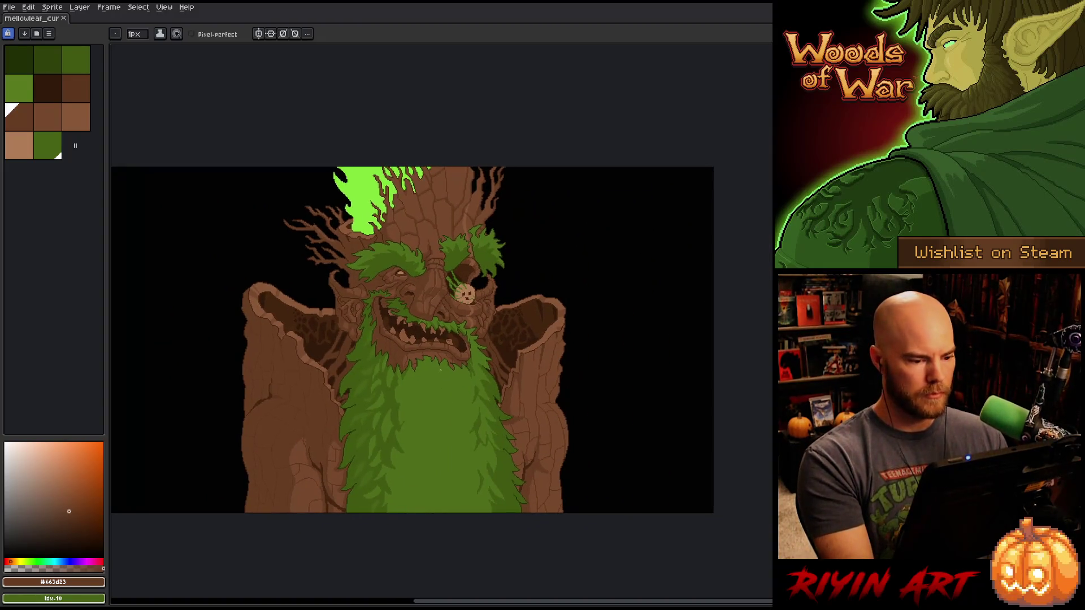
pyautogui.moveTo(429, 339); pyautogui.dragTo(468, 340)
pyautogui.rightClick(522, 274)
pyautogui.click(724, 390)
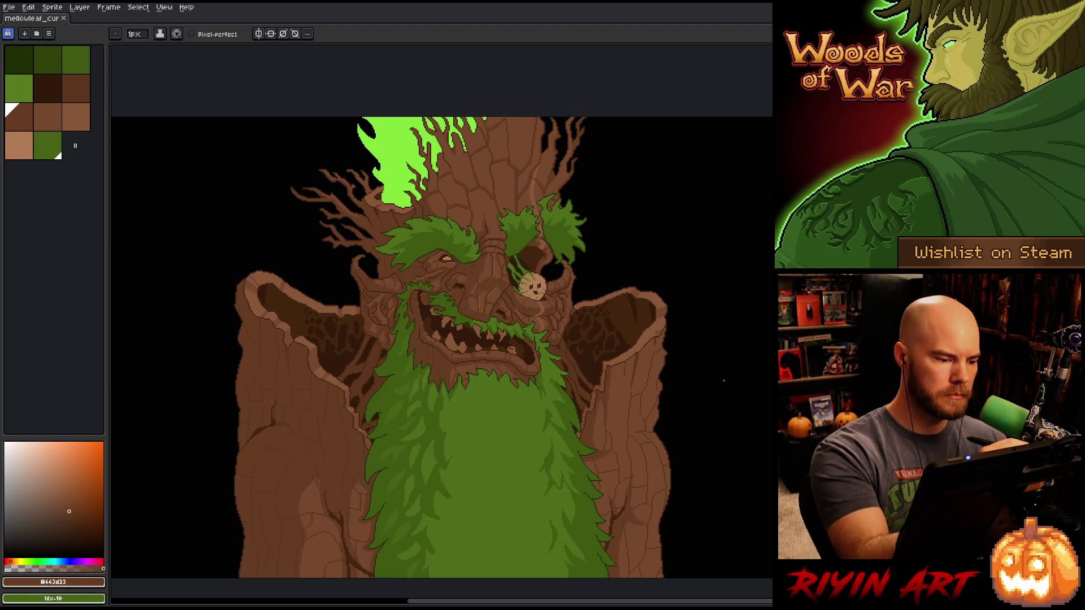
# - Lasso the left shoulder, replace its brown with a sampled shoulder brown, and deselect
pyautogui.press('q')
pyautogui.moveTo(244, 271)
pyautogui.mouseDown()
pyautogui.moveTo(248, 310)
pyautogui.moveTo(292, 361)
pyautogui.moveTo(289, 402)
pyautogui.moveTo(285, 412)
pyautogui.moveTo(273, 400)
pyautogui.moveTo(267, 414)
pyautogui.mouseUp()
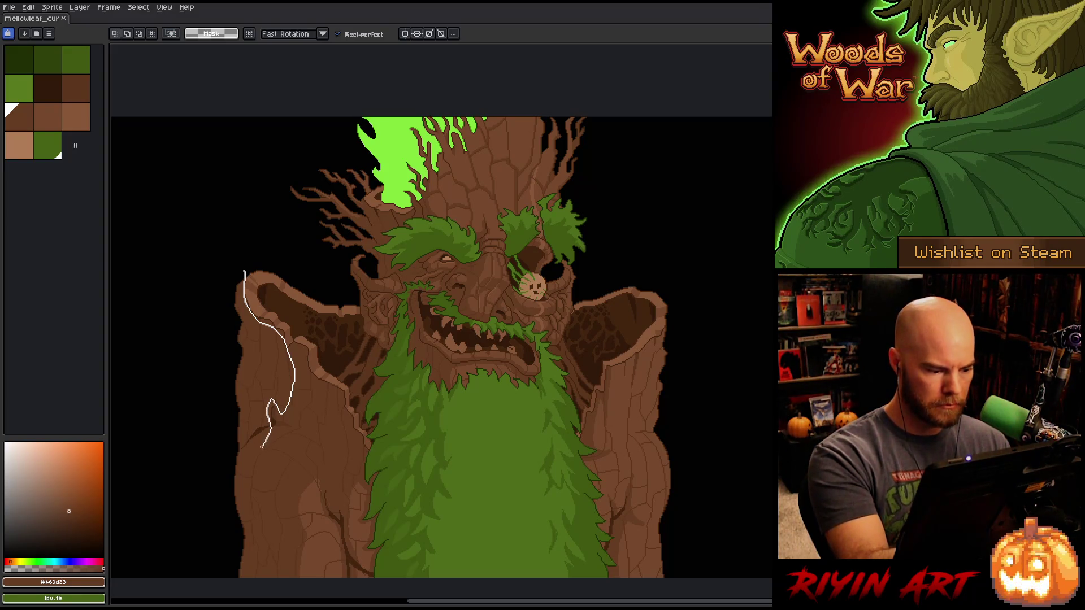
pyautogui.moveTo(258, 499)
pyautogui.mouseDown()
pyautogui.moveTo(258, 576)
pyautogui.moveTo(189, 571)
pyautogui.moveTo(227, 199)
pyautogui.mouseUp()
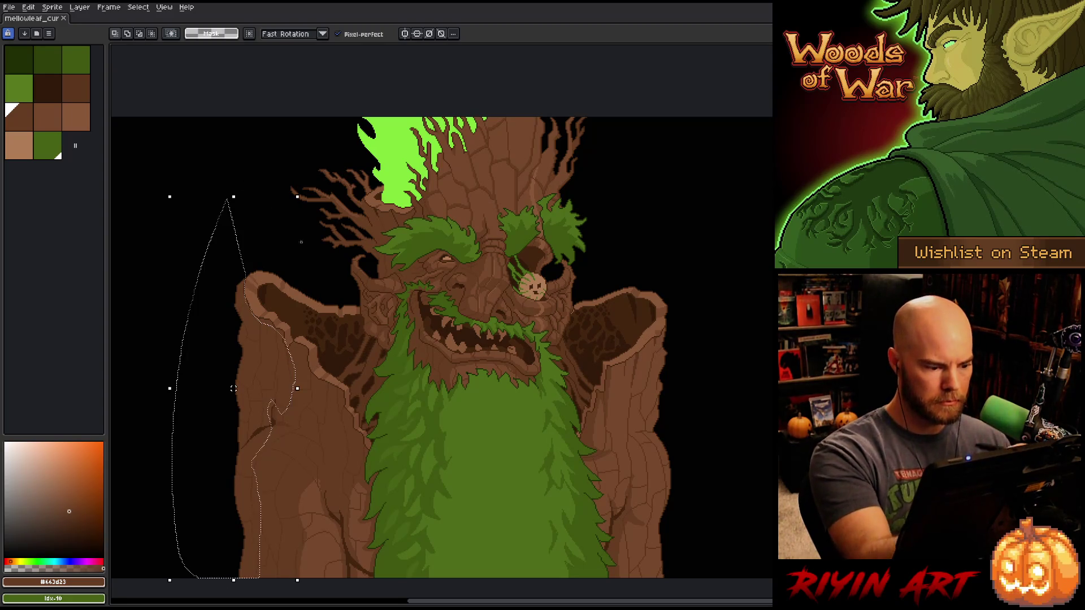
pyautogui.hotkey('shift', 'r')
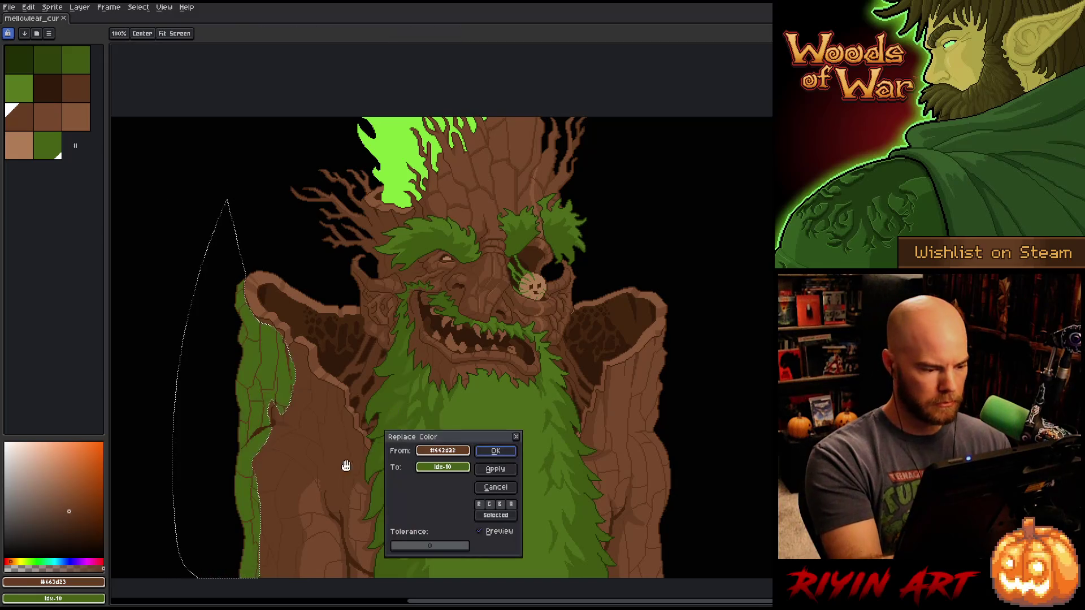
pyautogui.click(261, 365)
pyautogui.rightClick(417, 356)
pyautogui.click(310, 453)
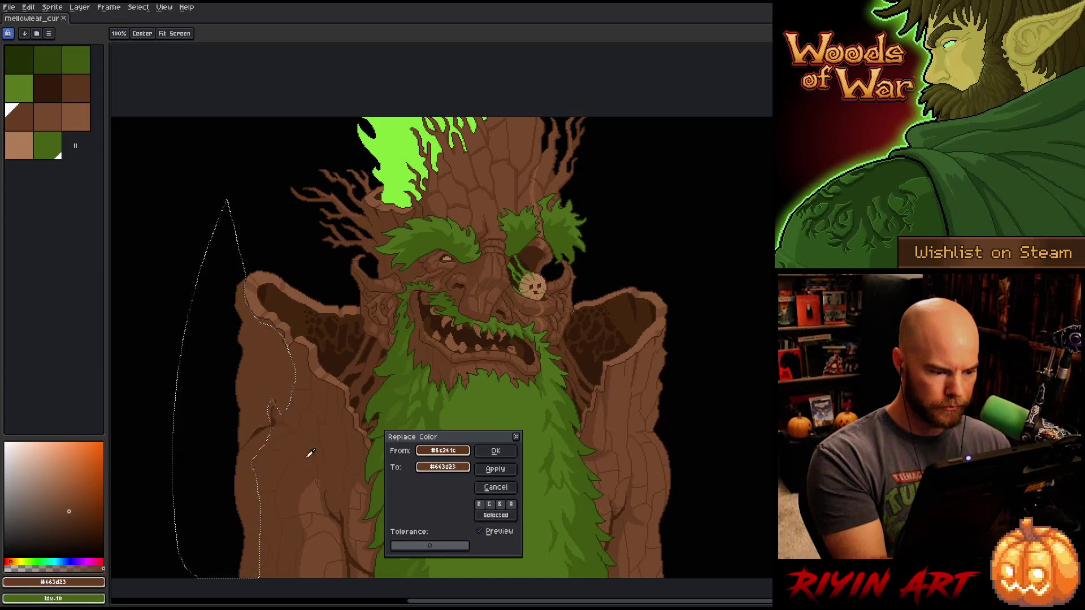
pyautogui.click(495, 450)
pyautogui.hotkey('ctrl', 'd')
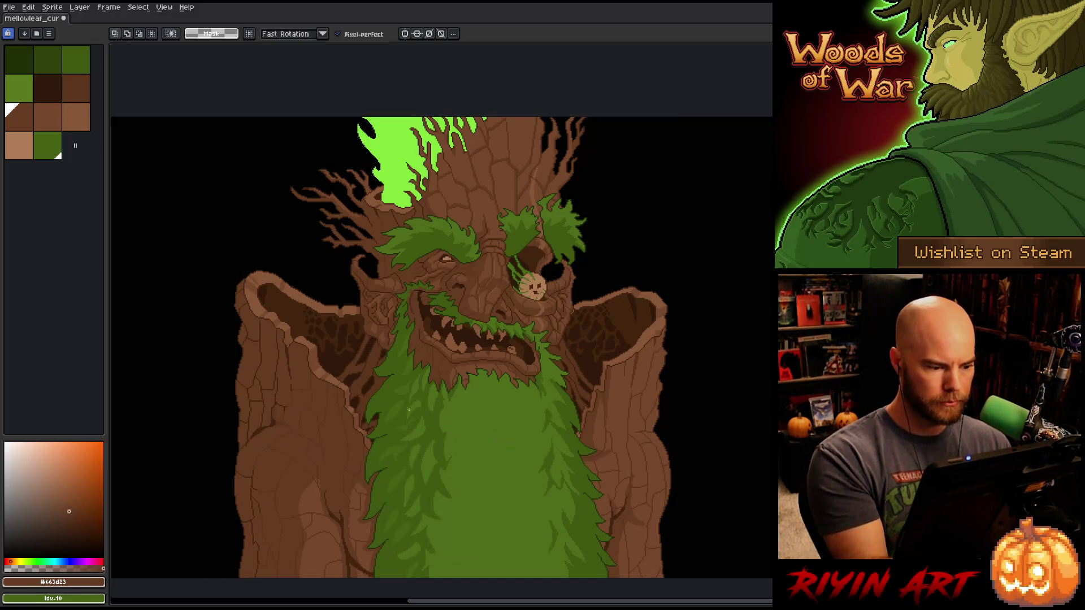
pyautogui.press('b')
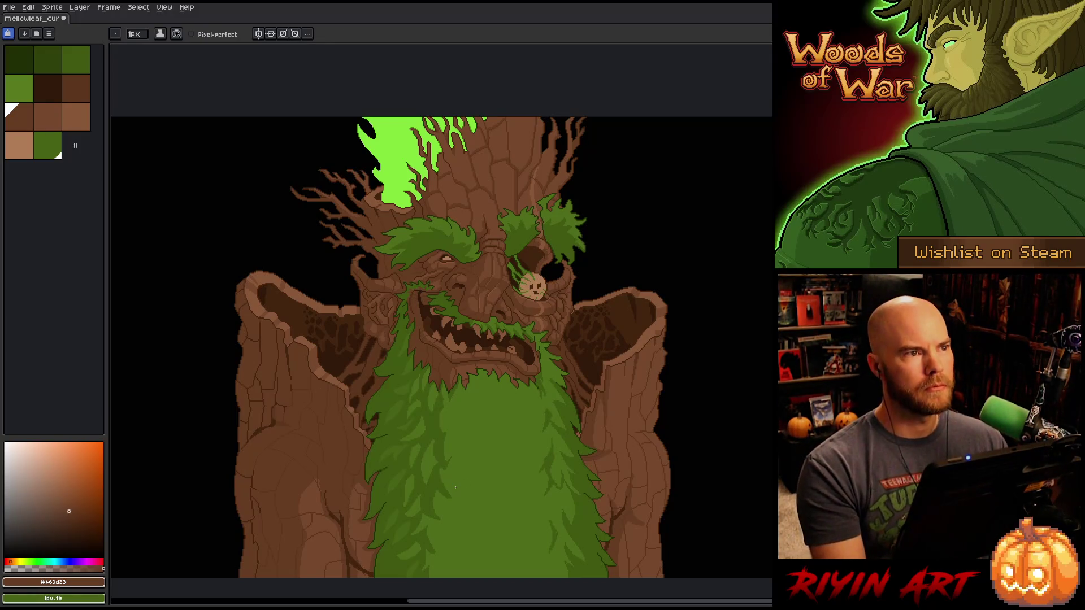
# - Lasso the trunk's left-edge strip and set Replace Color From #5c341c, tuning the To brown via HSL
pyautogui.press('space')
pyautogui.moveTo(492, 504); pyautogui.dragTo(448, 499)
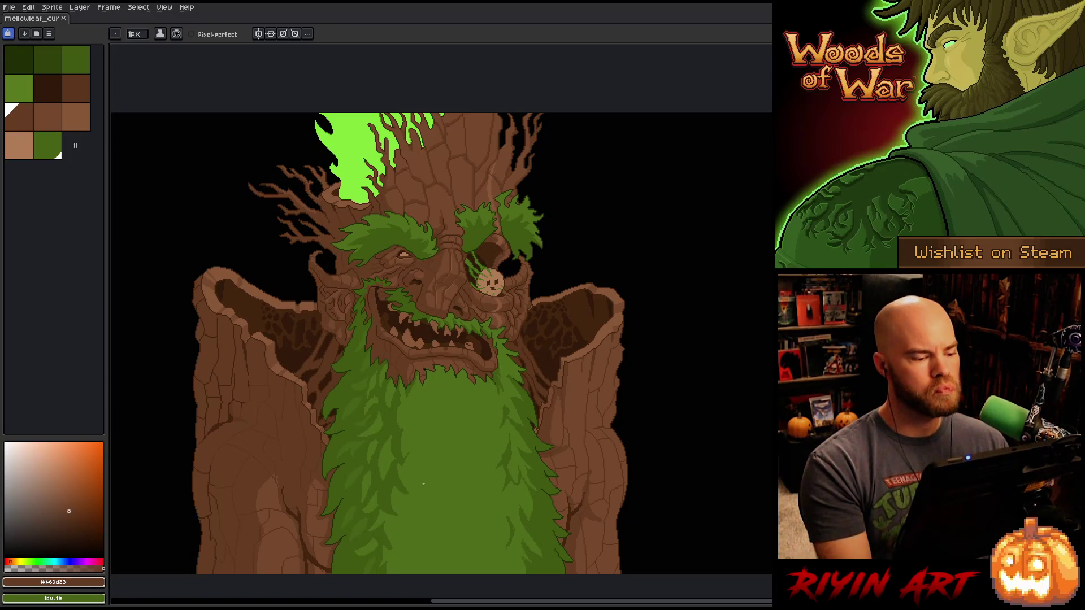
pyautogui.press('q')
pyautogui.moveTo(184, 198)
pyautogui.mouseDown()
pyautogui.moveTo(136, 531)
pyautogui.moveTo(184, 199)
pyautogui.mouseUp()
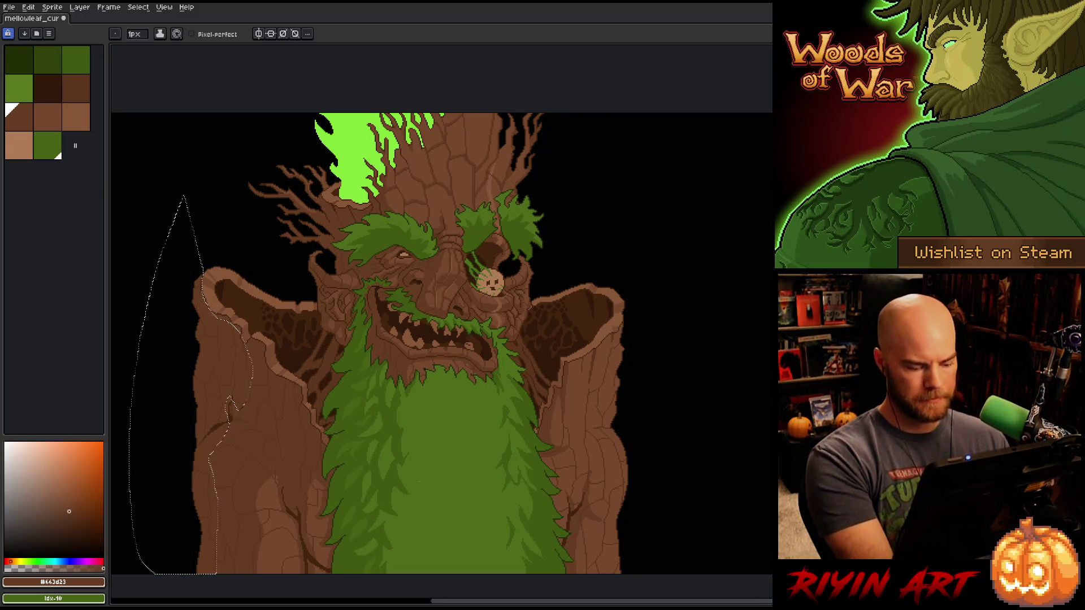
pyautogui.hotkey('shift', 'r')
pyautogui.click(217, 368)
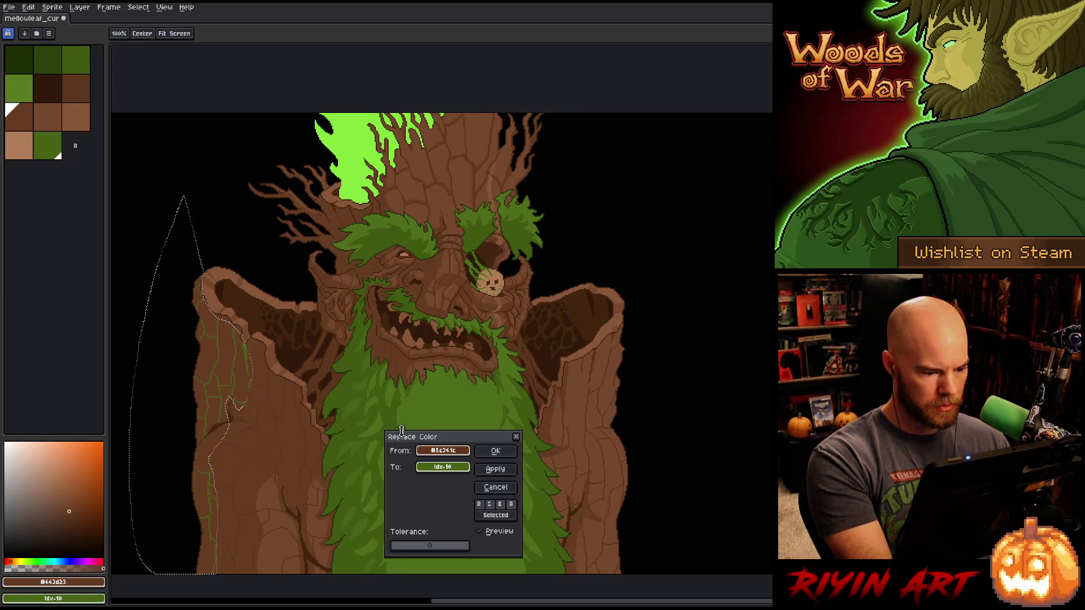
pyautogui.rightClick(222, 423)
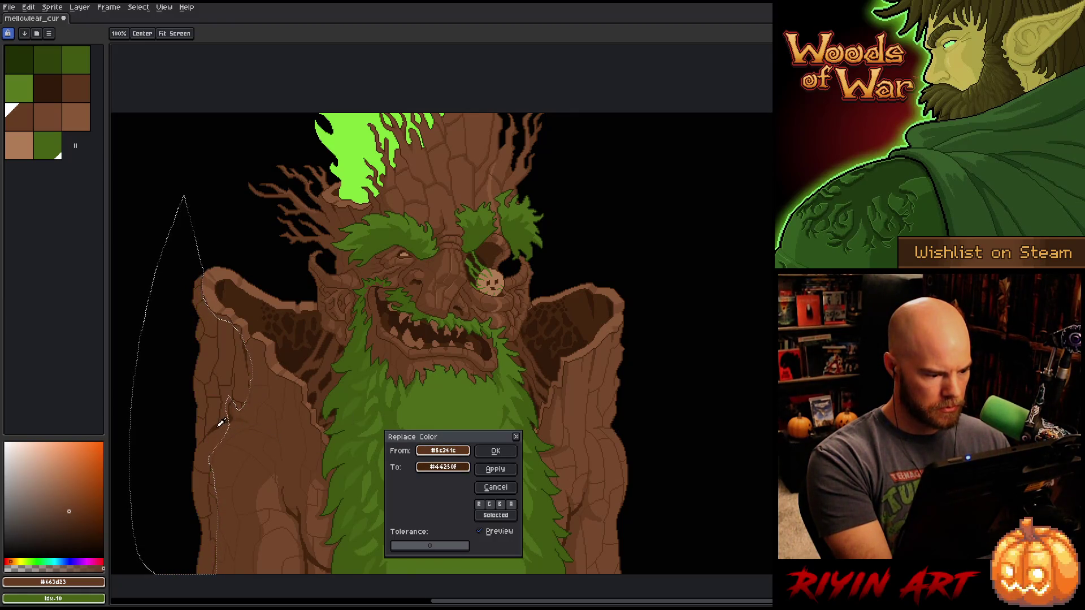
pyautogui.click(436, 467)
pyautogui.rightClick(221, 386)
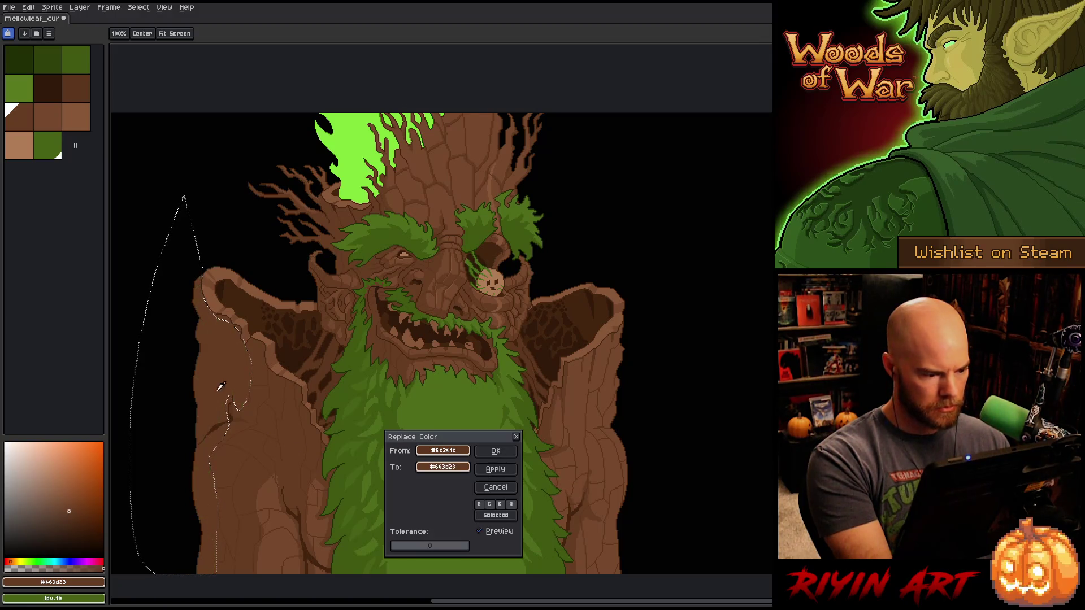
pyautogui.rightClick(238, 371)
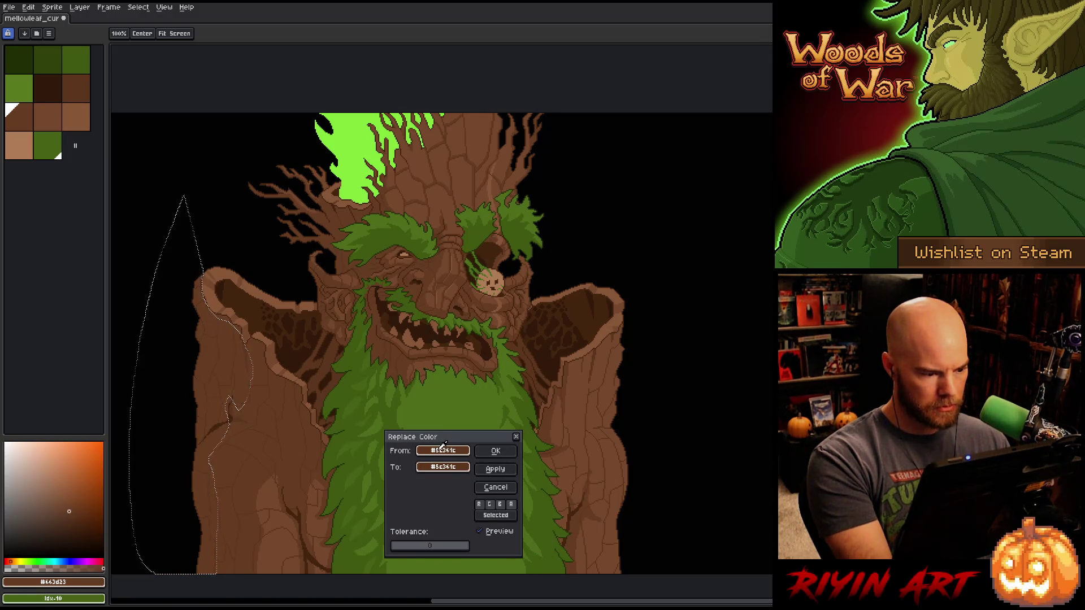
pyautogui.click(444, 467)
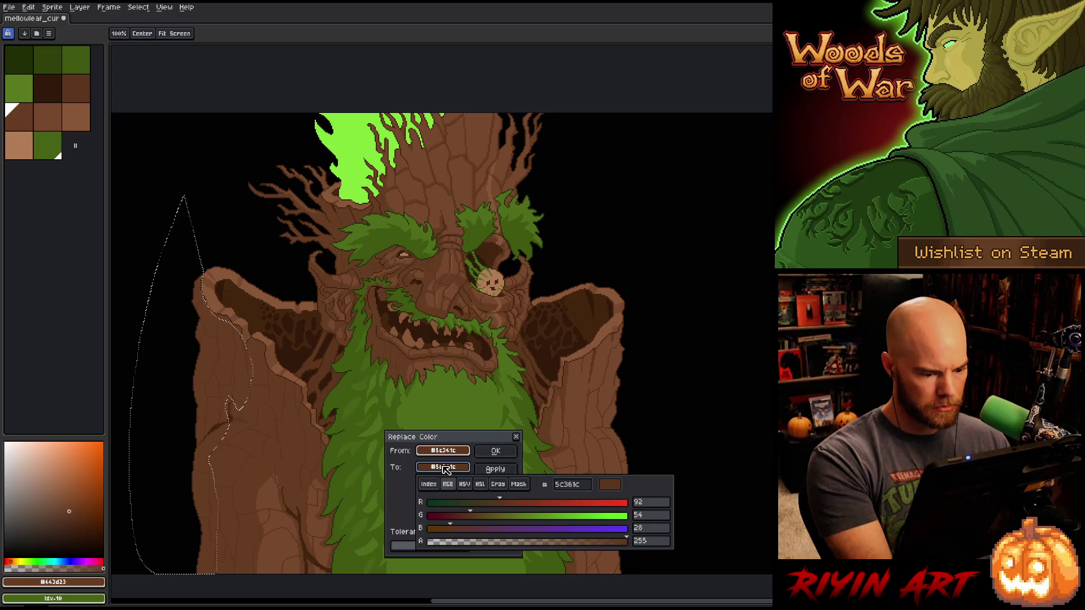
pyautogui.click(482, 488)
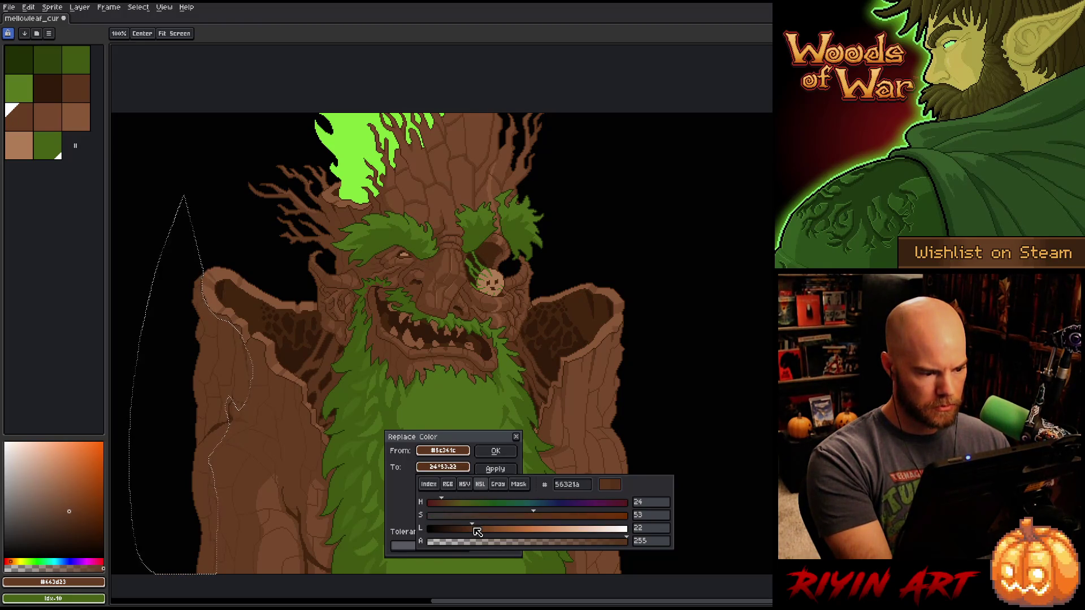
# - Apply the brown replacement to the trunk edge, deselect, and extend the bark crack's lower tip darker
pyautogui.click(496, 450)
pyautogui.click(496, 451)
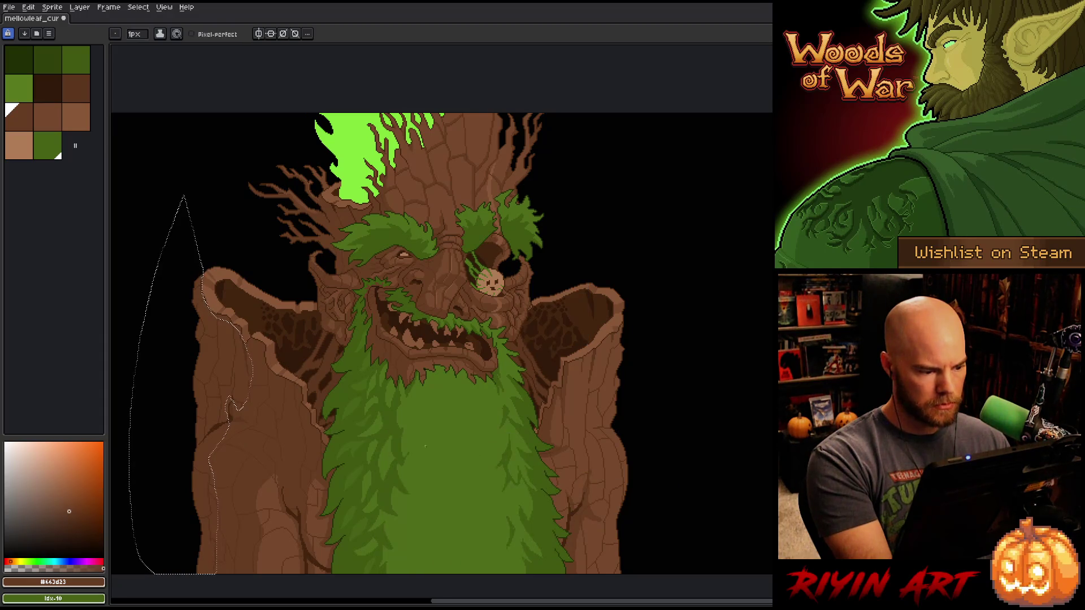
pyautogui.hotkey('ctrl', 'd')
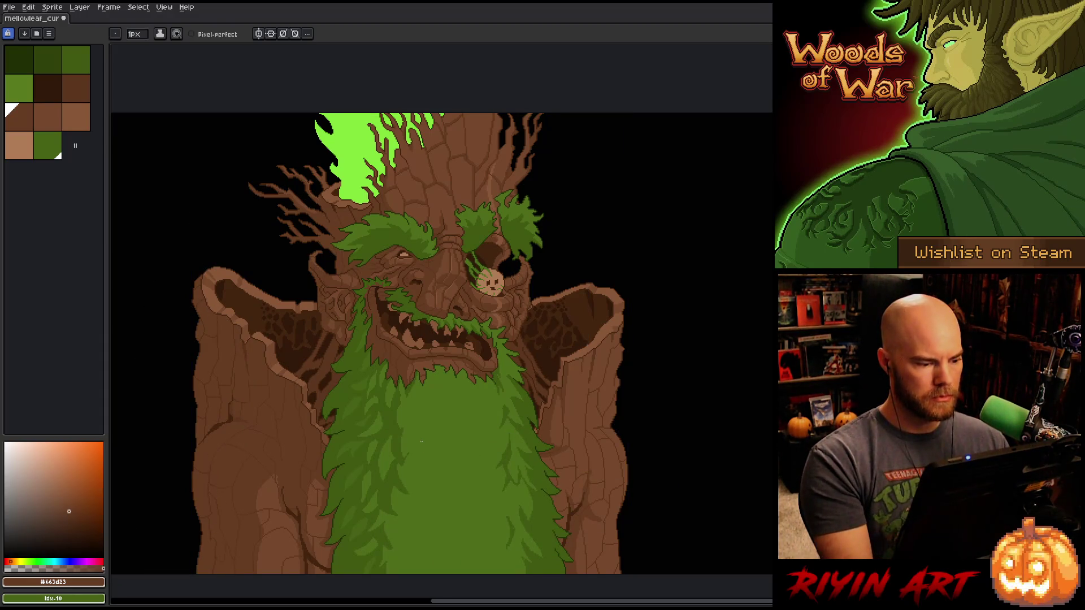
pyautogui.scroll(3, 154, 468)
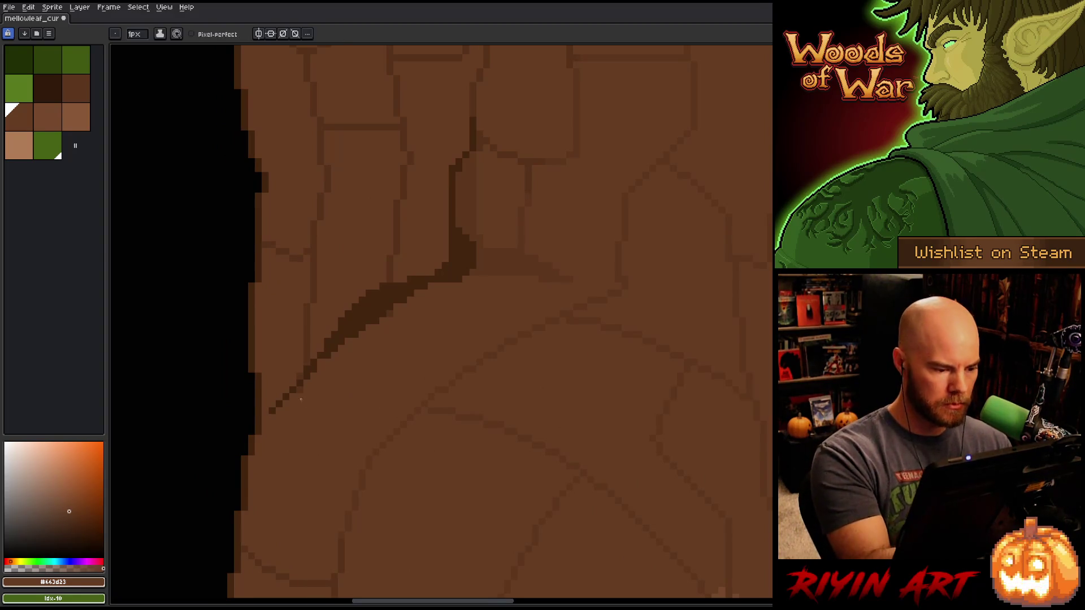
pyautogui.keyDown('alt'); pyautogui.click(300, 378); pyautogui.keyUp('alt')
pyautogui.click(265, 418)
pyautogui.click(266, 425)
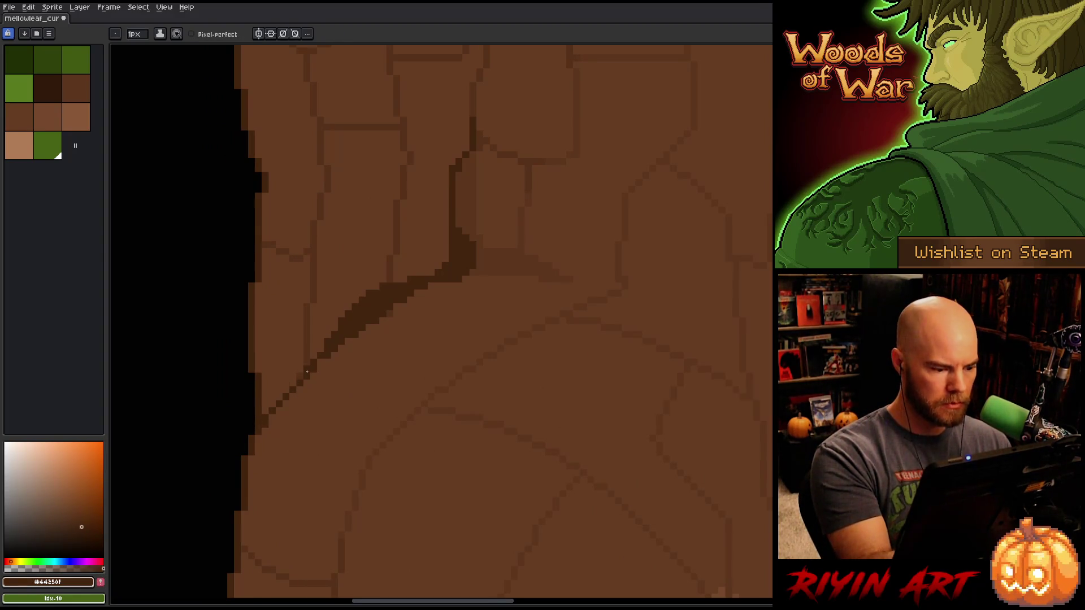
# - Sample the dark crack brown #44250f and zoom out to reposition the whole tree
pyautogui.keyDown('alt'); pyautogui.click(394, 319); pyautogui.keyUp('alt')
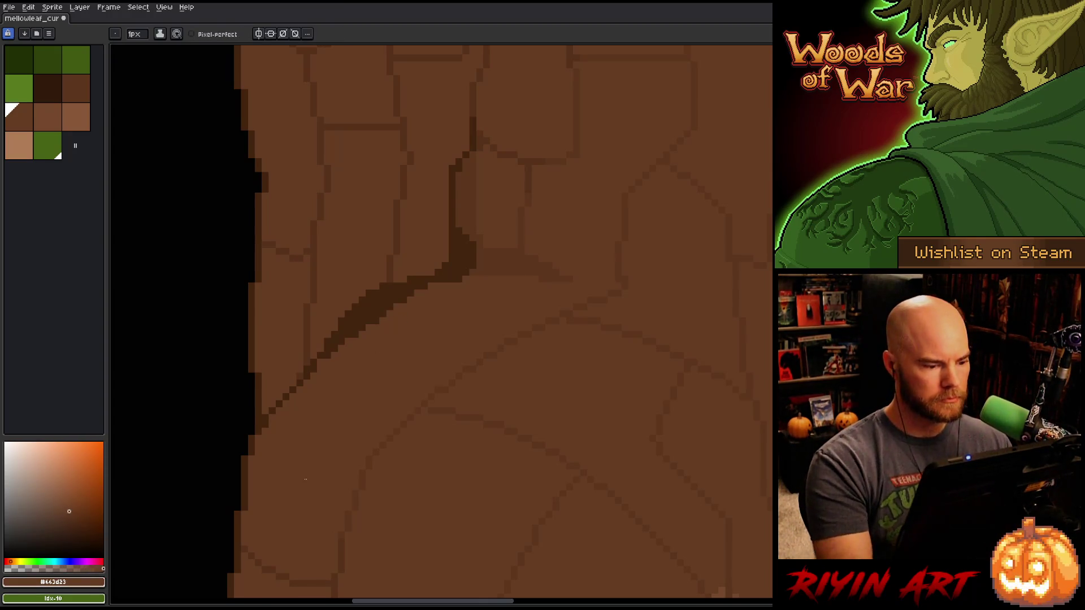
pyautogui.press('alt')
pyautogui.keyDown('alt'); pyautogui.click(359, 312); pyautogui.keyUp('alt')
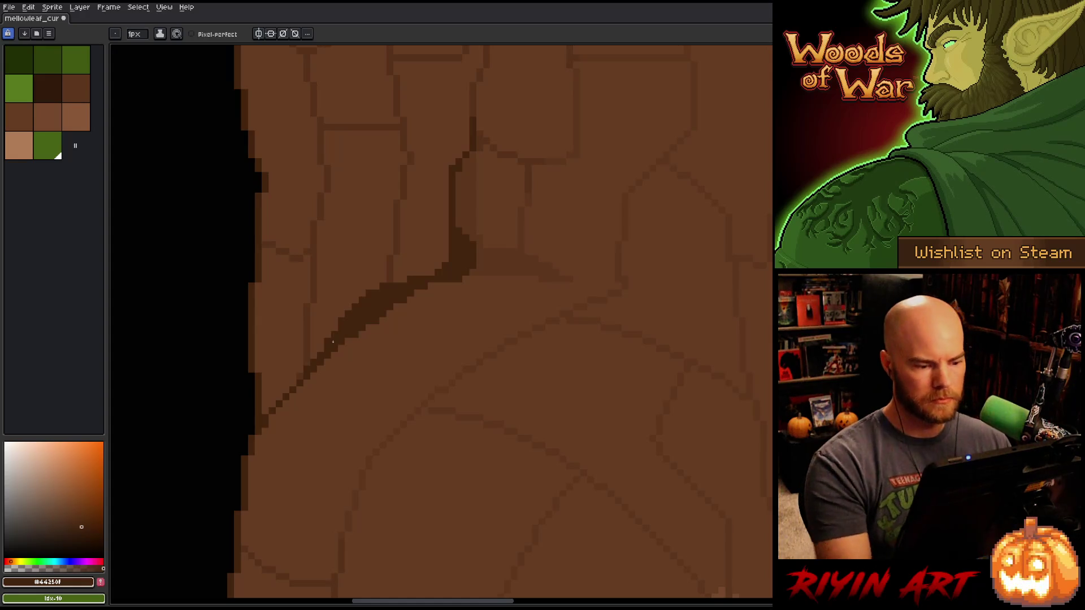
pyautogui.scroll(-5, 416, 416)
pyautogui.moveTo(438, 457); pyautogui.dragTo(368, 491)
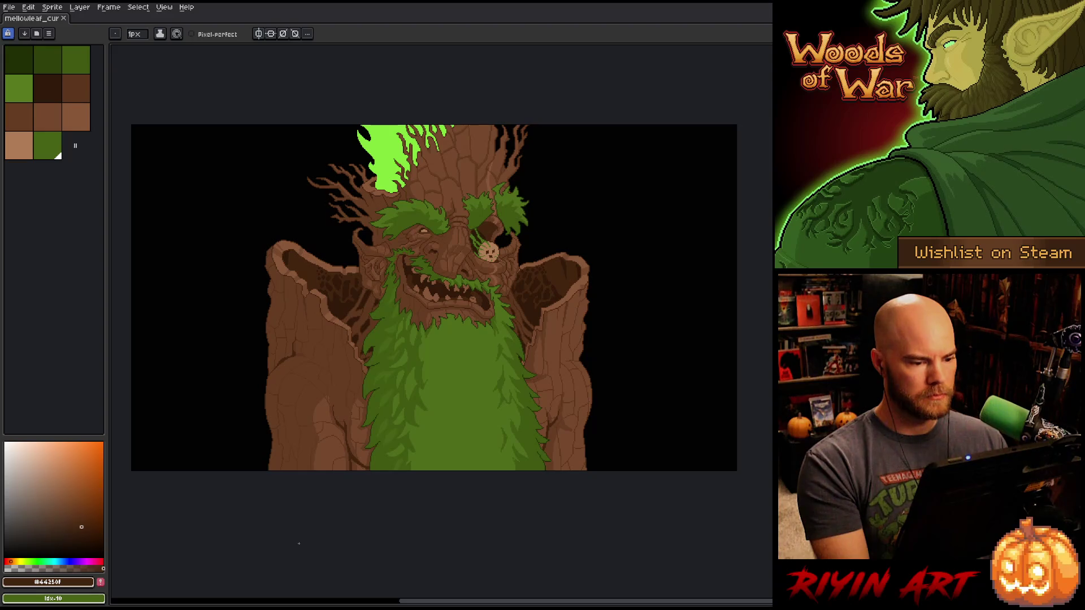
# - Zoom onto the treant's face and eyedrop bark browns #77492d and #885738, ending on #77492d
pyautogui.scroll(2, 462, 296)
pyautogui.moveTo(412, 220); pyautogui.dragTo(452, 323)
pyautogui.scroll(2, 451, 324)
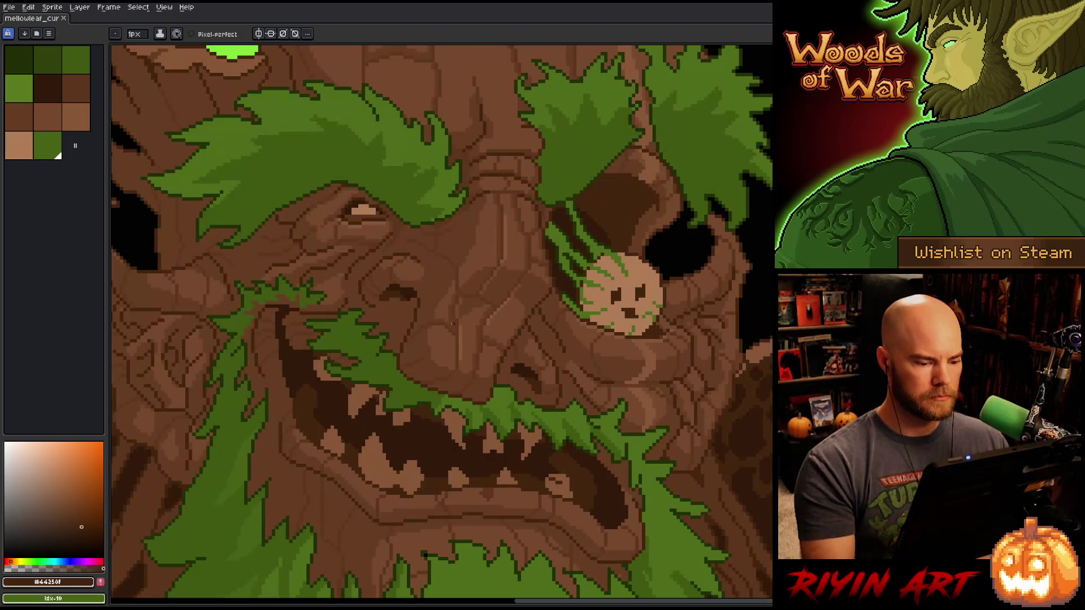
pyautogui.press('alt')
pyautogui.keyDown('alt'); pyautogui.click(505, 491); pyautogui.keyUp('alt')
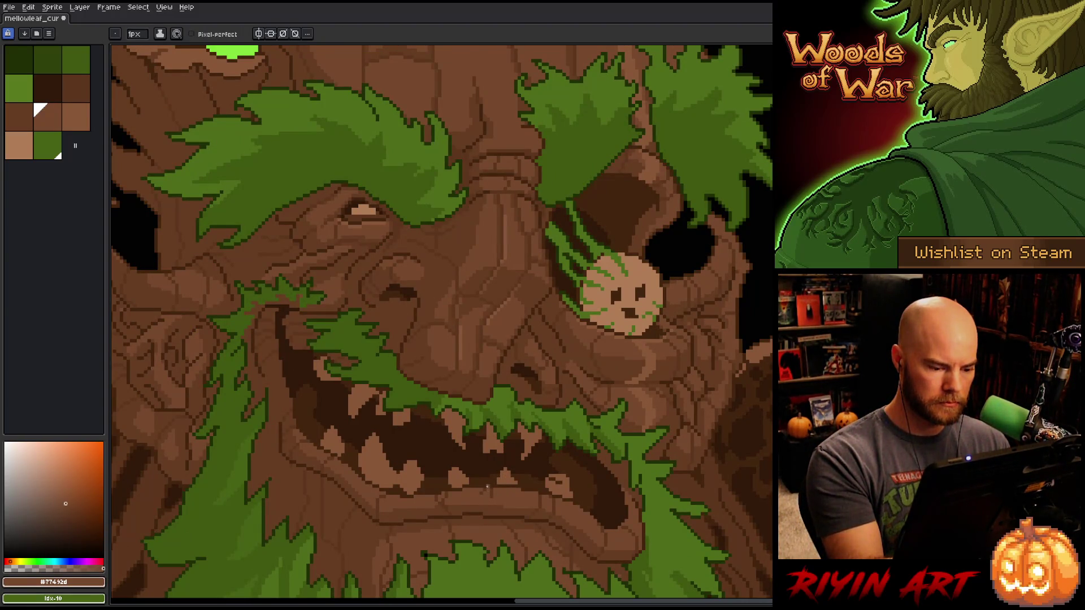
pyautogui.keyDown('alt'); pyautogui.click(465, 348); pyautogui.keyUp('alt')
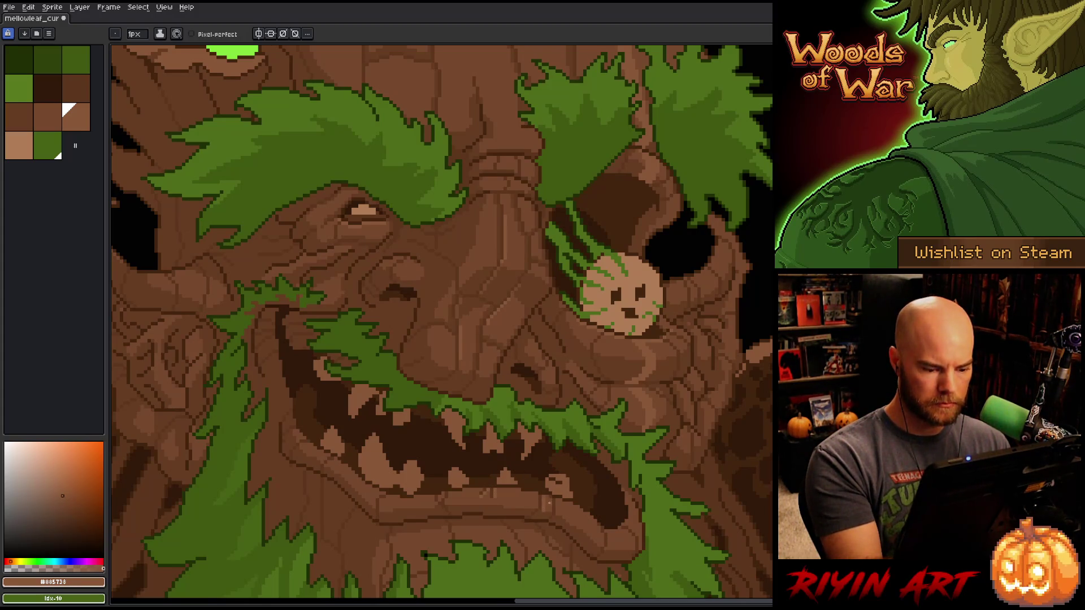
pyautogui.keyDown('alt'); pyautogui.click(540, 514); pyautogui.keyUp('alt')
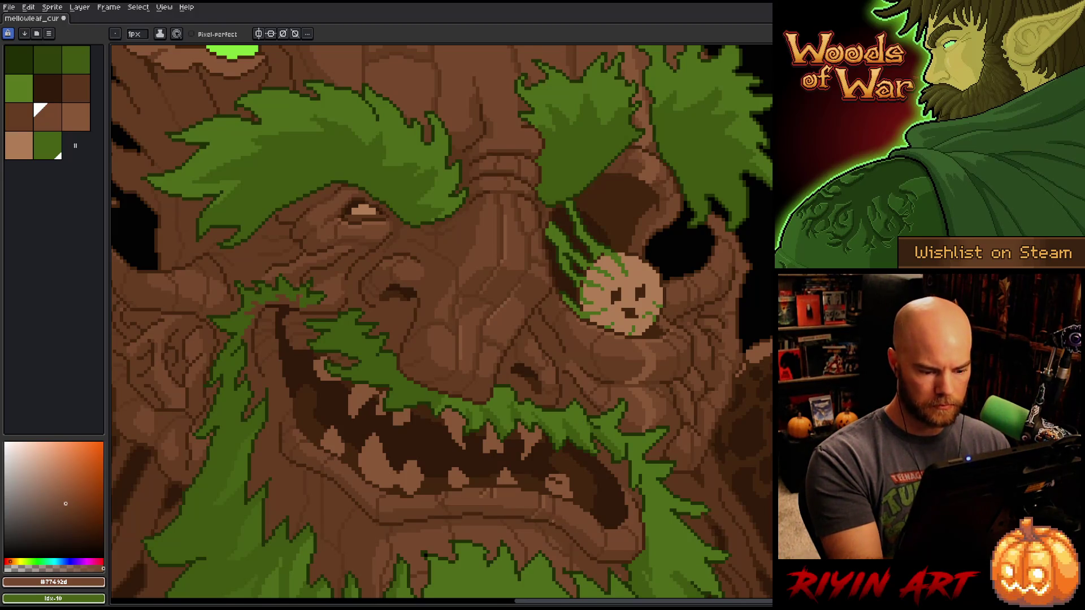
pyautogui.keyDown('alt'); pyautogui.click(559, 506); pyautogui.keyUp('alt')
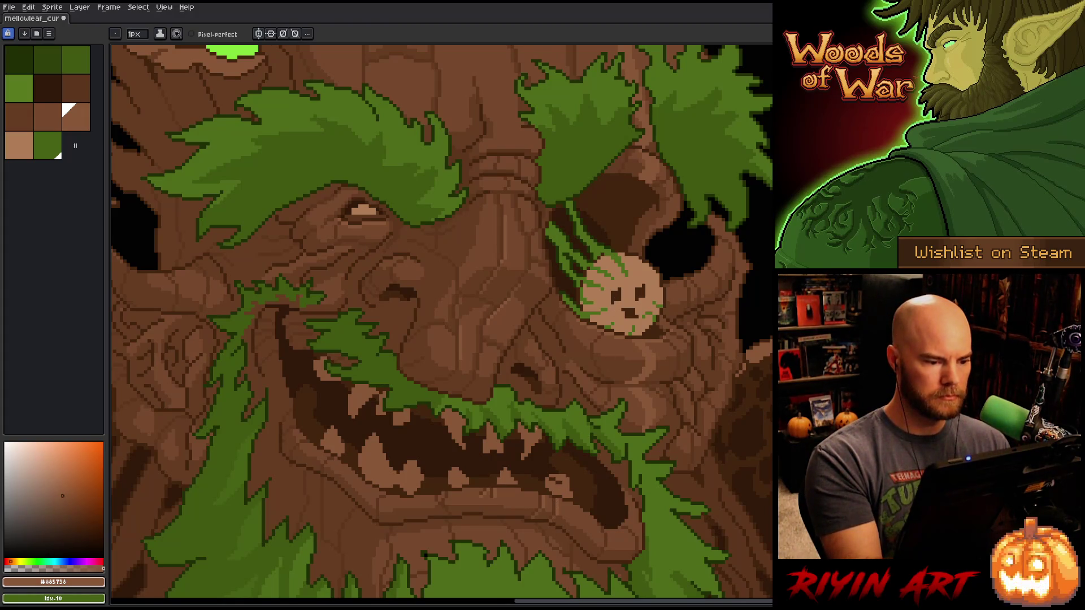
pyautogui.moveTo(412, 242); pyautogui.dragTo(423, 285)
pyautogui.keyDown('alt'); pyautogui.click(400, 308); pyautogui.keyUp('alt')
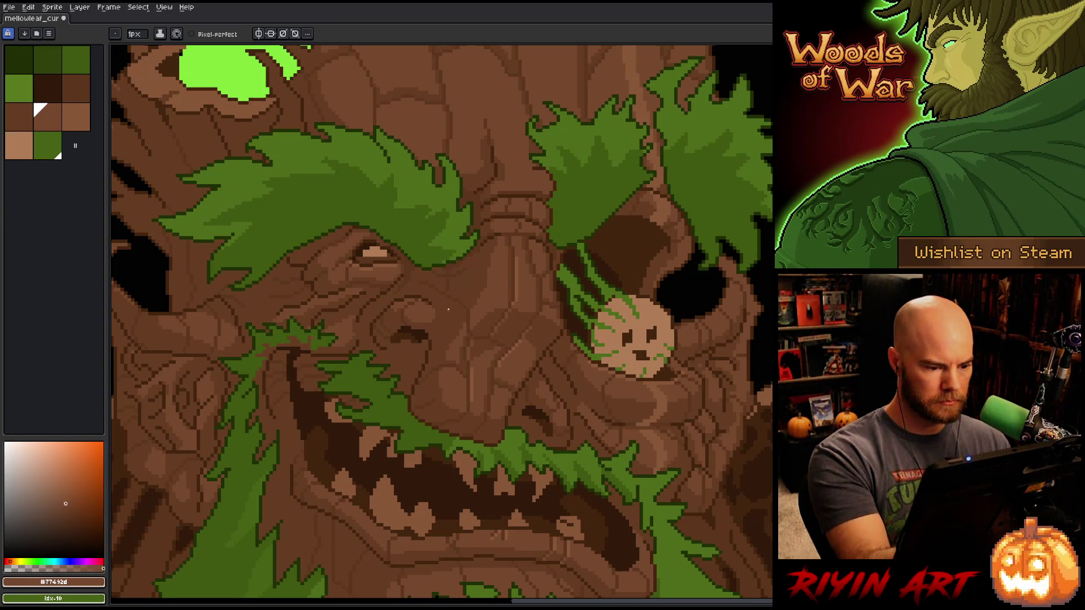
# - Turn on pixel-perfect strokes, alternate bark browns #643d23 and #5c341c, then save
pyautogui.keyDown('alt'); pyautogui.click(438, 325); pyautogui.keyUp('alt')
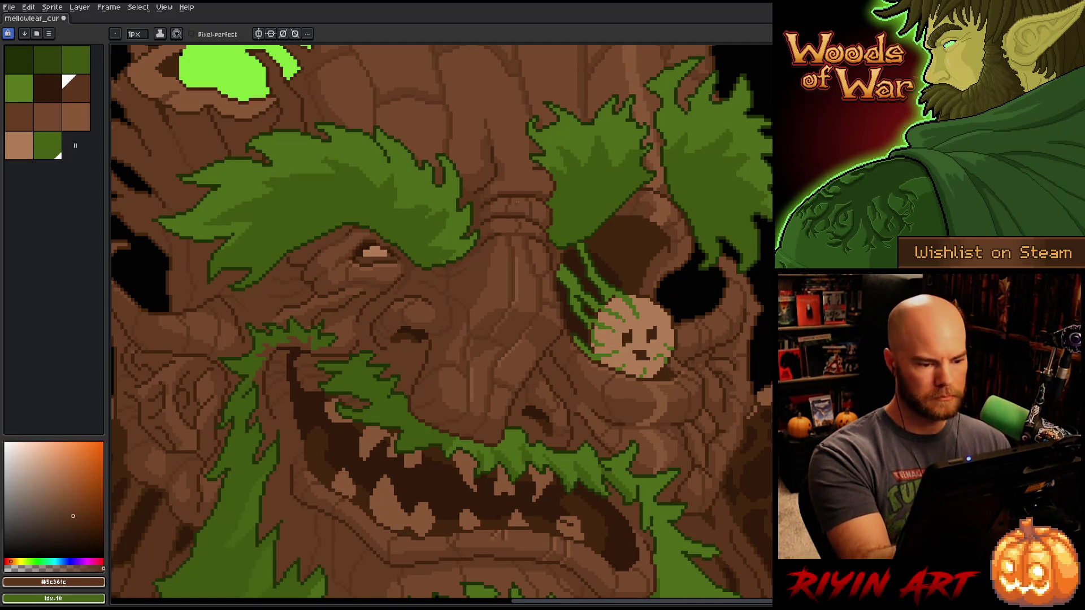
pyautogui.click(193, 34)
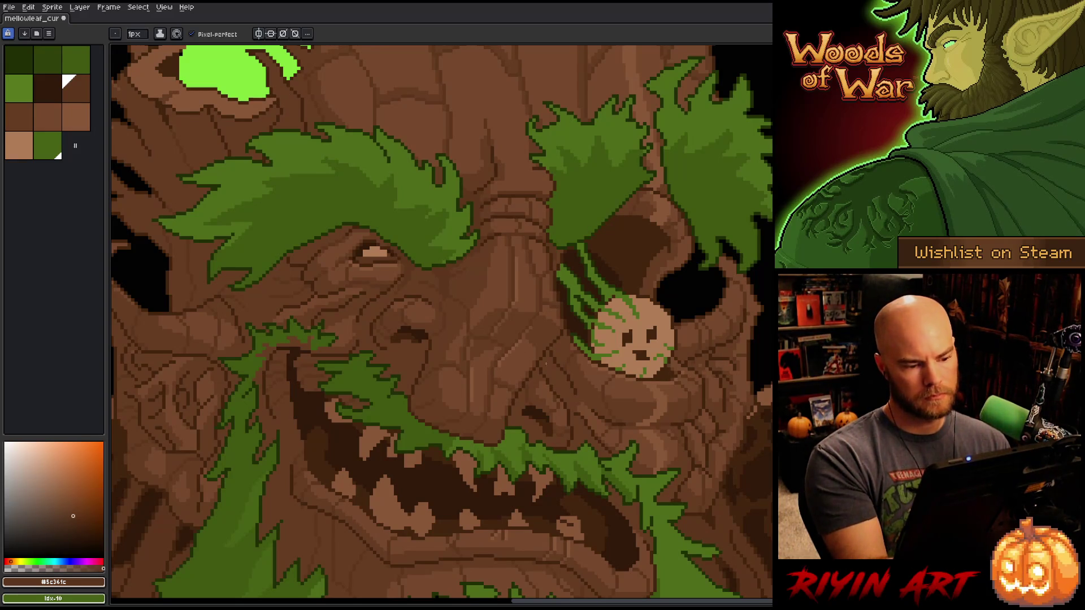
pyautogui.keyDown('alt'); pyautogui.click(448, 304); pyautogui.keyUp('alt')
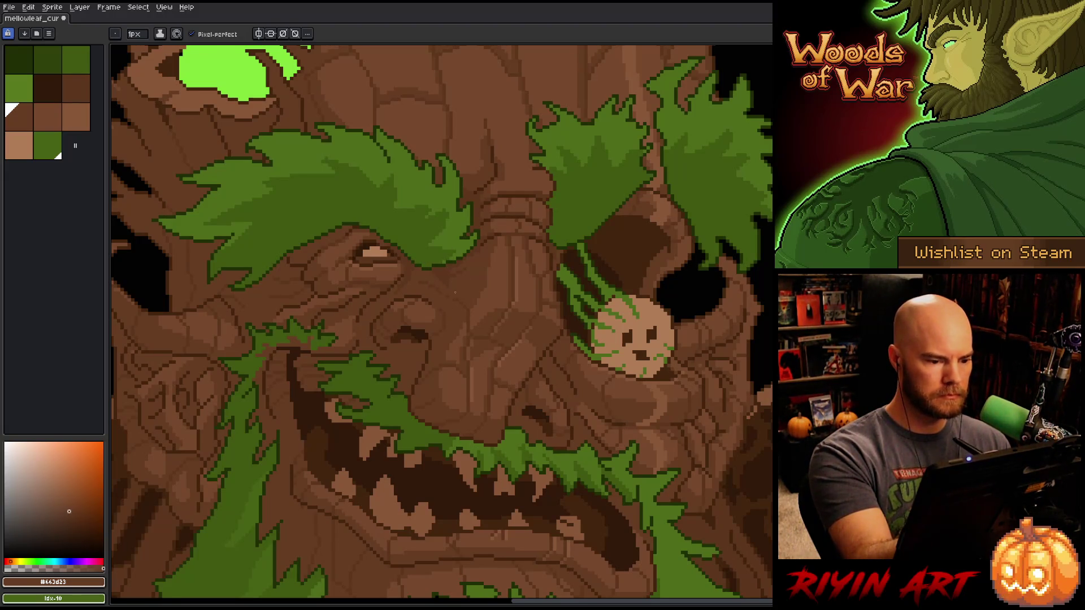
pyautogui.keyDown('alt'); pyautogui.click(525, 225); pyautogui.keyUp('alt')
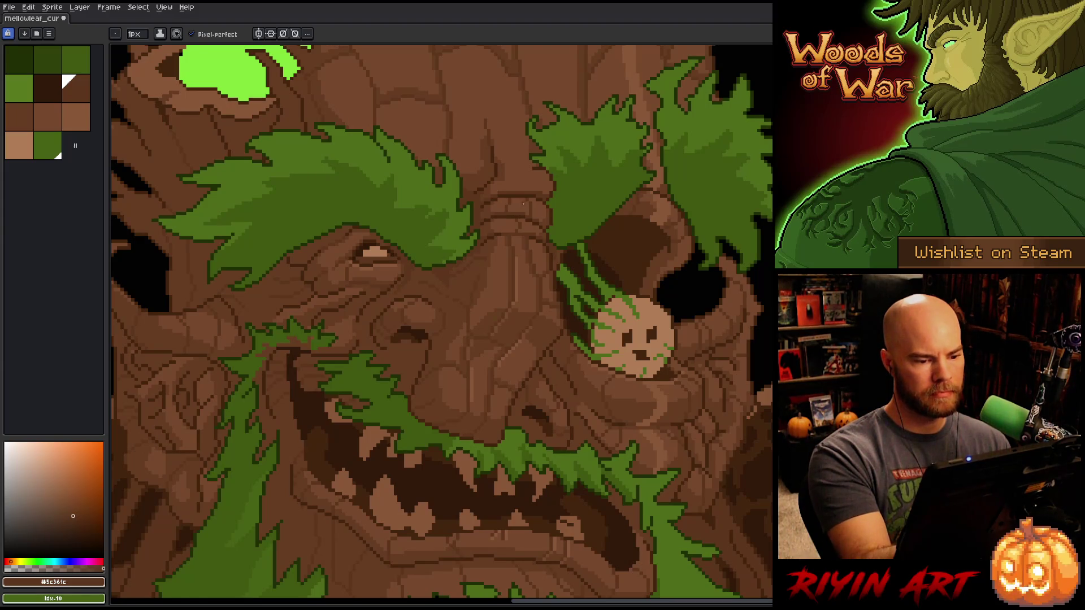
pyautogui.keyDown('alt'); pyautogui.click(447, 296); pyautogui.keyUp('alt')
pyautogui.keyDown('alt'); pyautogui.click(475, 286); pyautogui.keyUp('alt')
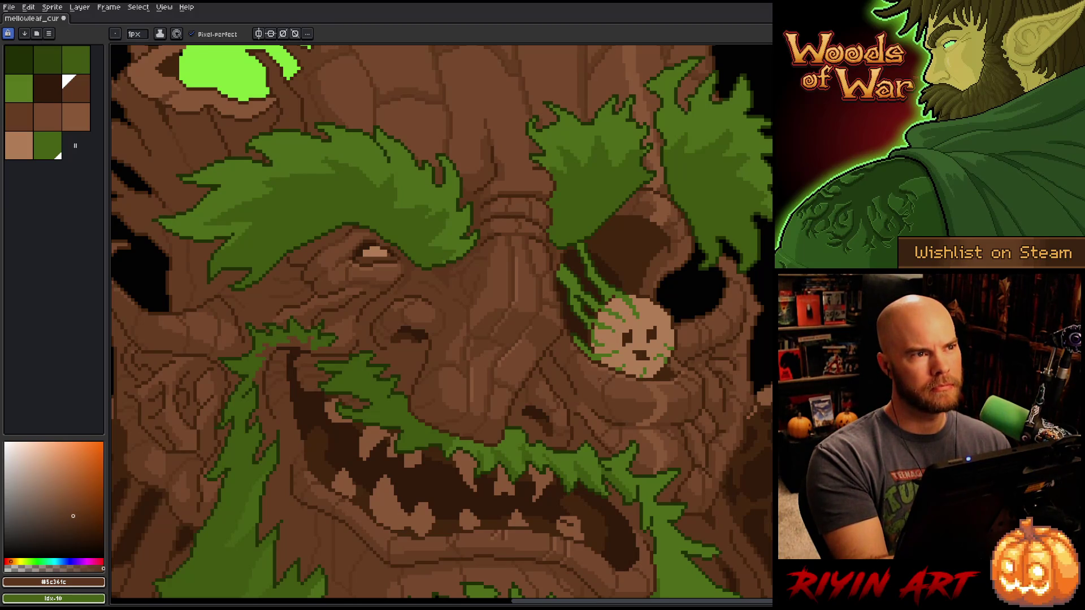
pyautogui.hotkey('ctrl', 's')
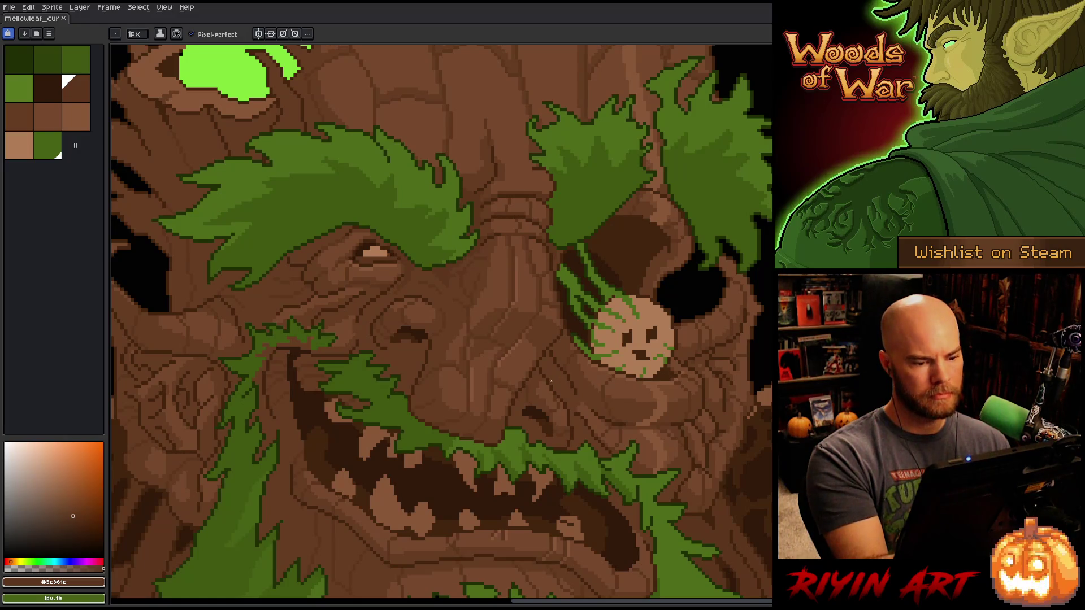
# - Switch among bark browns #77492d, #643d23 and #885738 while shading, saving twice
pyautogui.keyDown('alt'); pyautogui.click(485, 299); pyautogui.keyUp('alt')
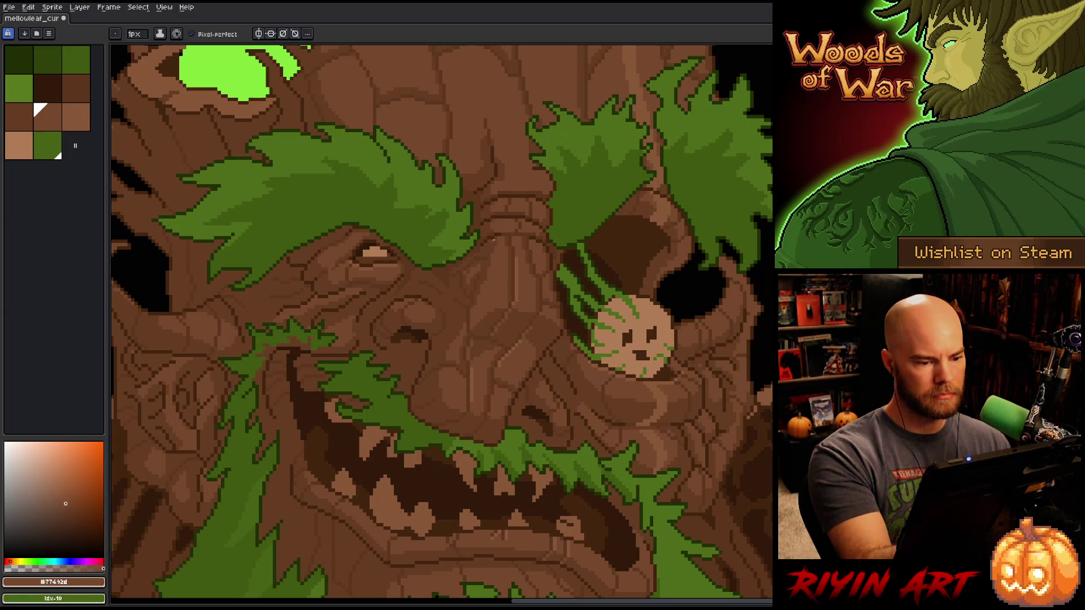
pyautogui.keyDown('alt'); pyautogui.click(467, 273); pyautogui.keyUp('alt')
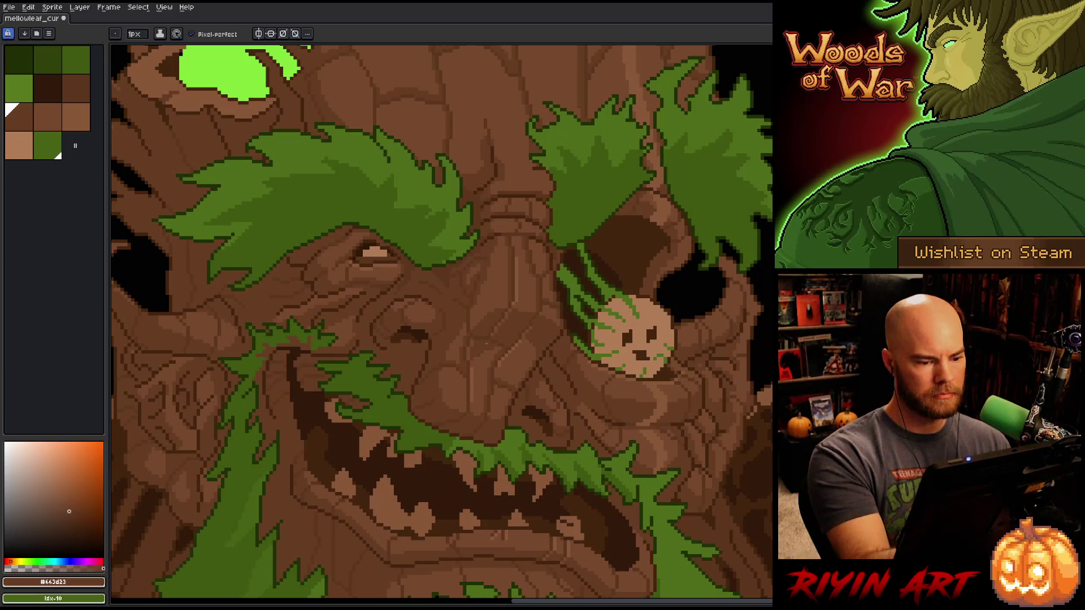
pyautogui.keyDown('alt'); pyautogui.click(450, 387); pyautogui.keyUp('alt')
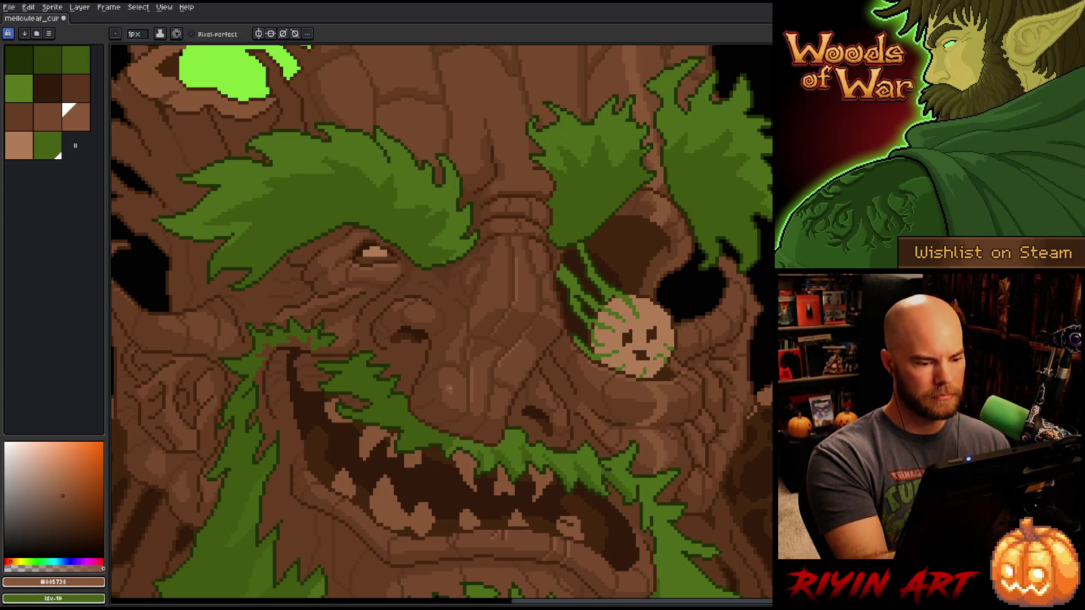
pyautogui.keyDown('alt'); pyautogui.click(463, 379); pyautogui.keyUp('alt')
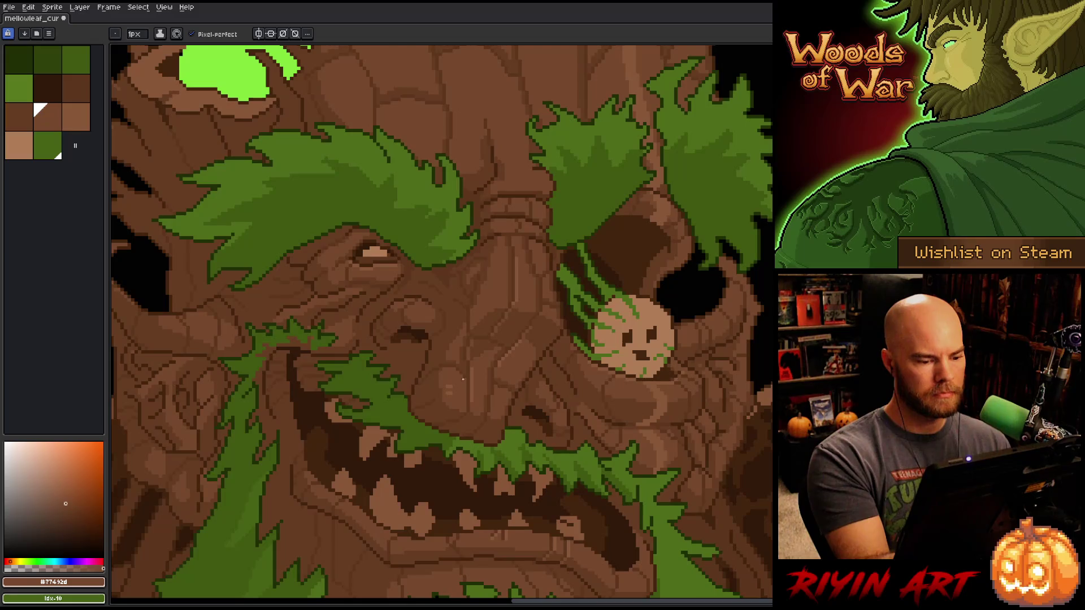
pyautogui.hotkey('ctrl', 's')
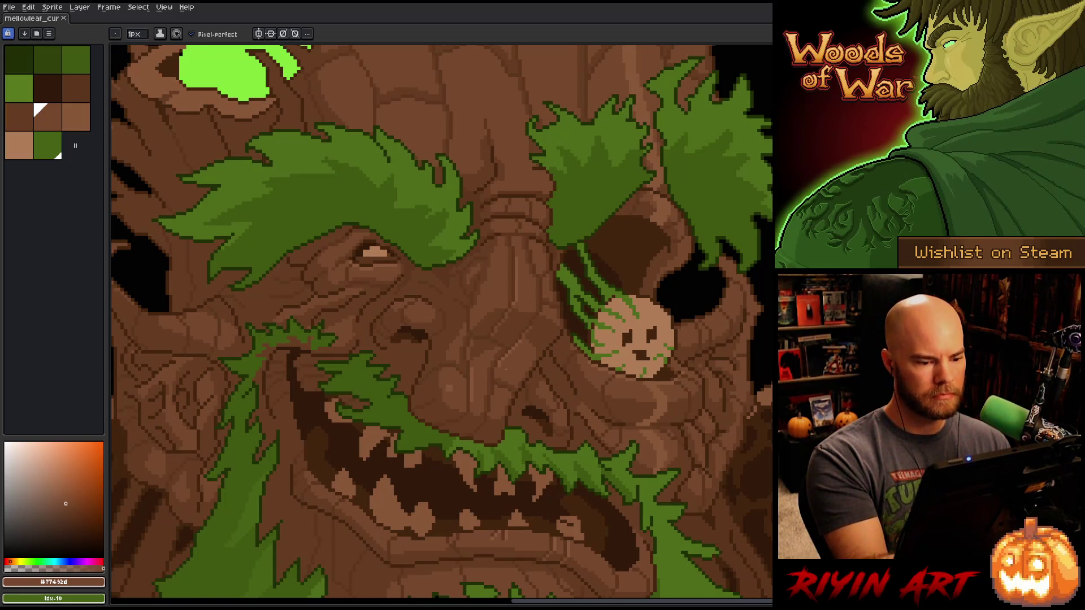
pyautogui.keyDown('alt'); pyautogui.click(497, 370); pyautogui.keyUp('alt')
pyautogui.hotkey('ctrl', 's')
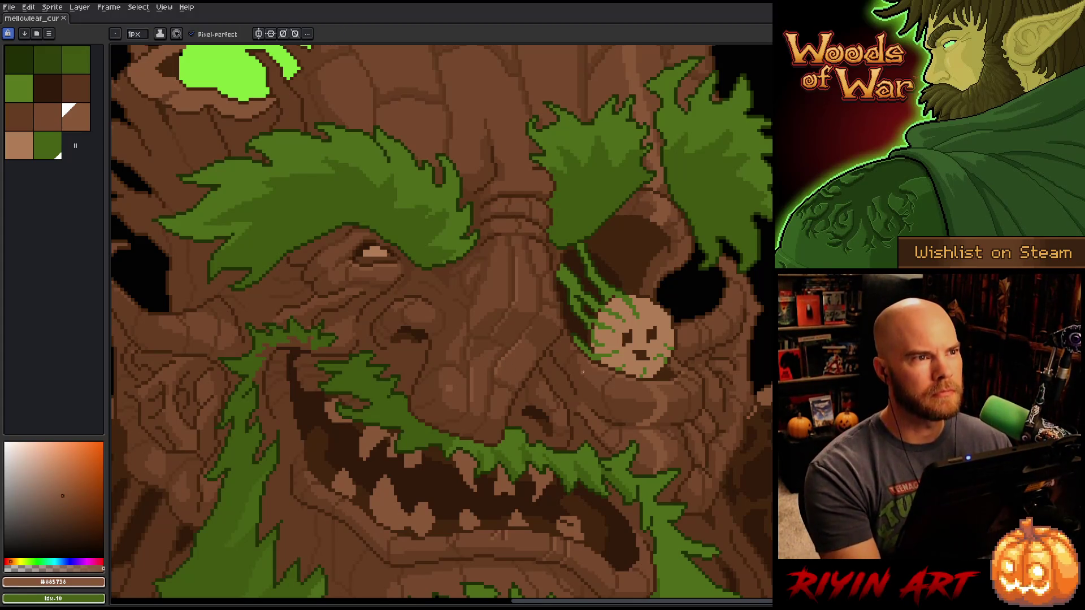
# - Undo and redo the last stroke to compare, return to the lighter brown, and save
pyautogui.hotkey('ctrl', 'z')
pyautogui.hotkey('ctrl', 'y')
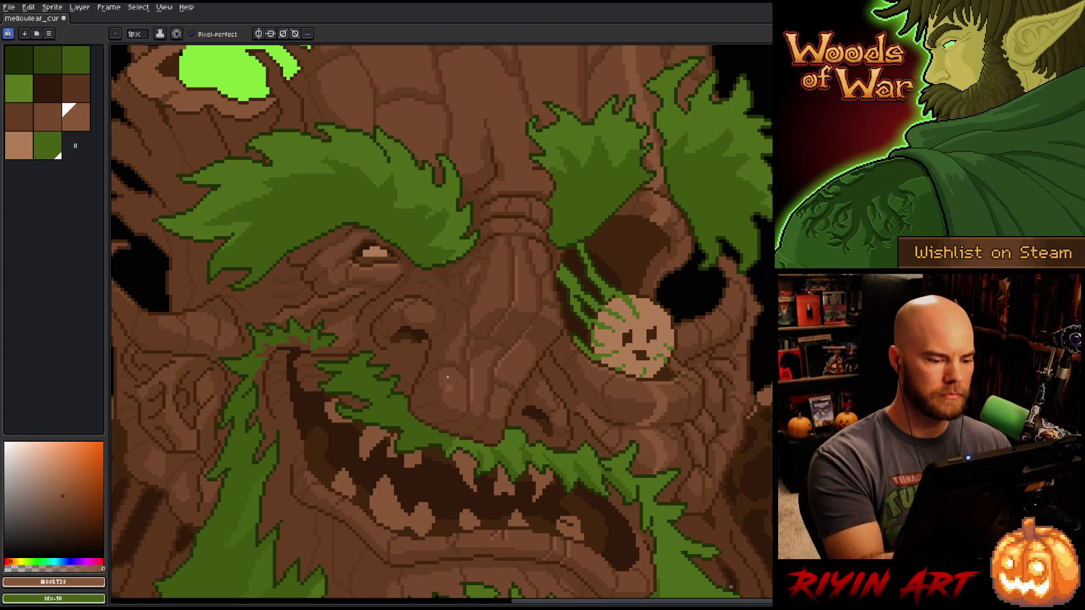
pyautogui.keyDown('alt'); pyautogui.click(486, 301); pyautogui.keyUp('alt')
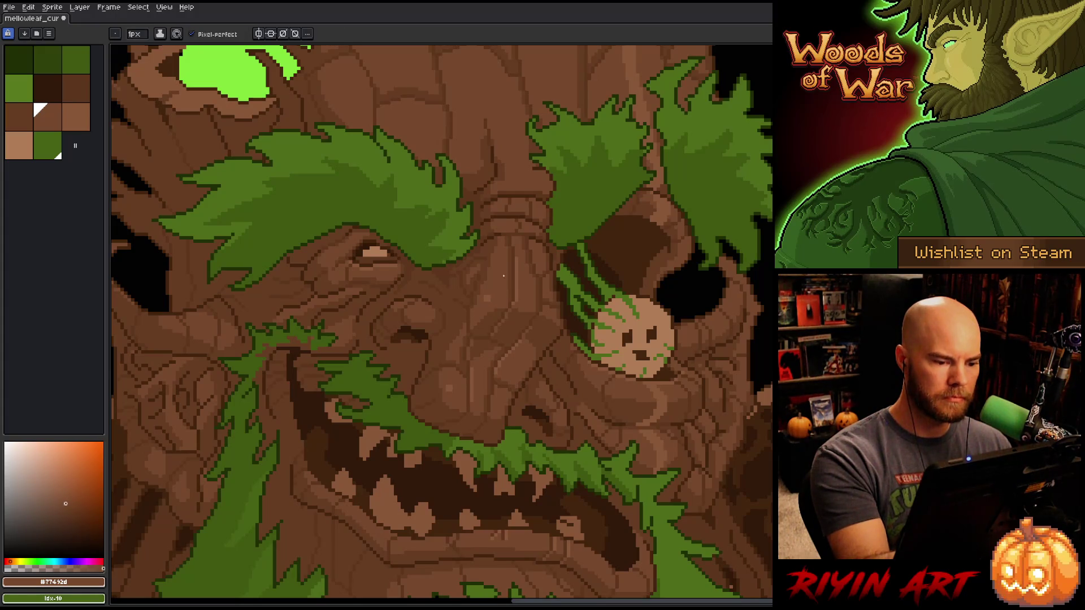
pyautogui.keyDown('alt'); pyautogui.click(536, 247); pyautogui.keyUp('alt')
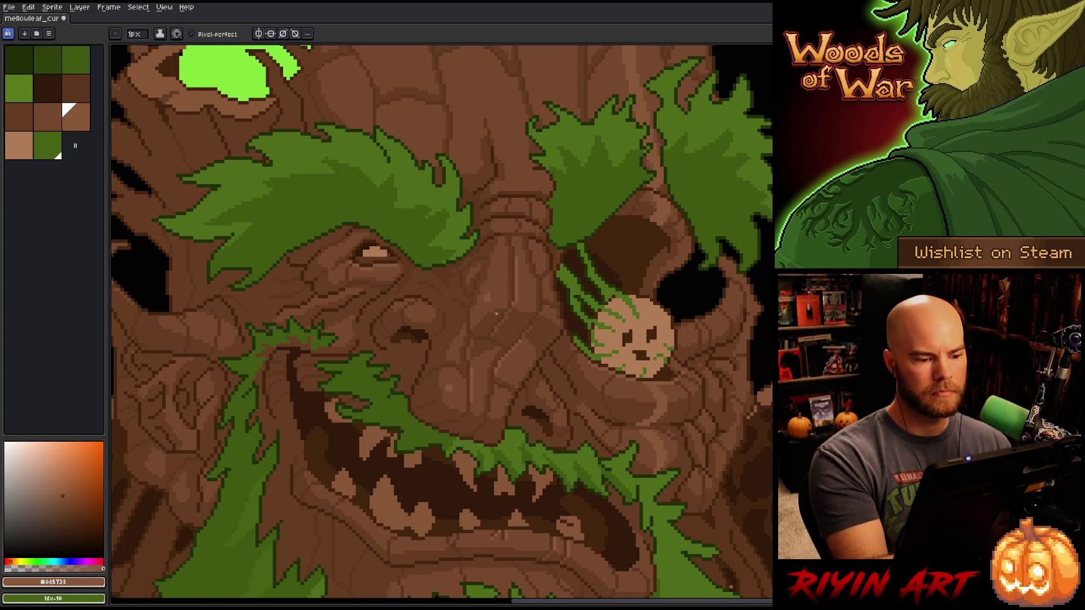
pyautogui.hotkey('ctrl', 's')
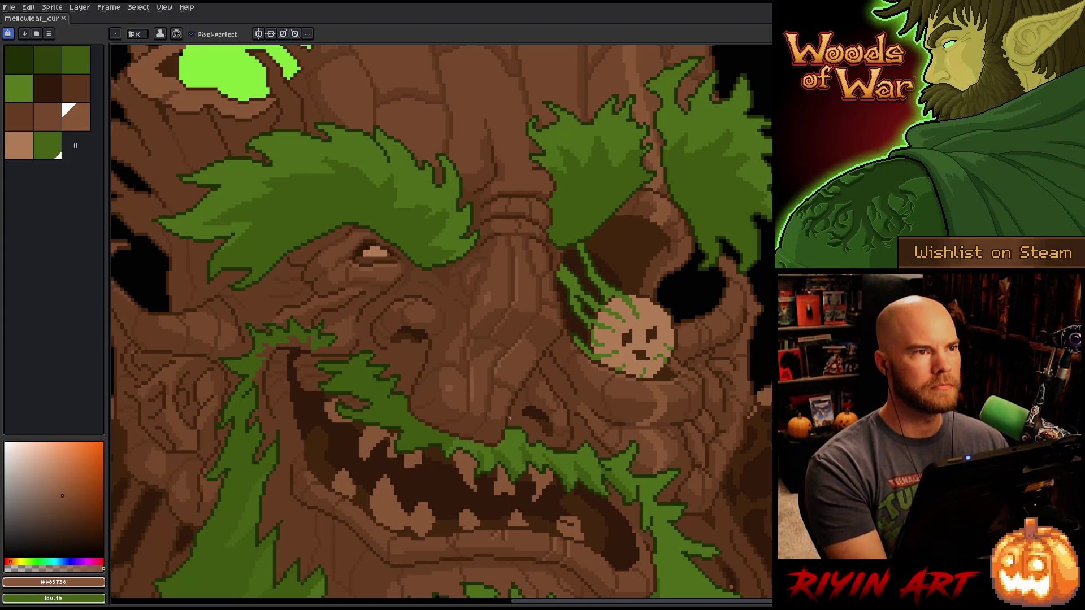
pyautogui.scroll(-2, 510, 421)
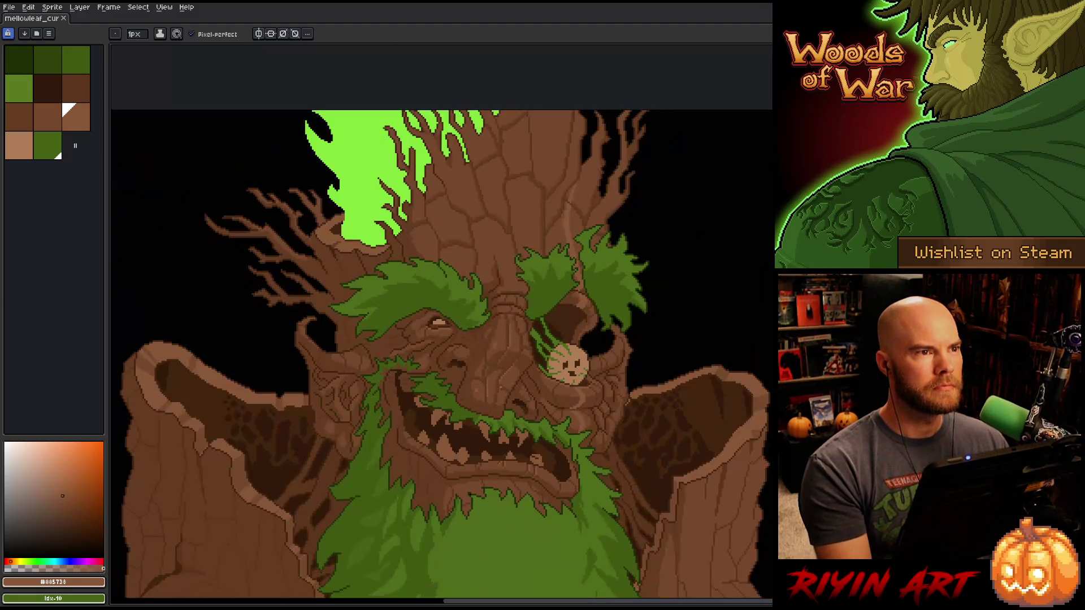
# - Shift the view onto the treant's face and sample dark brown #44250f from the mouth
pyautogui.moveTo(544, 448); pyautogui.dragTo(538, 342)
pyautogui.press('b')
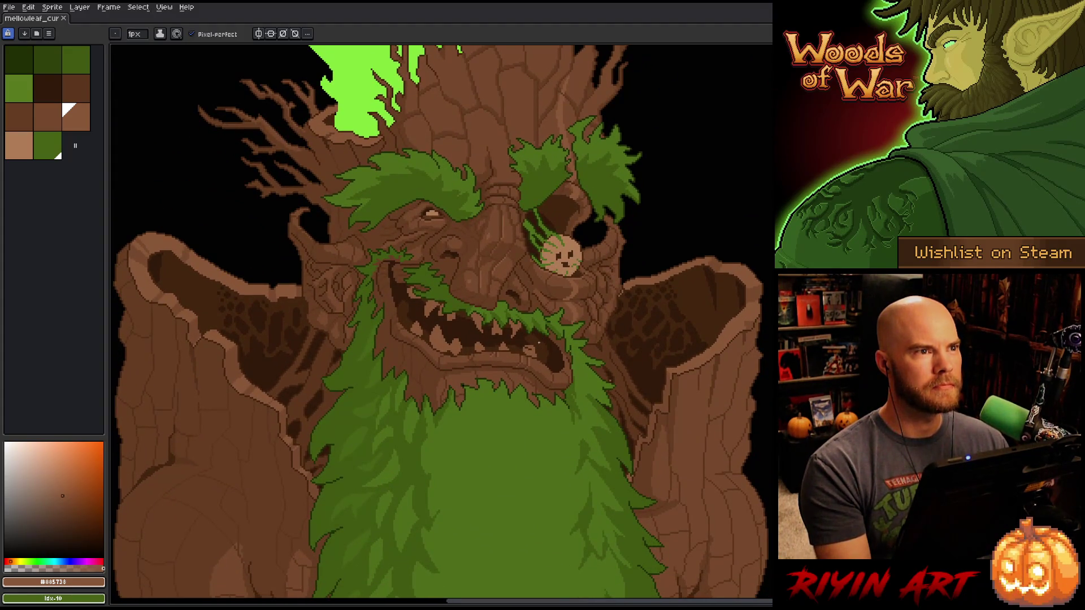
pyautogui.scroll(1, 536, 330)
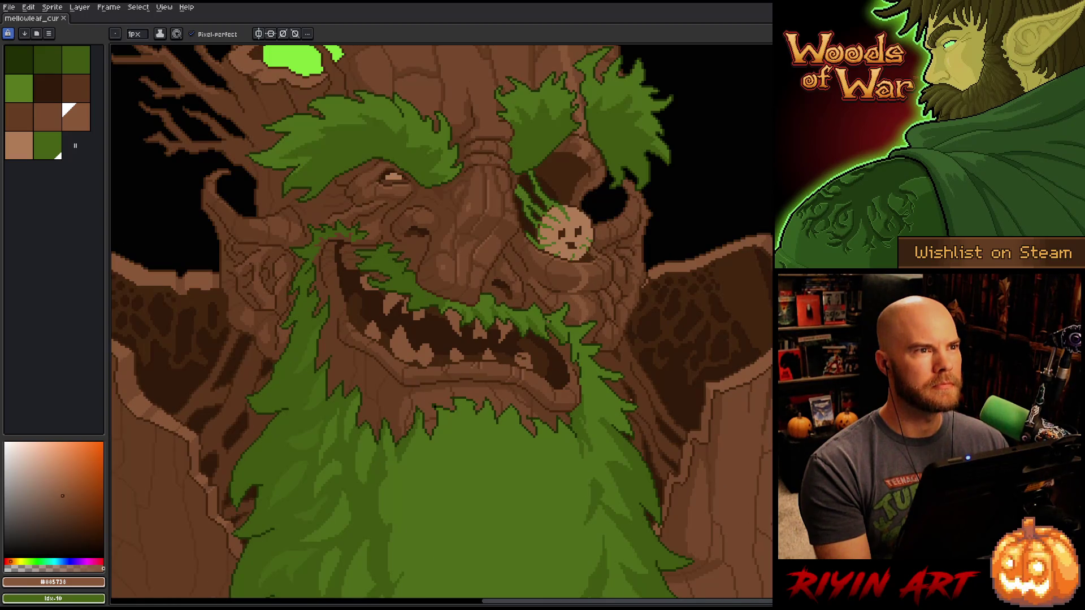
pyautogui.moveTo(509, 328); pyautogui.dragTo(569, 339)
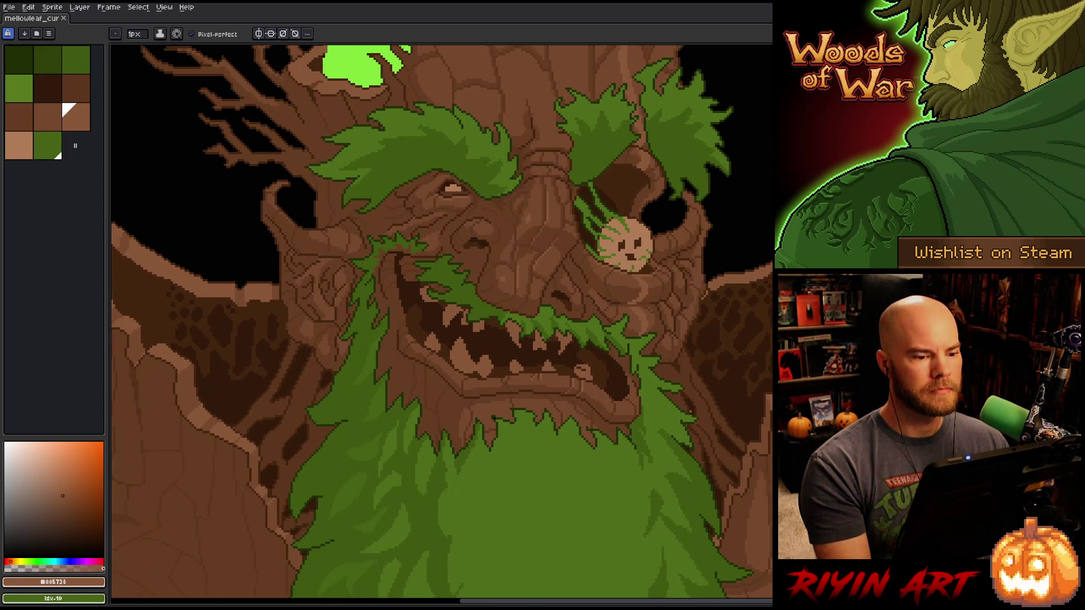
pyautogui.scroll(-1, 582, 257)
pyautogui.scroll(3, 572, 281)
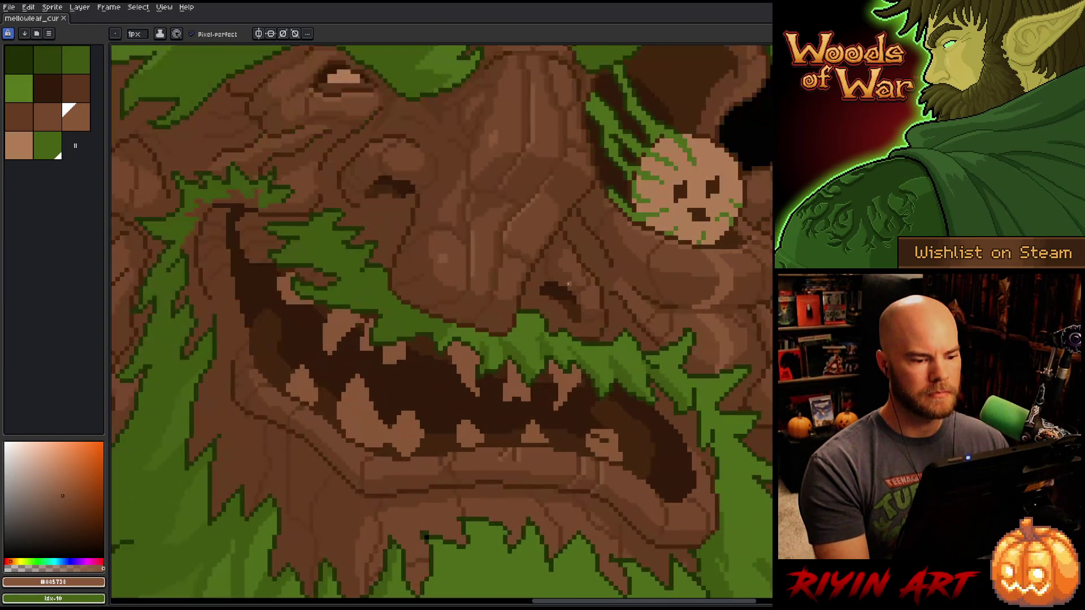
pyautogui.press('alt')
pyautogui.click(518, 316)
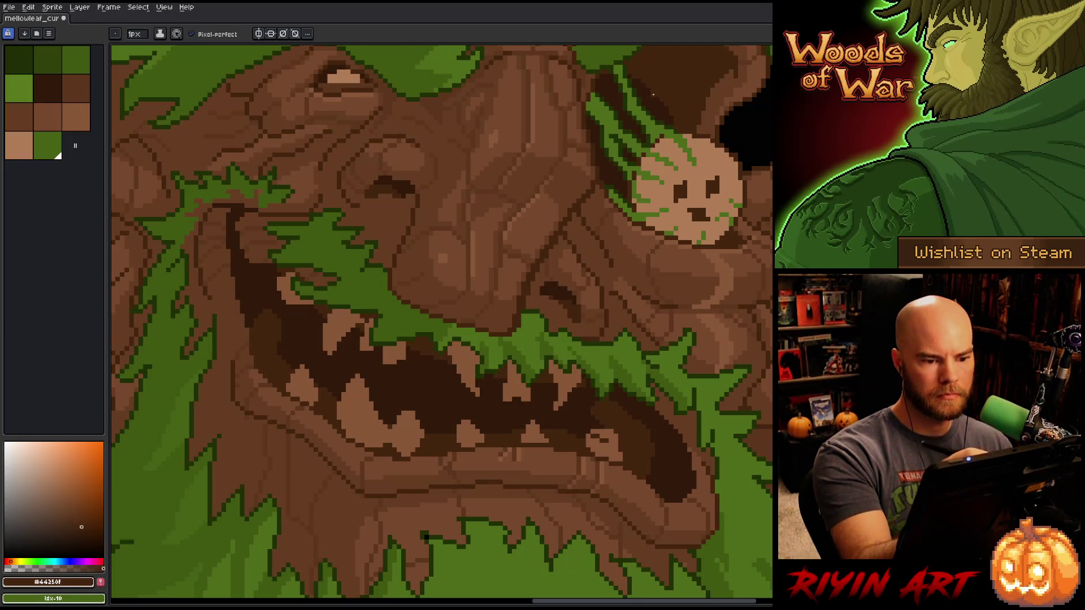
# - Pull back and zoom around to review the whole treant
pyautogui.scroll(-5, 653, 95)
pyautogui.moveTo(649, 174); pyautogui.dragTo(651, 333)
pyautogui.scroll(3, 650, 334)
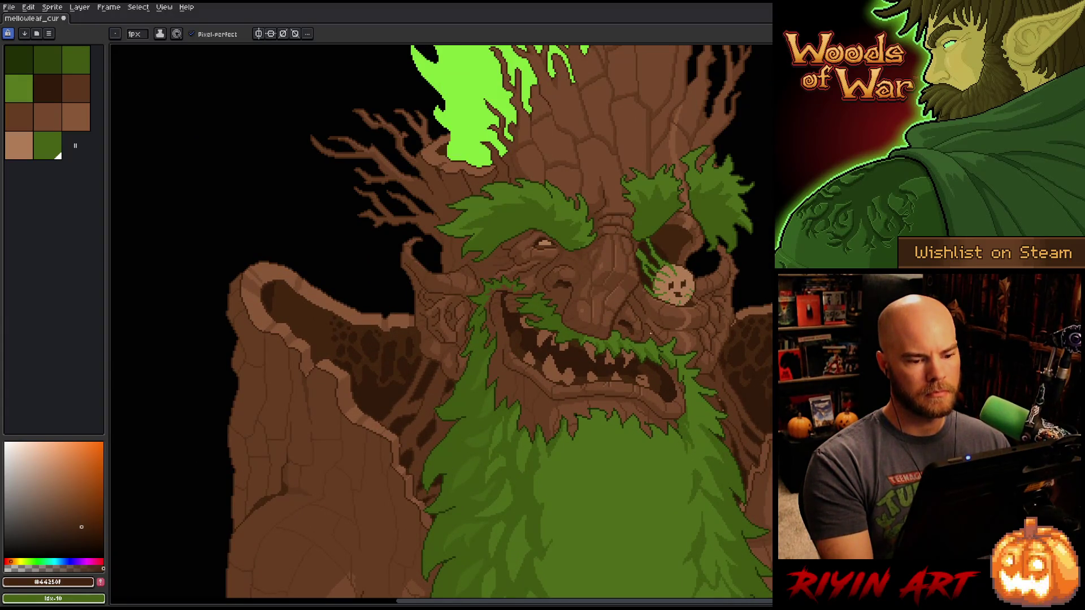
pyautogui.scroll(1, 670, 308)
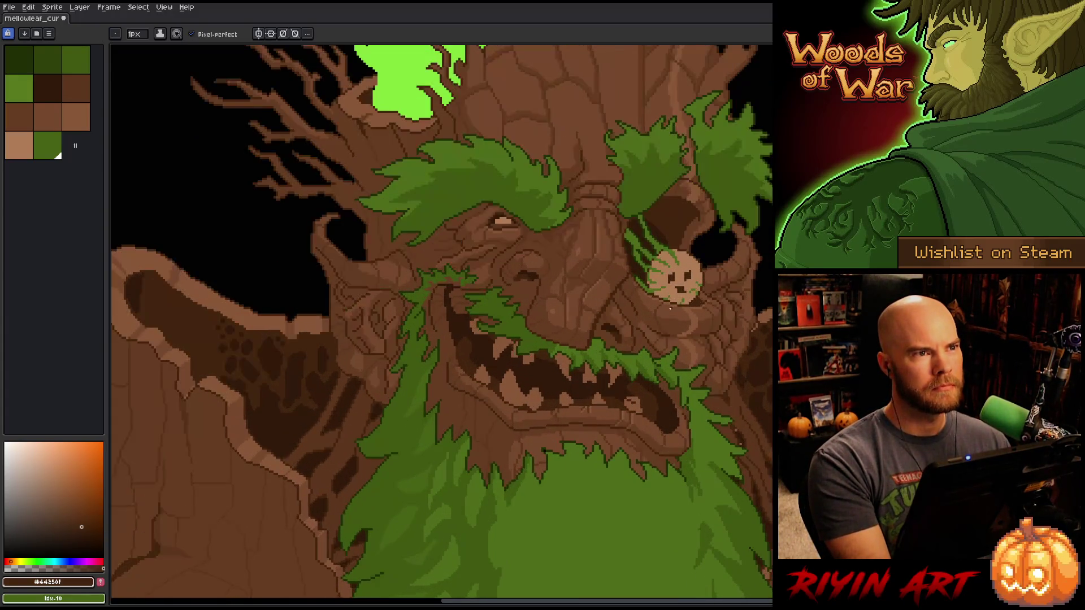
pyautogui.scroll(2, 670, 308)
pyautogui.scroll(-2, 670, 308)
pyautogui.press('v')
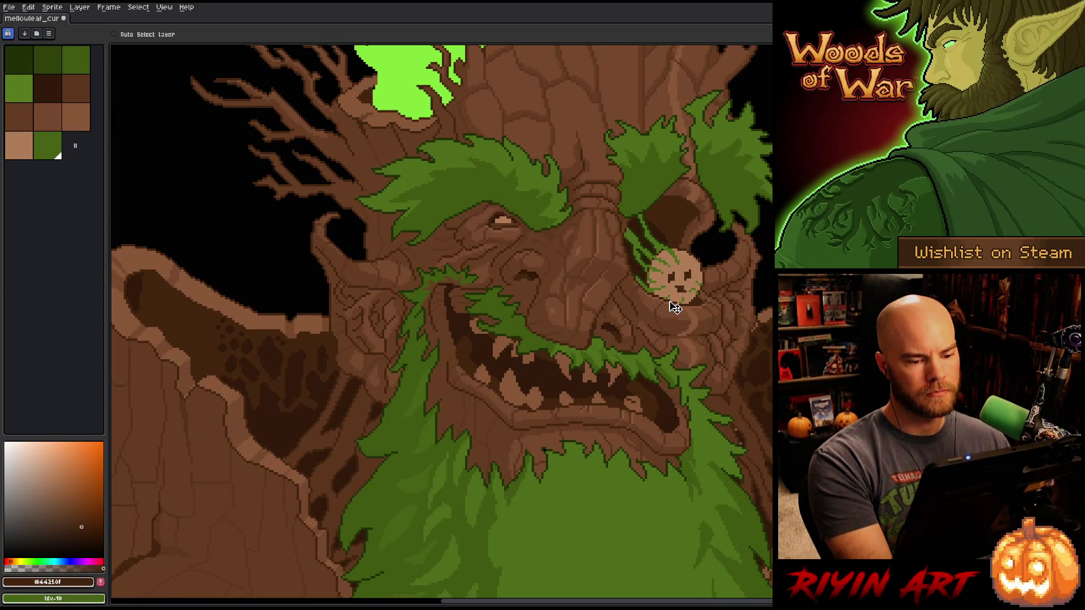
pyautogui.press('b')
pyautogui.scroll(1, 647, 301)
pyautogui.scroll(-2, 647, 300)
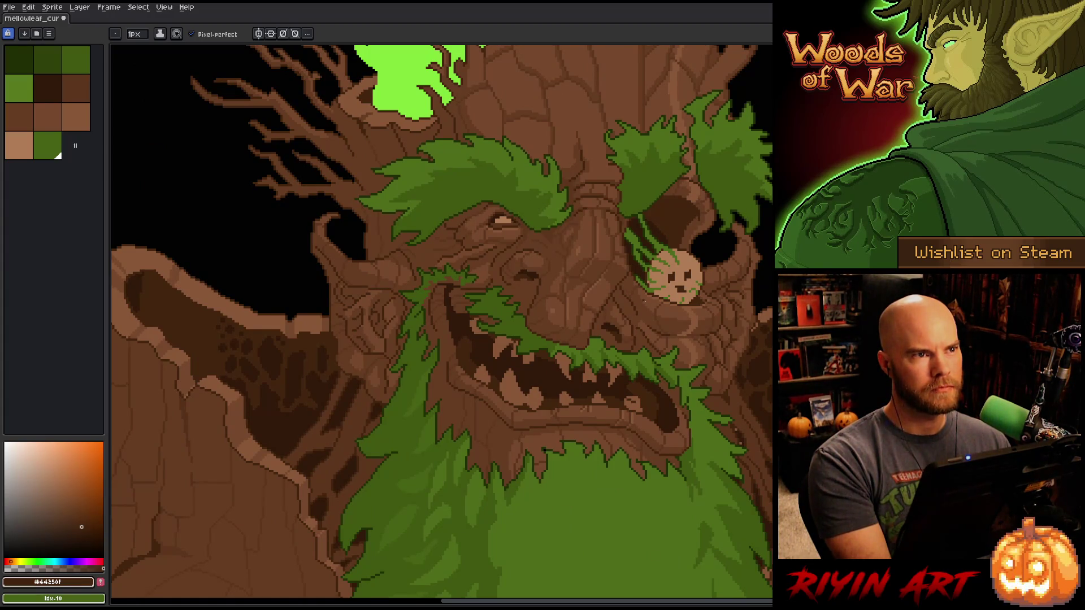
pyautogui.scroll(-1, 644, 301)
pyautogui.moveTo(624, 327)
pyautogui.mouseDown()
pyautogui.moveTo(431, 358)
pyautogui.moveTo(478, 341)
pyautogui.mouseUp()
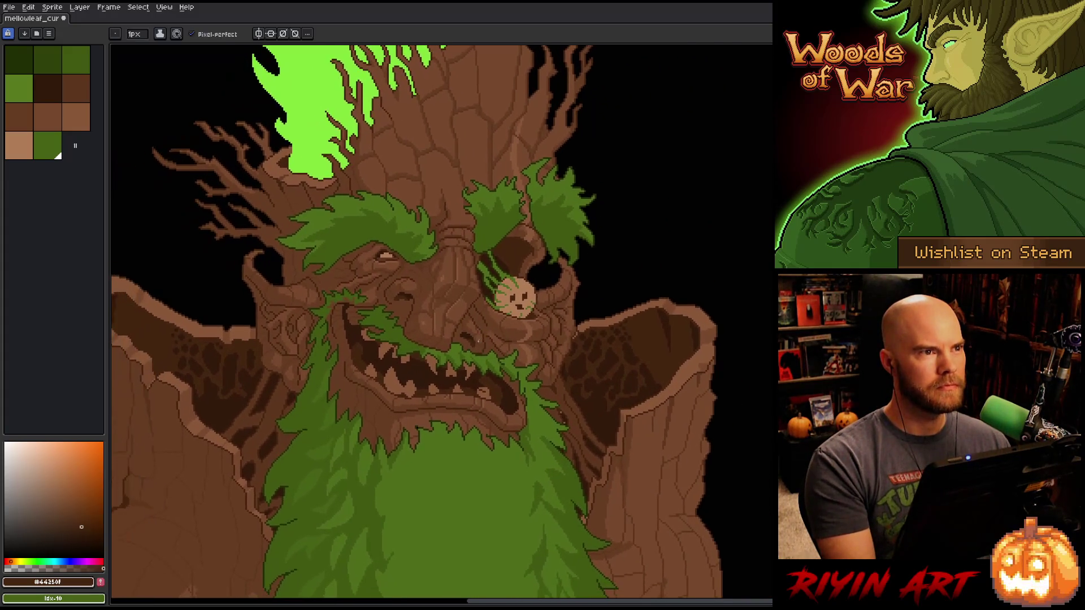
# - Reposition the view on the treant's face with the Hand tool and return to the Pencil
pyautogui.scroll(-1, 497, 355)
pyautogui.press('v')
pyautogui.press('h')
pyautogui.scroll(2, 544, 202)
pyautogui.moveTo(544, 202); pyautogui.dragTo(495, 261)
pyautogui.press('b')
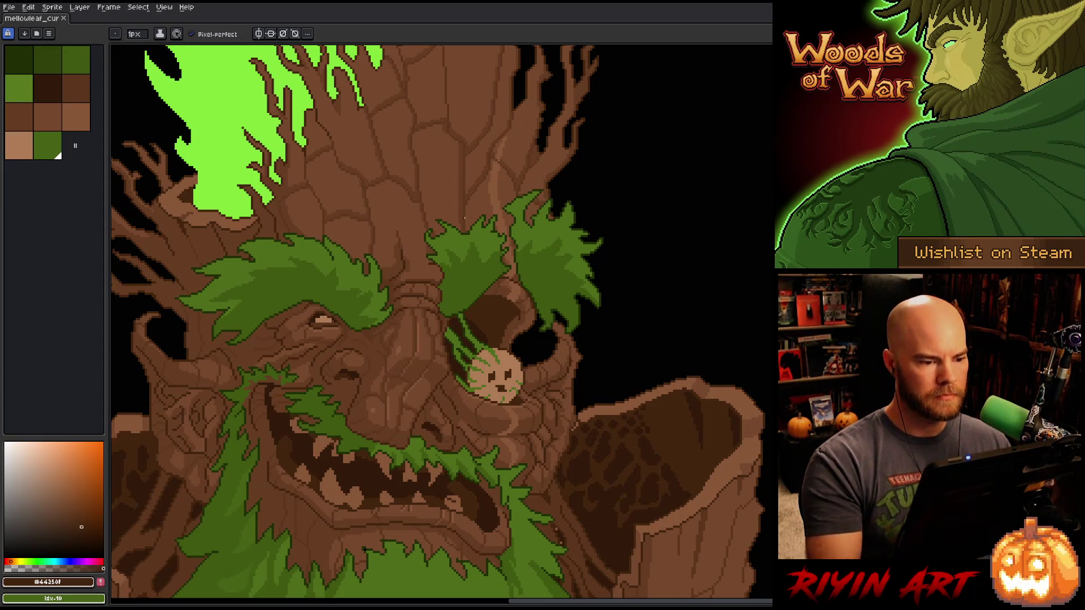
# - Sample bark browns #885738 and #77492d, then load palette colour idx-7 into the pencil
pyautogui.press('i')
pyautogui.click(496, 184)
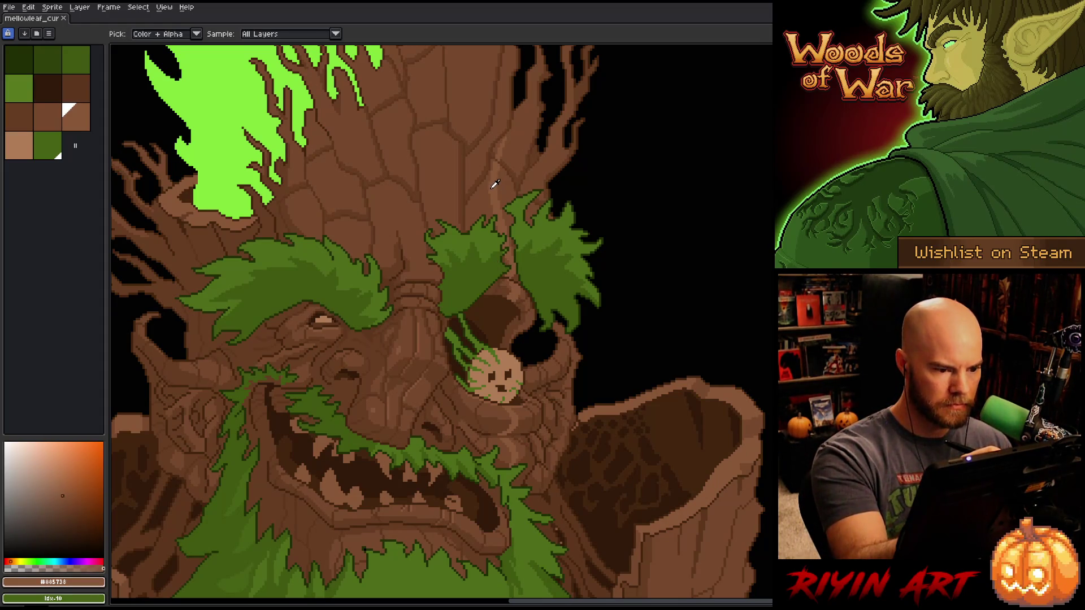
pyautogui.click(485, 194)
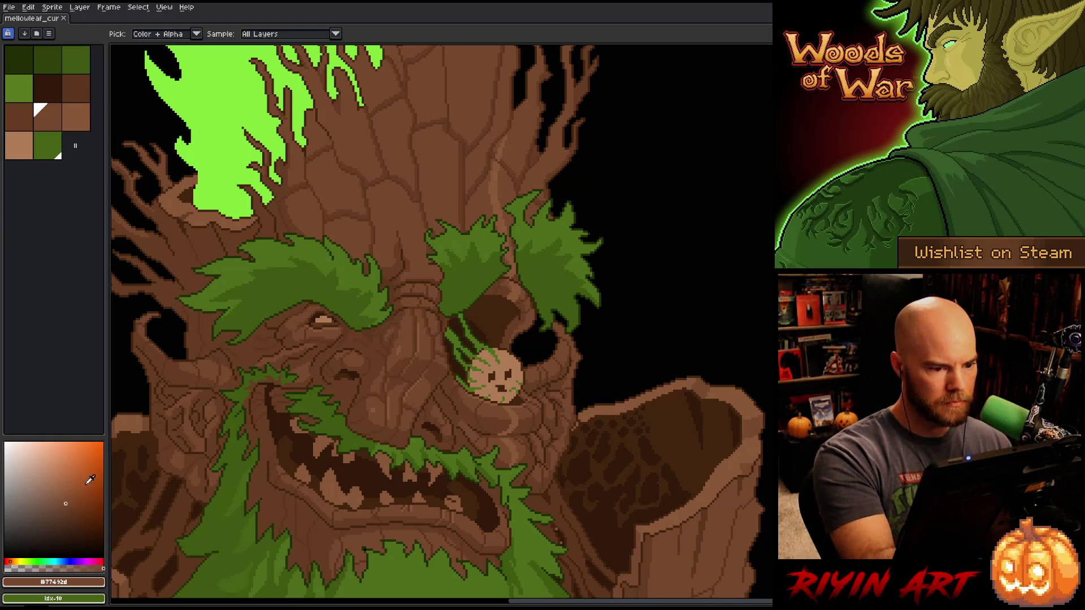
pyautogui.click(68, 494)
pyautogui.press('b')
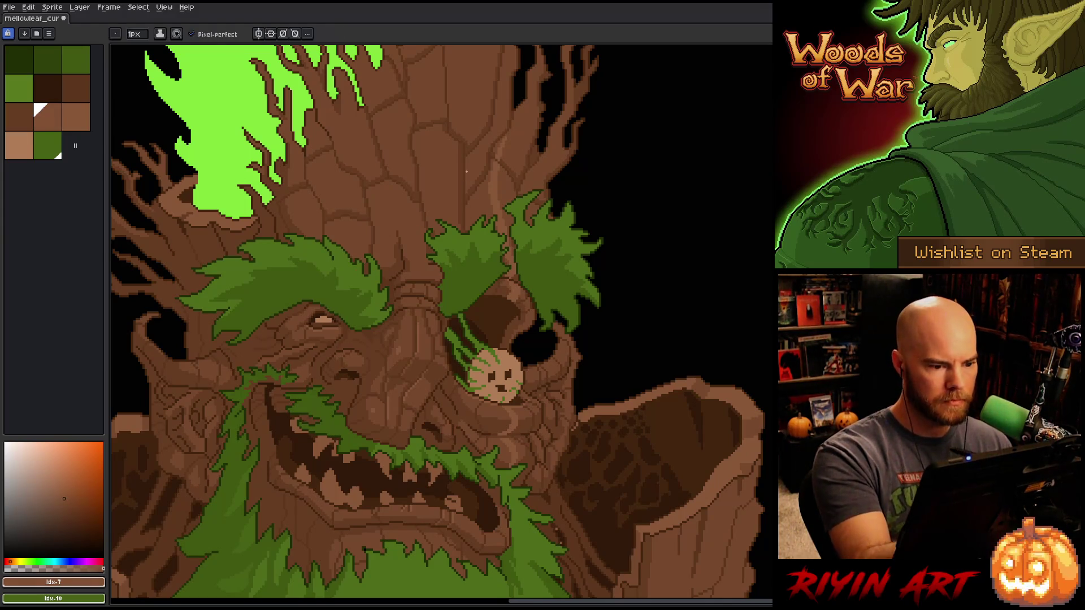
pyautogui.scroll(3, 491, 143)
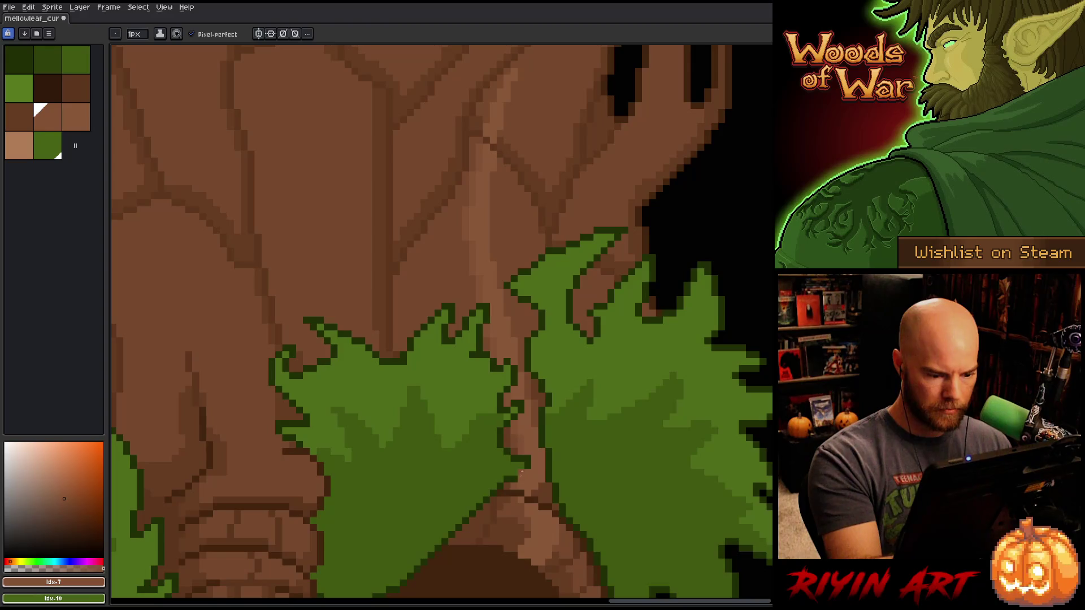
# - Work over the moss brows, skull eye socket and cheek, then zoom out to frame the whole treant
pyautogui.press('space')
pyautogui.moveTo(552, 497); pyautogui.dragTo(555, 301)
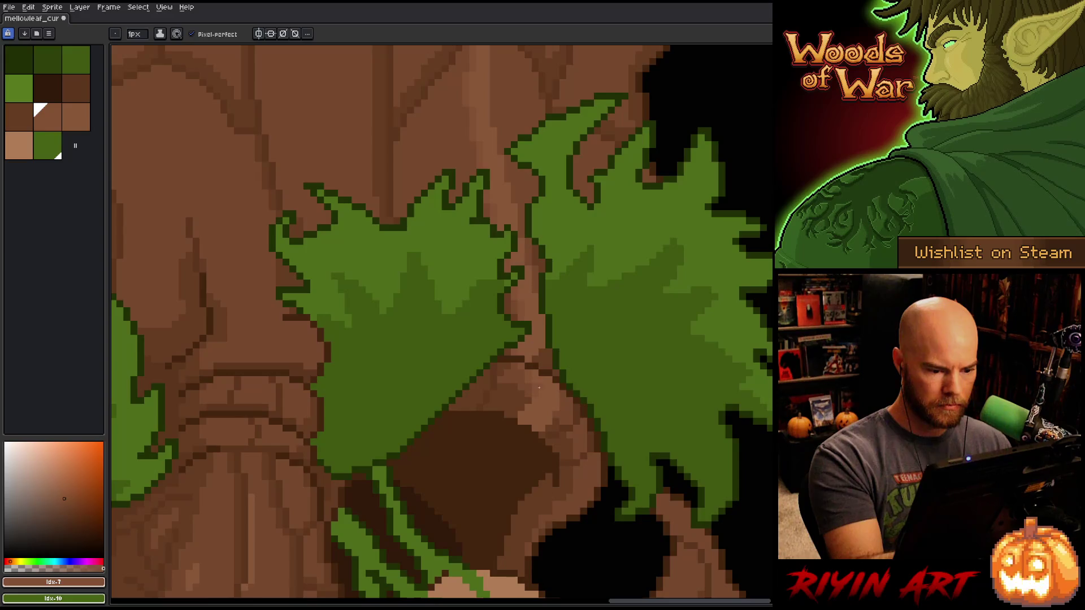
pyautogui.press('space')
pyautogui.moveTo(521, 415)
pyautogui.mouseDown()
pyautogui.moveTo(588, 400)
pyautogui.moveTo(561, 337)
pyautogui.moveTo(561, 298)
pyautogui.mouseUp()
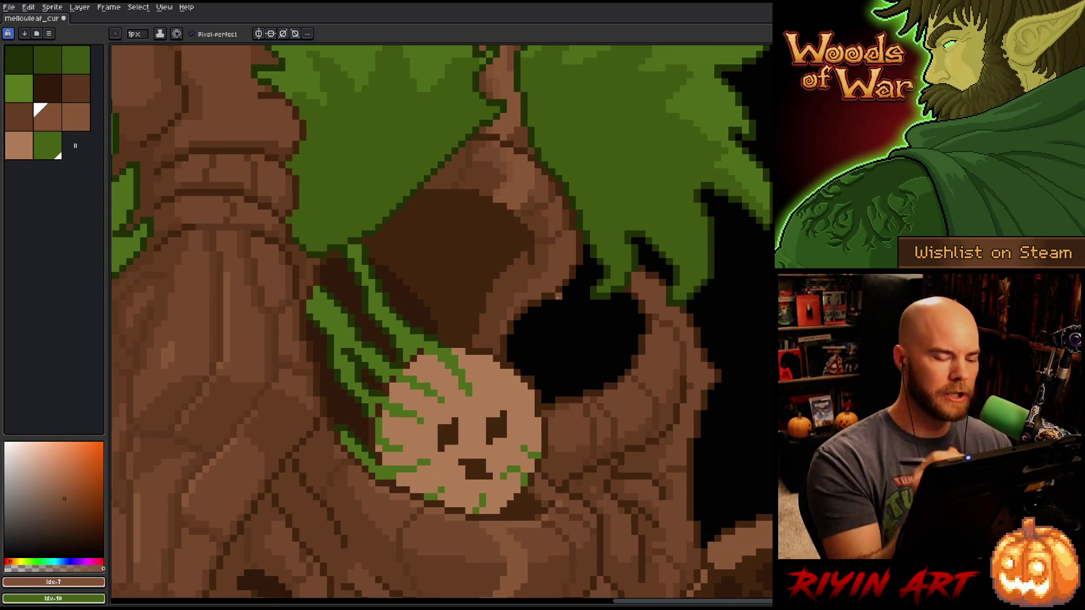
pyautogui.press('space')
pyautogui.moveTo(607, 419); pyautogui.dragTo(642, 350)
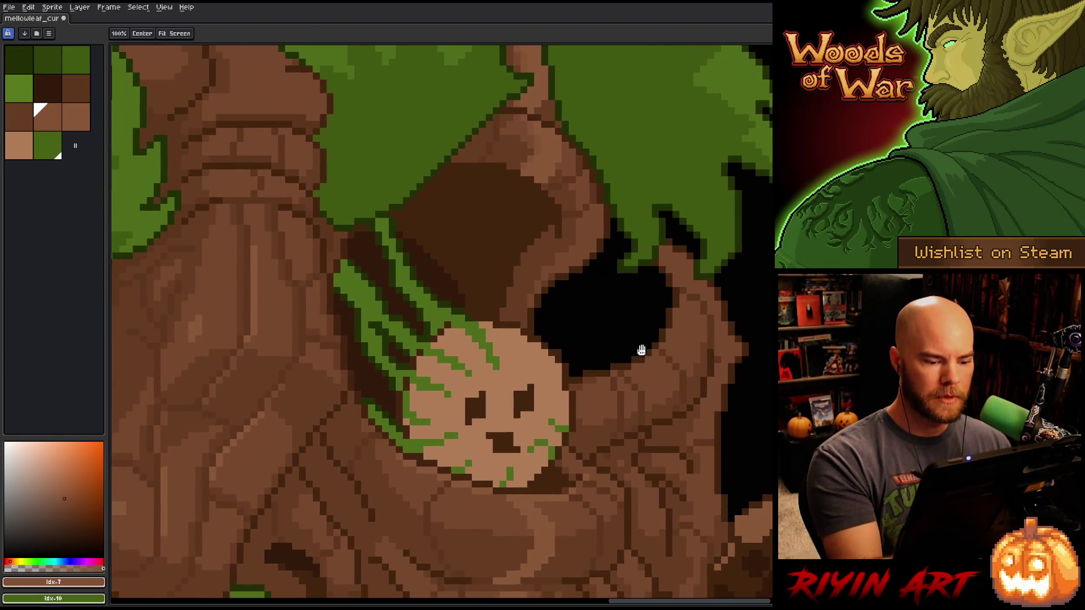
pyautogui.moveTo(549, 459)
pyautogui.mouseDown()
pyautogui.moveTo(525, 370)
pyautogui.moveTo(503, 400)
pyautogui.mouseUp()
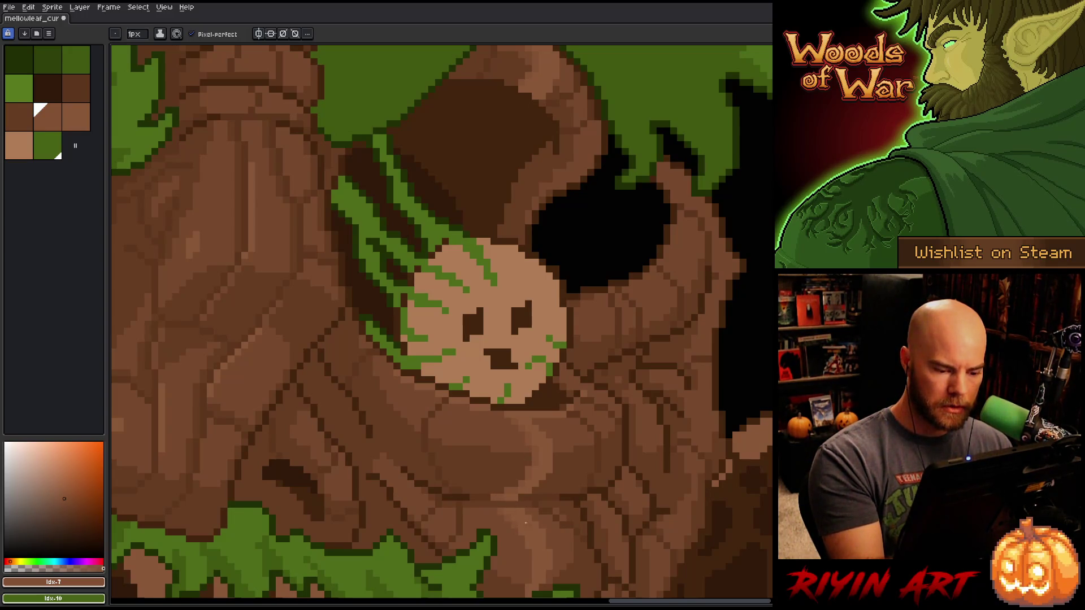
pyautogui.moveTo(536, 530)
pyautogui.mouseDown()
pyautogui.moveTo(551, 516)
pyautogui.moveTo(550, 469)
pyautogui.mouseUp()
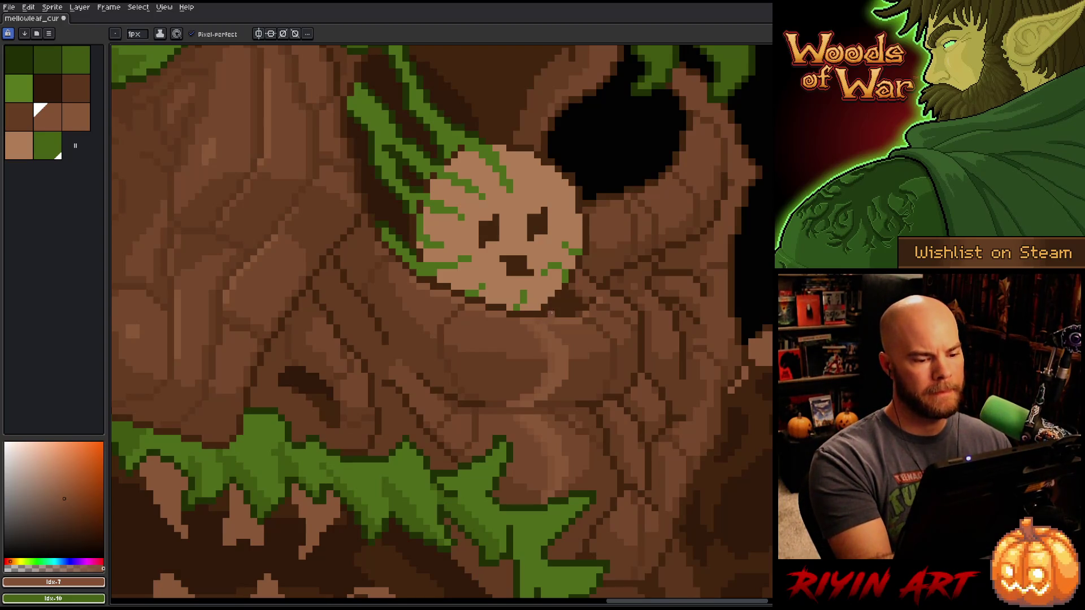
pyautogui.scroll(-2, 533, 320)
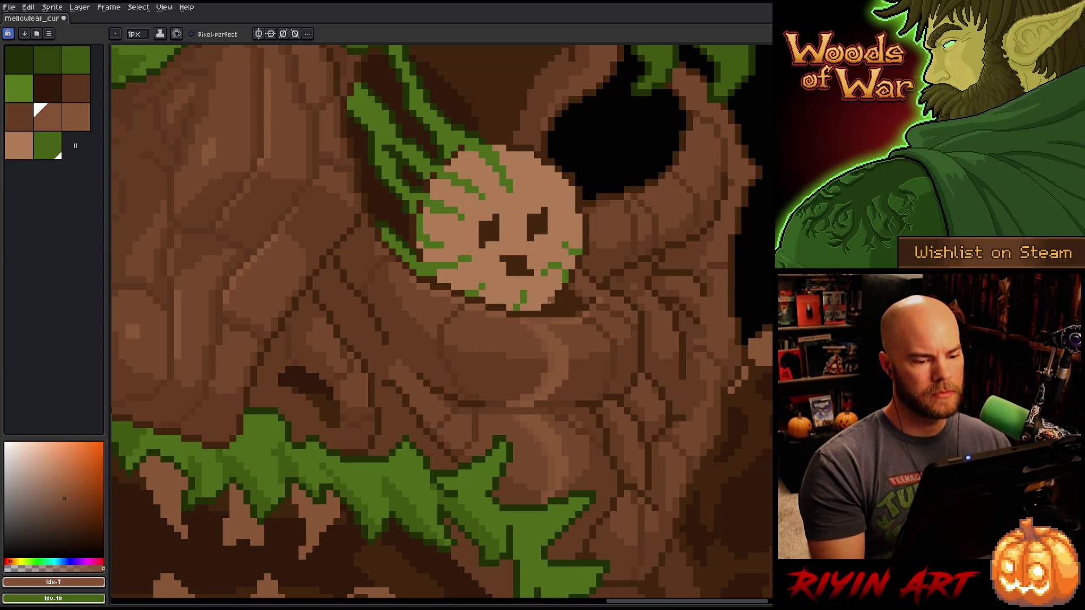
pyautogui.scroll(-2, 462, 357)
pyautogui.moveTo(462, 356); pyautogui.dragTo(521, 368)
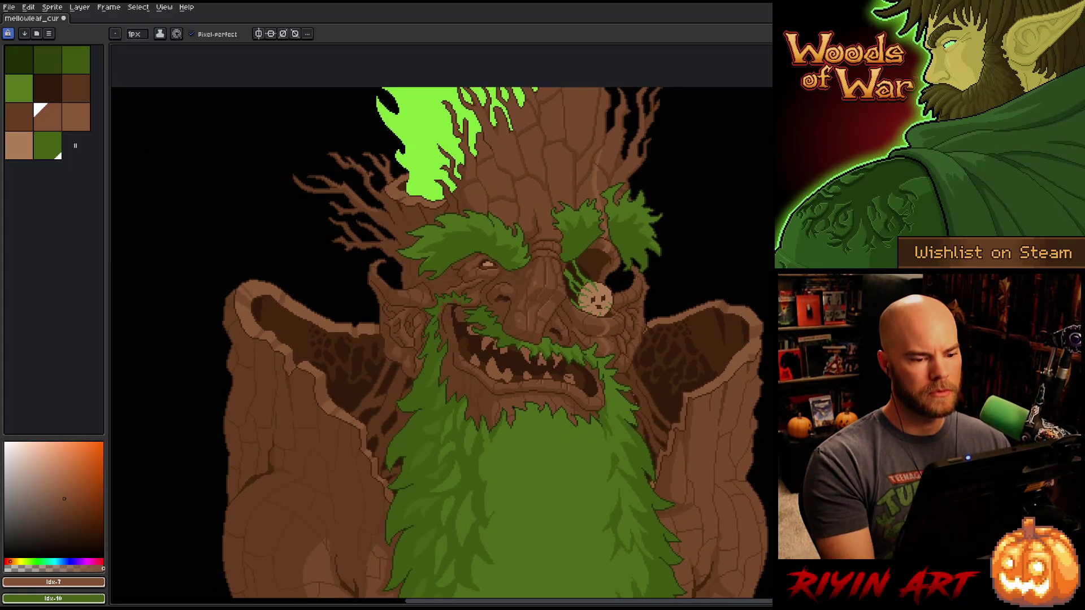
# - Focus on the upper trunk and set Color Range to the bark brown #77492d at tolerance 0
pyautogui.scroll(3, 588, 255)
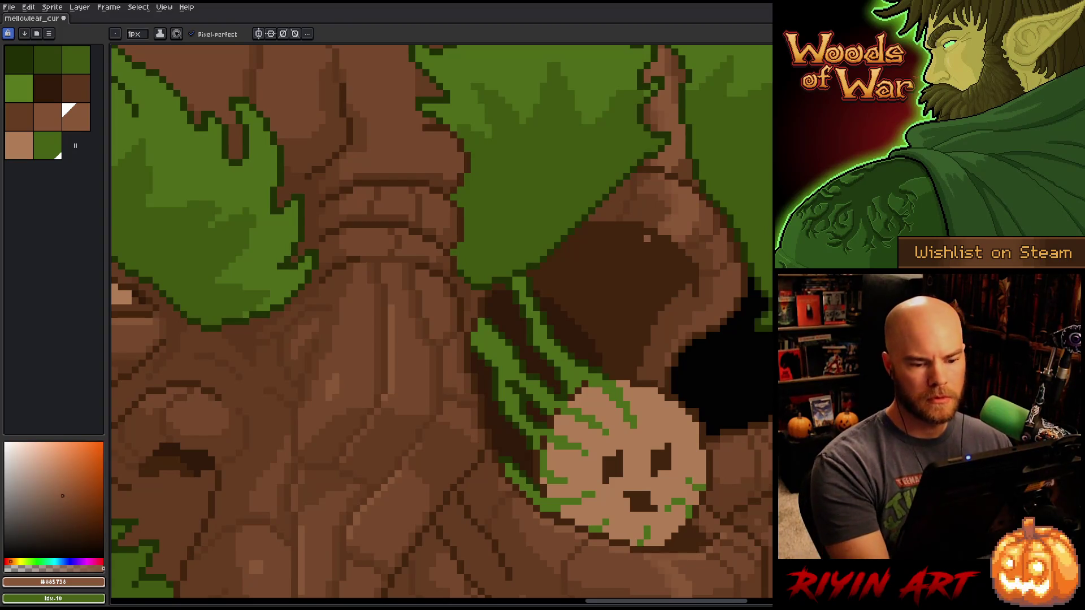
pyautogui.scroll(-3, 644, 237)
pyautogui.scroll(-3, 374, 356)
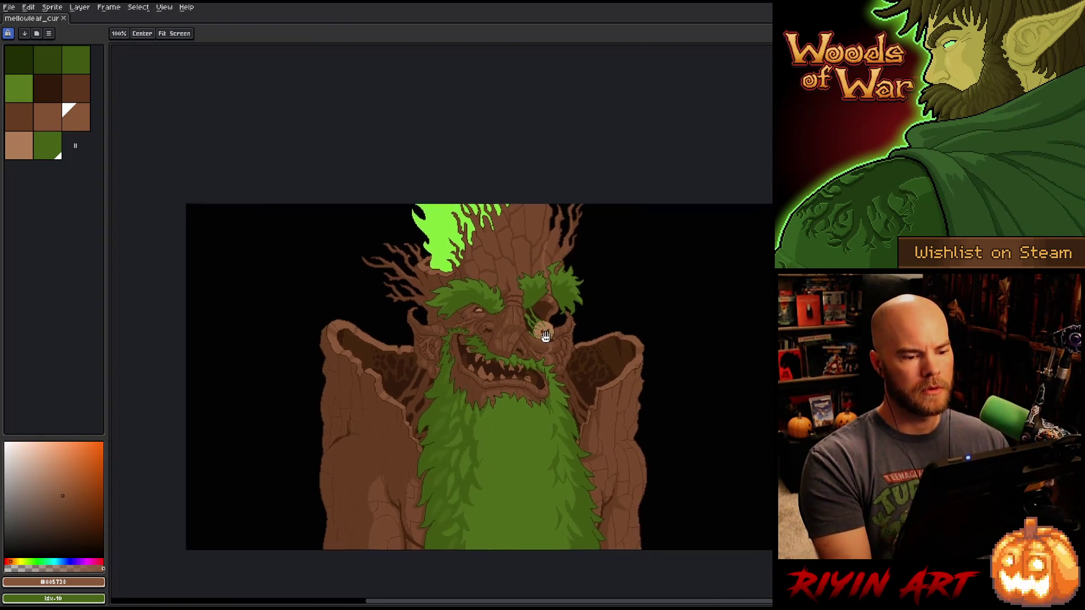
pyautogui.scroll(4, 537, 320)
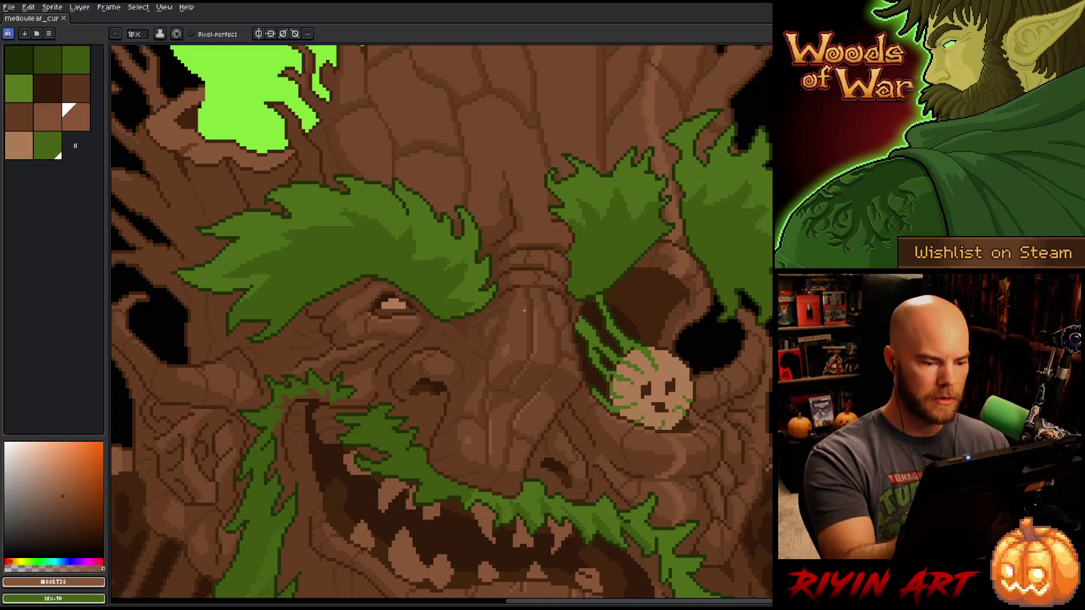
pyautogui.press('i')
pyautogui.moveTo(578, 281); pyautogui.dragTo(598, 430)
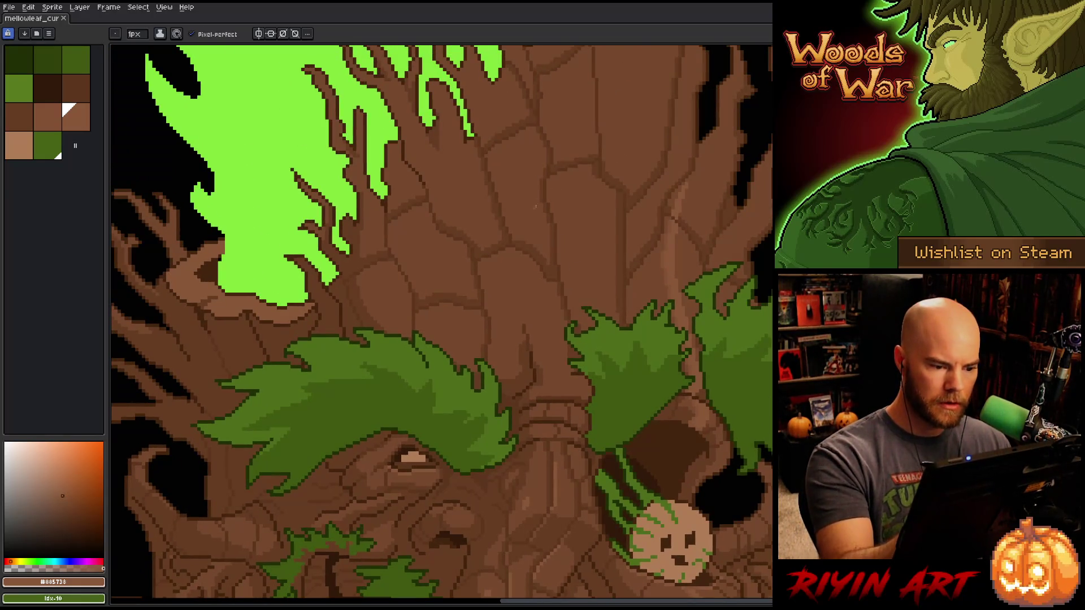
pyautogui.hotkey('shift', 'c')
pyautogui.moveTo(632, 230); pyautogui.dragTo(533, 206)
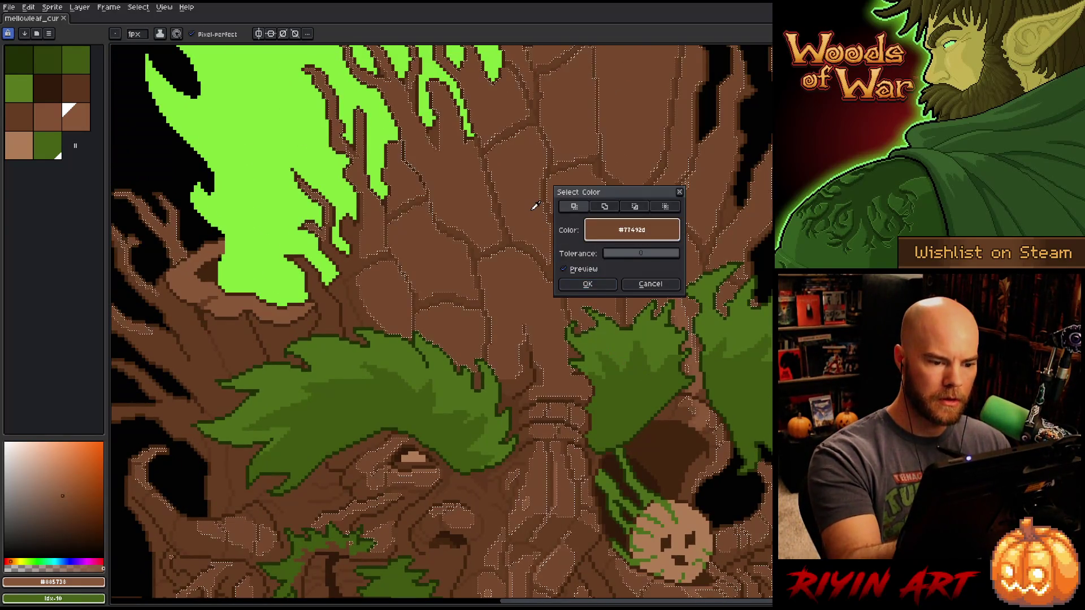
# - Accept the bark-brown selection, hide its edges, and draw a short vertical light-brown highlight line
pyautogui.click(588, 283)
pyautogui.hotkey('ctrl', 'd')
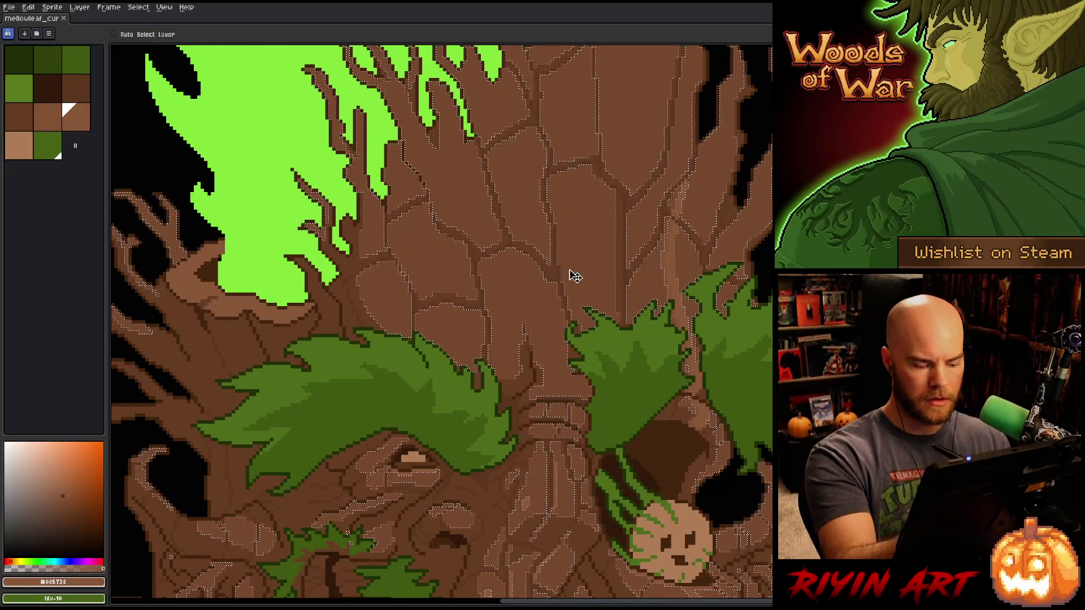
pyautogui.moveTo(548, 201); pyautogui.dragTo(548, 182)
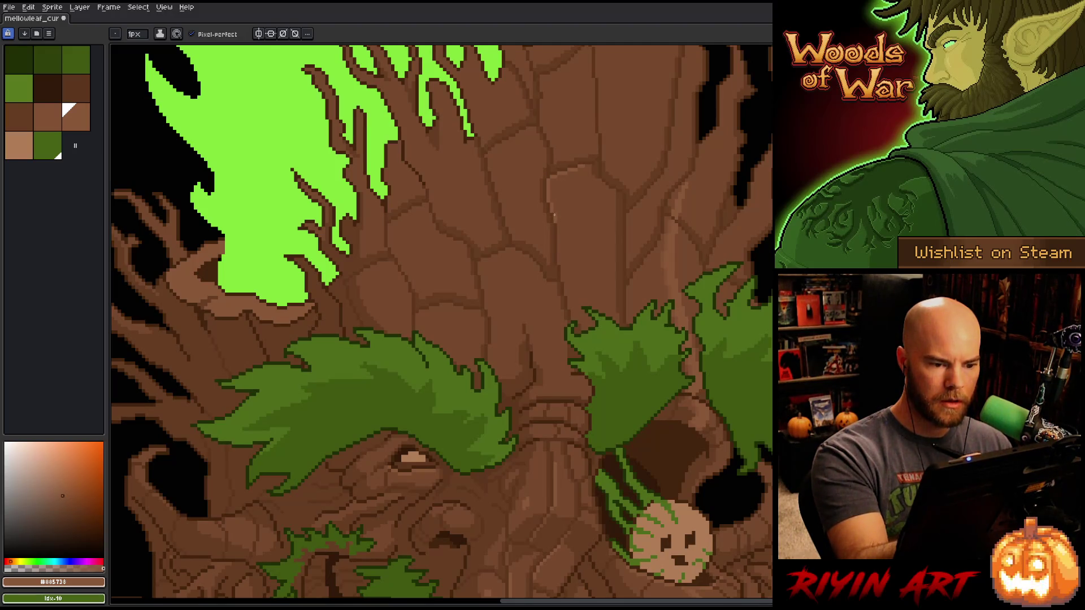
pyautogui.scroll(3, 554, 215)
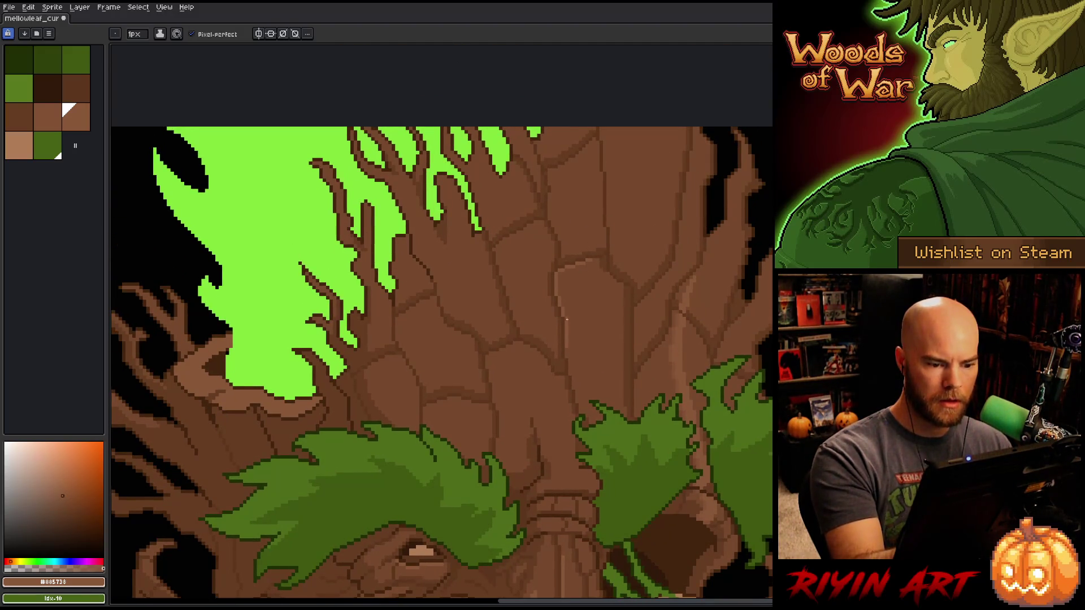
pyautogui.scroll(3, 613, 307)
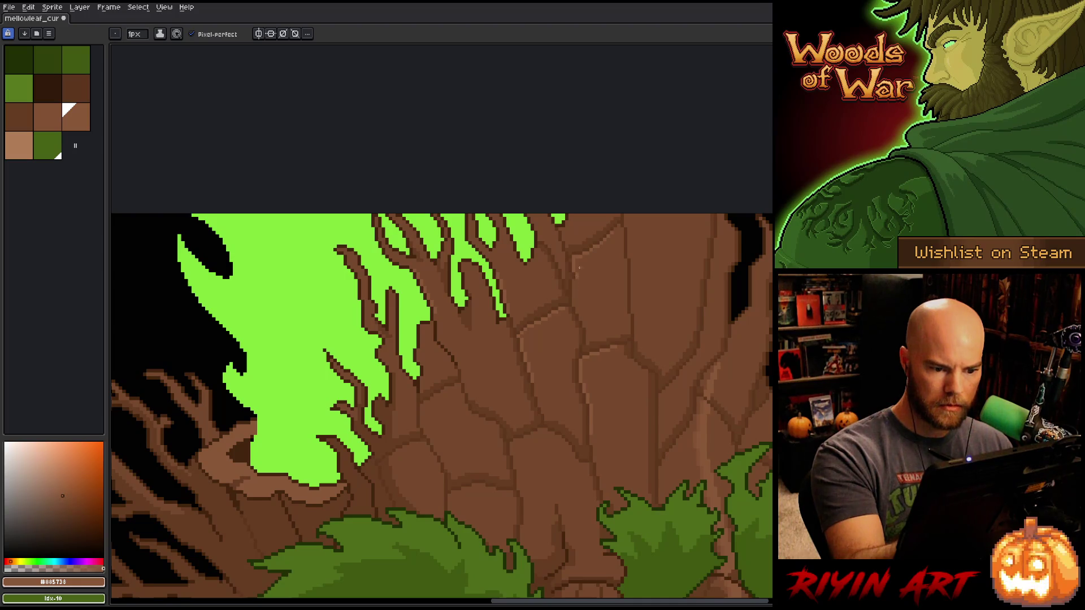
# - Add three short lighter-brown vertical streaks to the upper trunk, then sample the darker bark brown
pyautogui.moveTo(572, 300); pyautogui.dragTo(573, 281)
pyautogui.moveTo(632, 310); pyautogui.dragTo(628, 222)
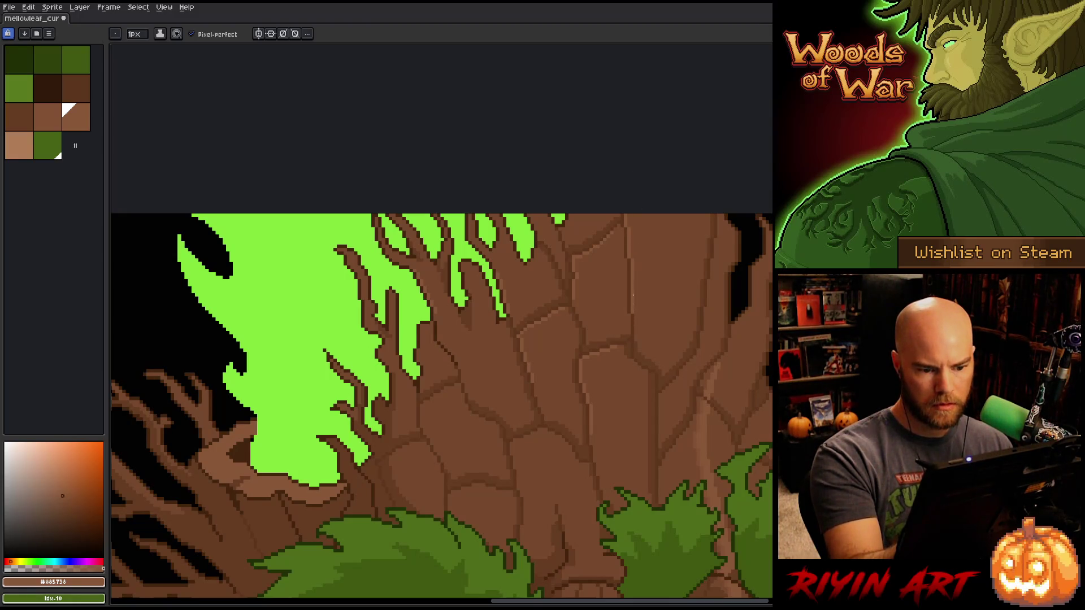
pyautogui.moveTo(633, 320)
pyautogui.mouseDown()
pyautogui.moveTo(634, 332)
pyautogui.moveTo(662, 251)
pyautogui.mouseUp()
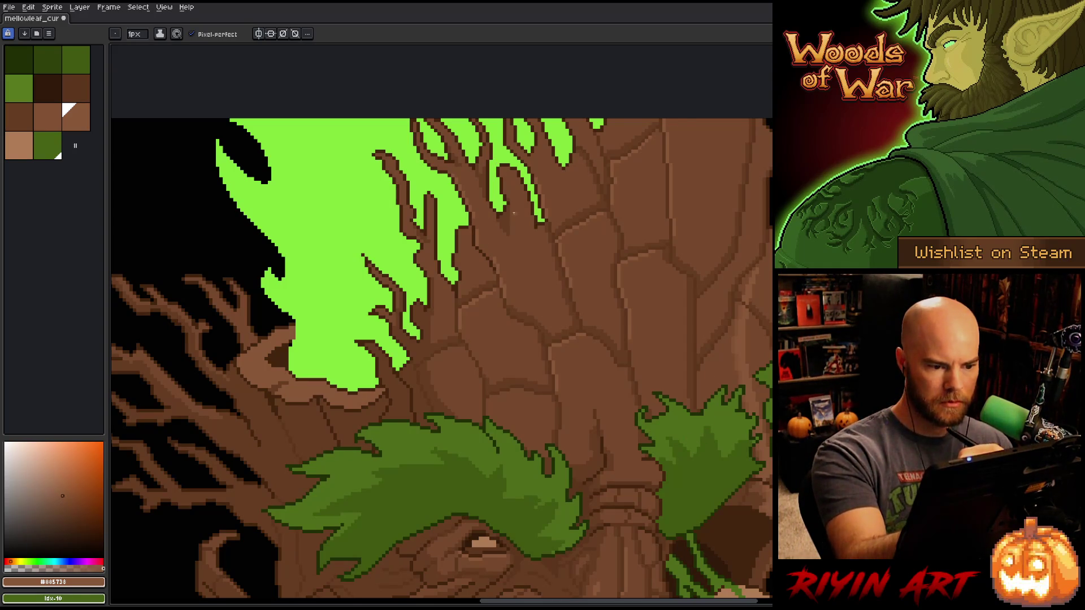
pyautogui.moveTo(502, 180); pyautogui.dragTo(479, 309)
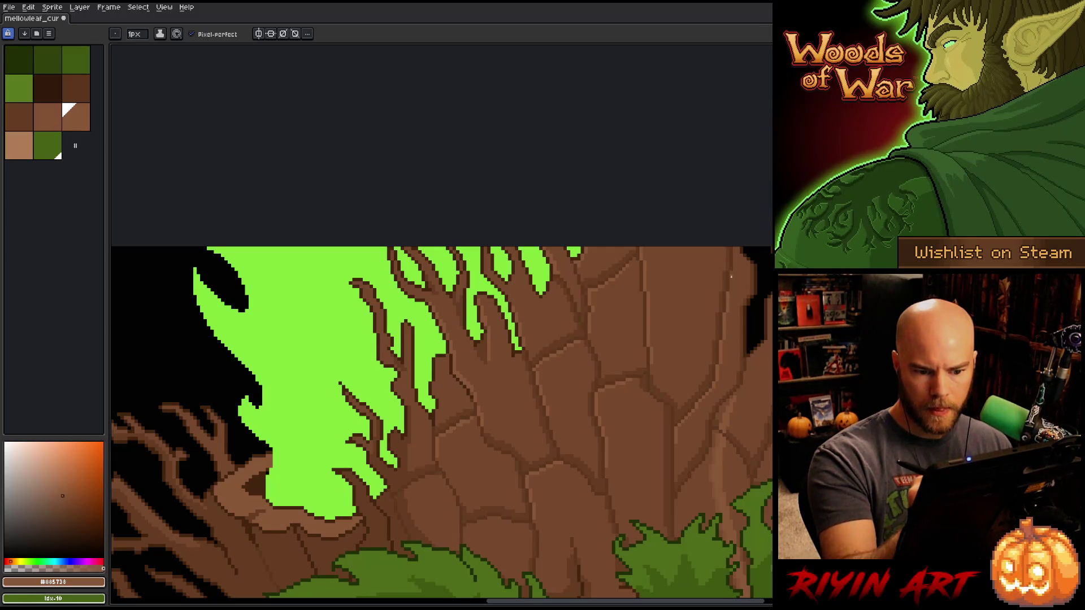
pyautogui.moveTo(734, 267); pyautogui.dragTo(737, 231)
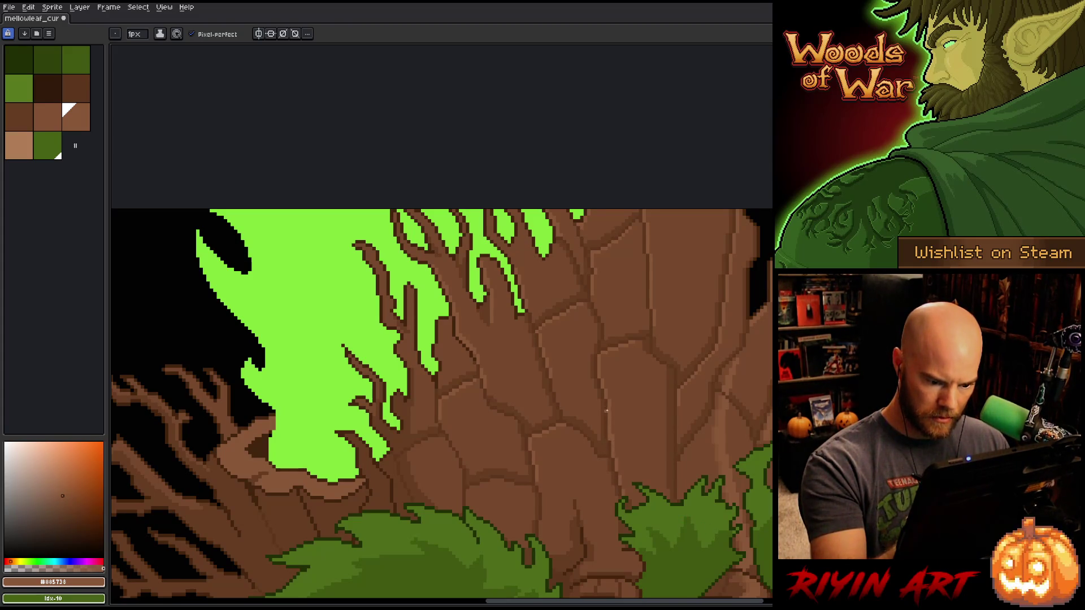
pyautogui.keyDown('alt'); pyautogui.click(631, 472); pyautogui.keyUp('alt')
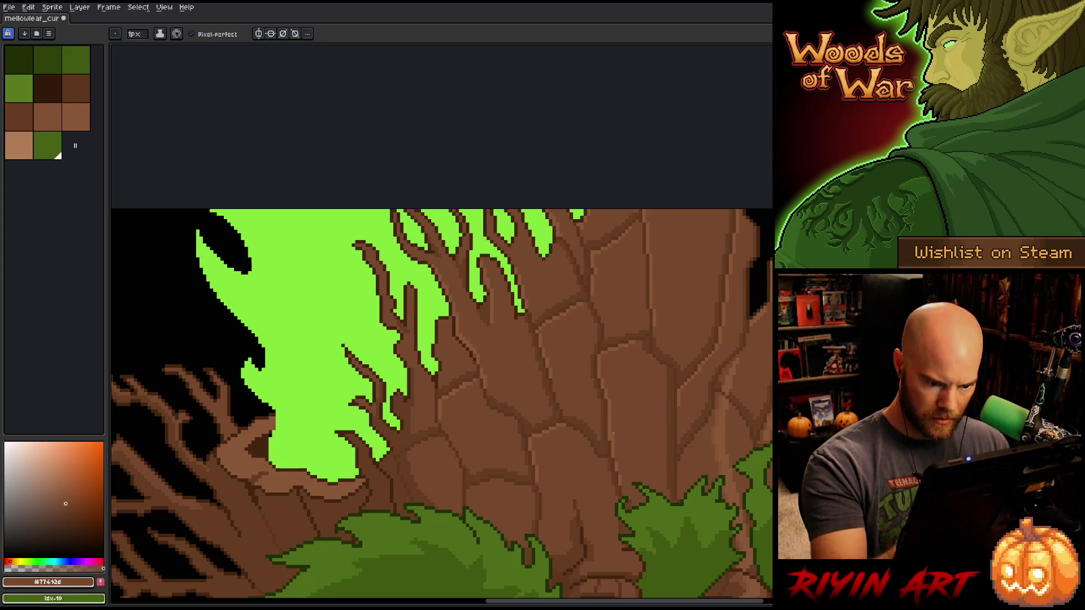
# - Add lighter-brown streaks and dabs to the lower trunk, alternating light and dark bark browns
pyautogui.keyDown('alt'); pyautogui.click(619, 471); pyautogui.keyUp('alt')
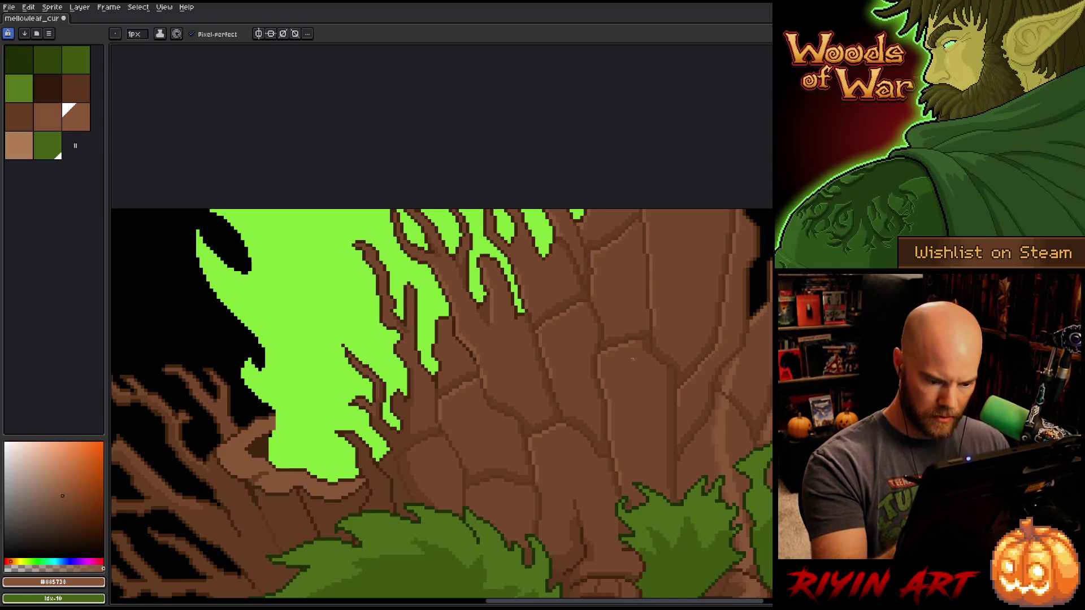
pyautogui.moveTo(578, 497); pyautogui.dragTo(577, 510)
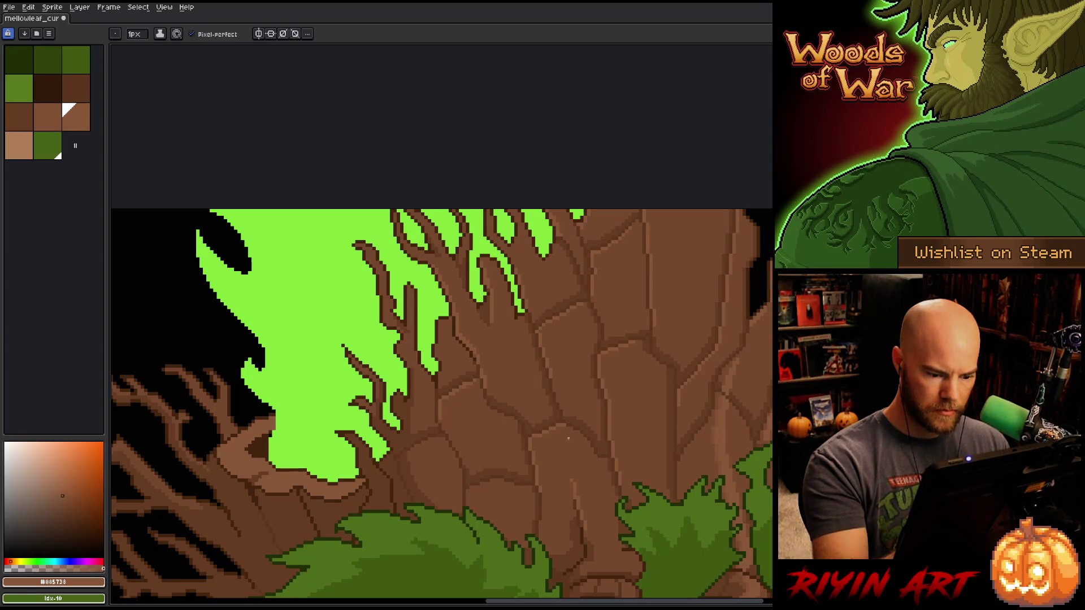
pyautogui.keyDown('alt'); pyautogui.click(578, 496); pyautogui.keyUp('alt')
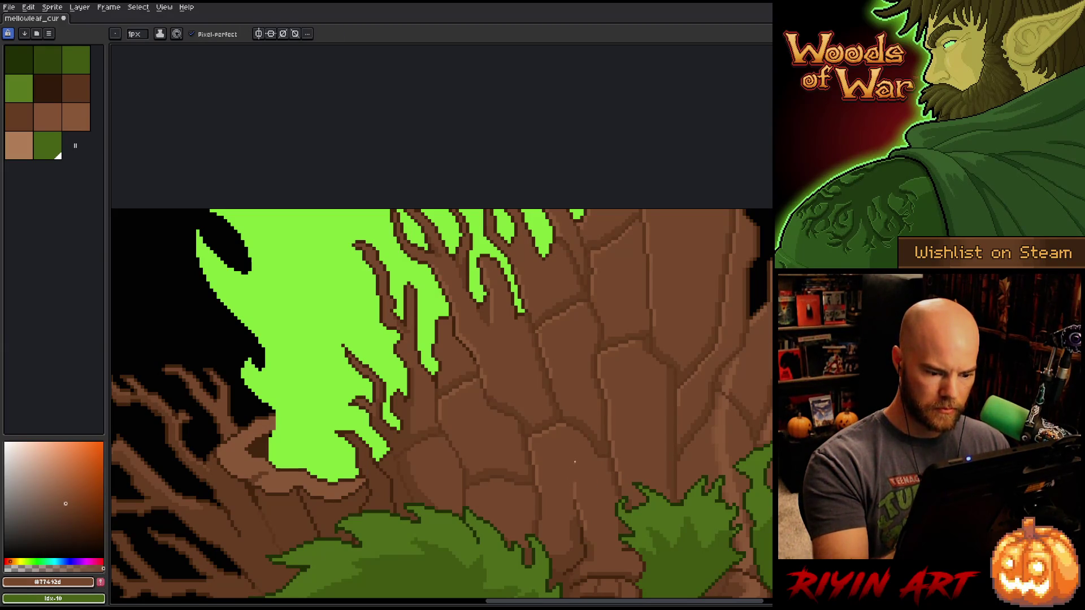
pyautogui.keyDown('alt'); pyautogui.click(580, 492); pyautogui.keyUp('alt')
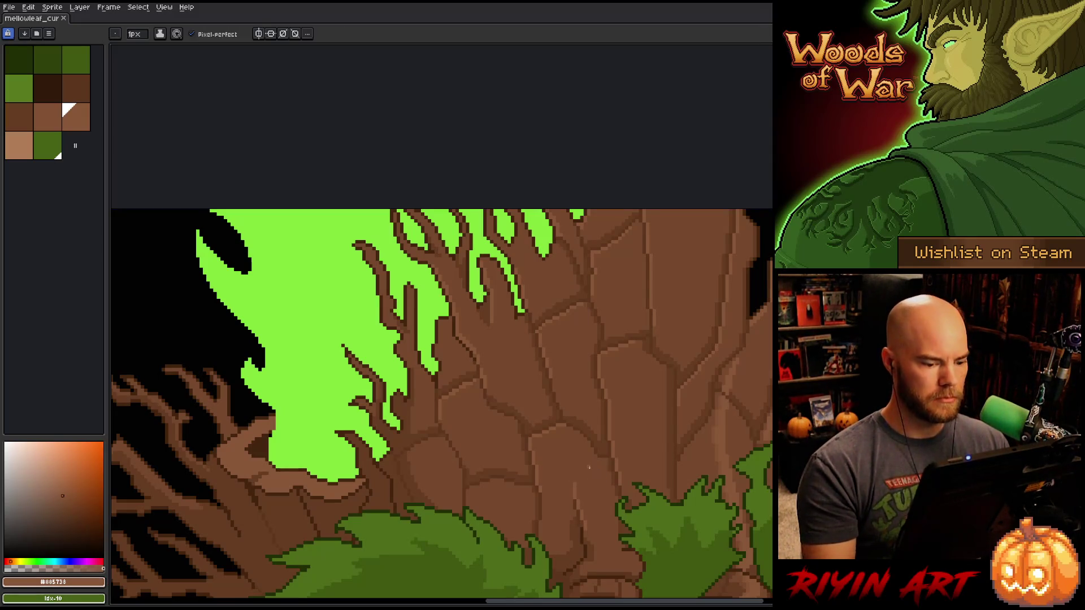
pyautogui.click(479, 486)
pyautogui.click(497, 481)
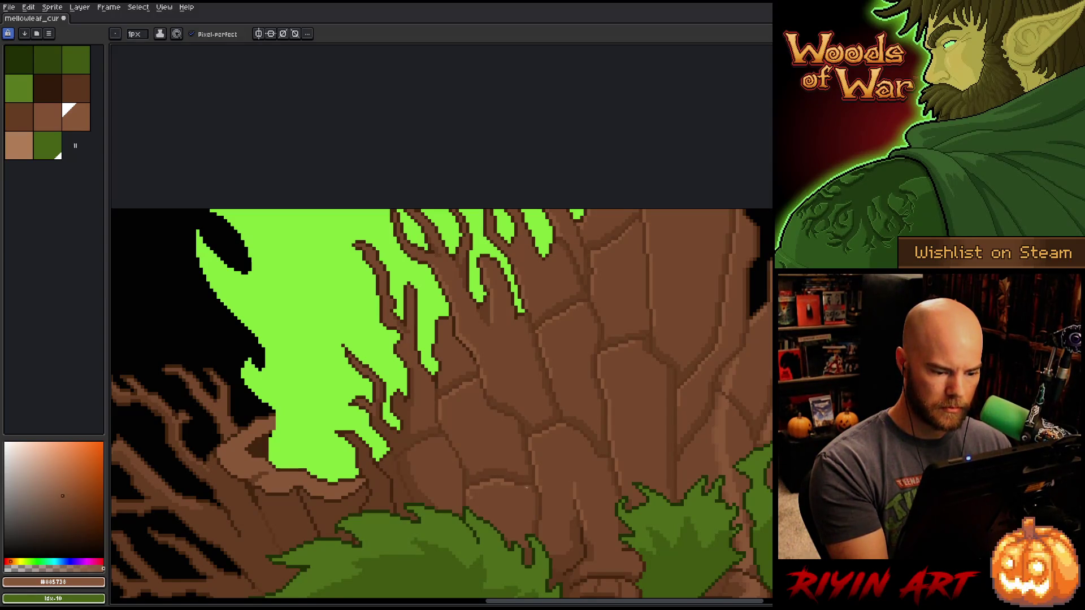
pyautogui.keyDown('alt'); pyautogui.click(503, 487); pyautogui.keyUp('alt')
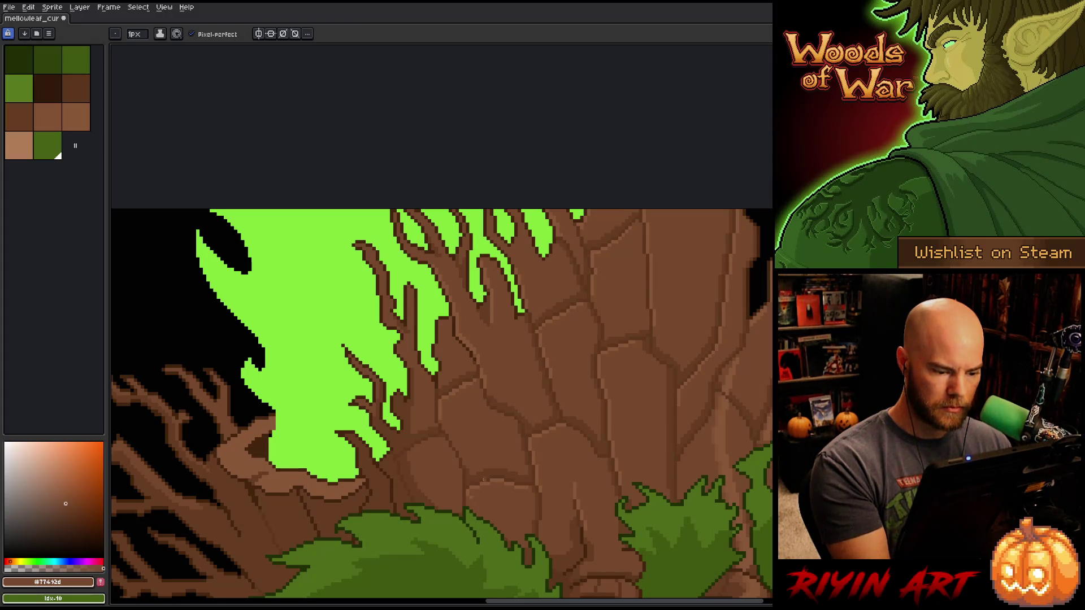
pyautogui.keyDown('alt'); pyautogui.click(469, 500); pyautogui.keyUp('alt')
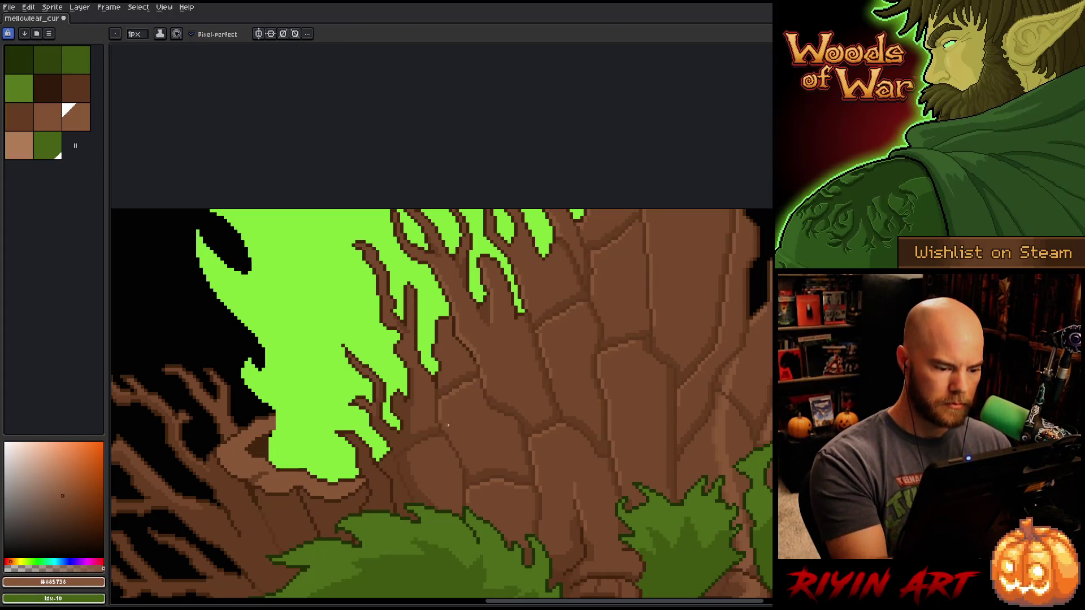
pyautogui.keyDown('alt'); pyautogui.click(439, 443); pyautogui.keyUp('alt')
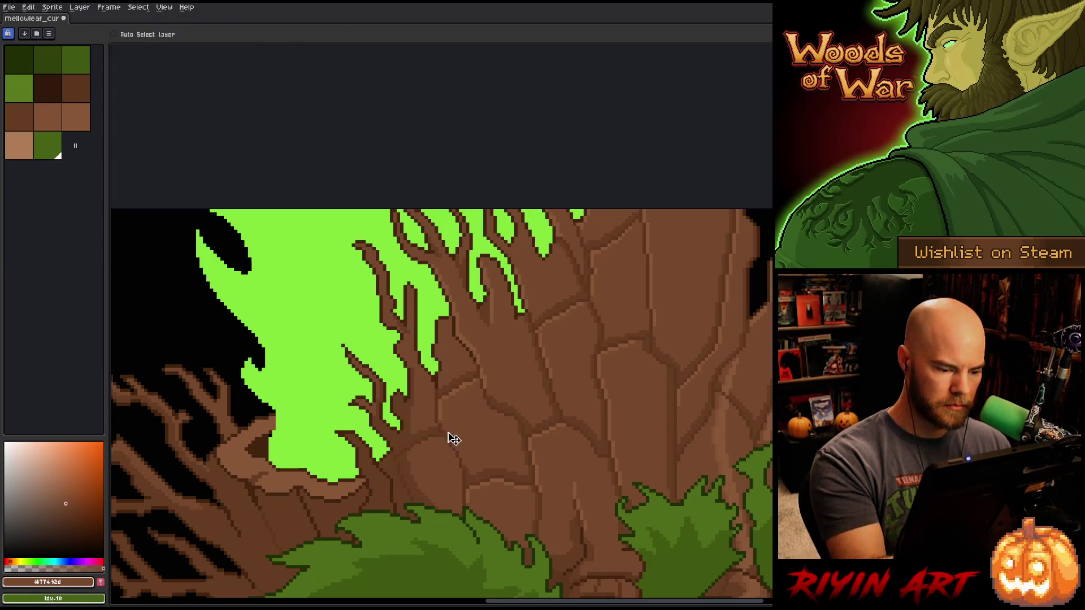
pyautogui.keyDown('alt'); pyautogui.click(469, 494); pyautogui.keyUp('alt')
# - Confirm a colour-range selection of the bark and enlarge the brush to 7 px
pyautogui.hotkey('shift', 'c')
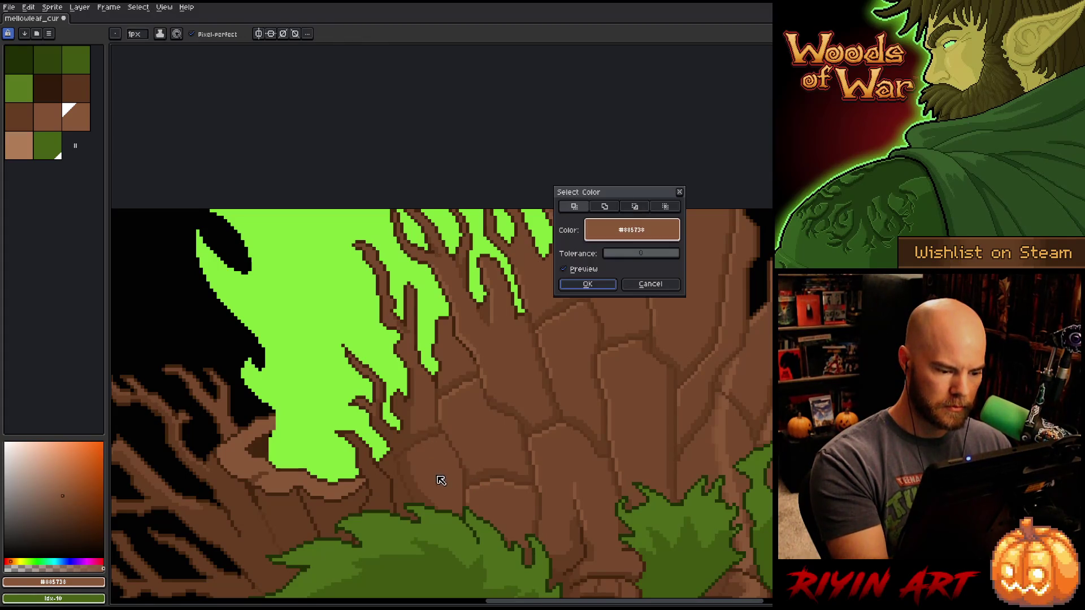
pyautogui.click(588, 287)
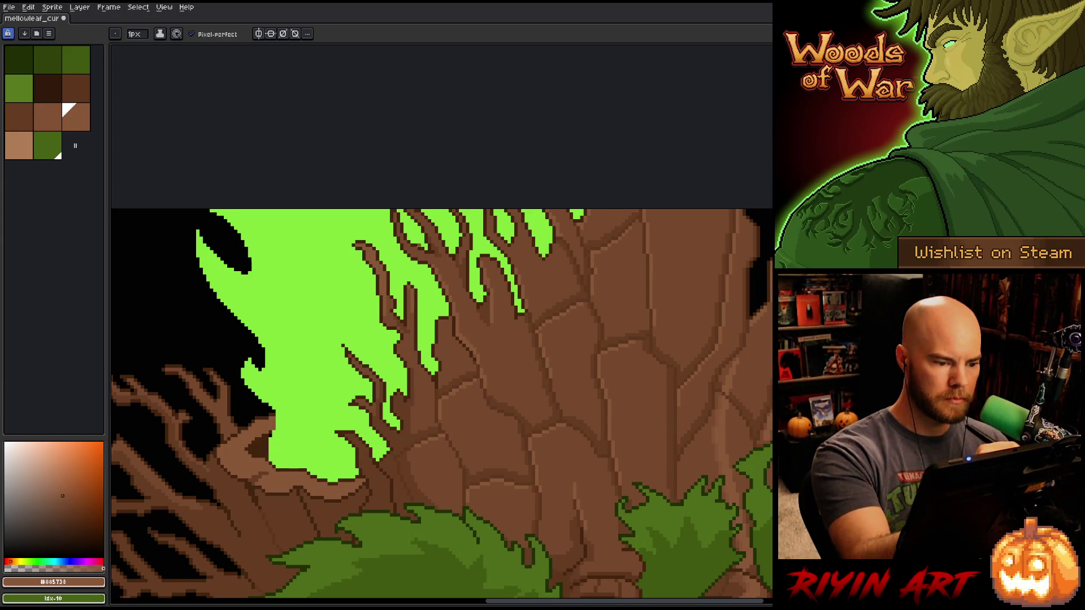
pyautogui.click(136, 34)
pyautogui.click(147, 48)
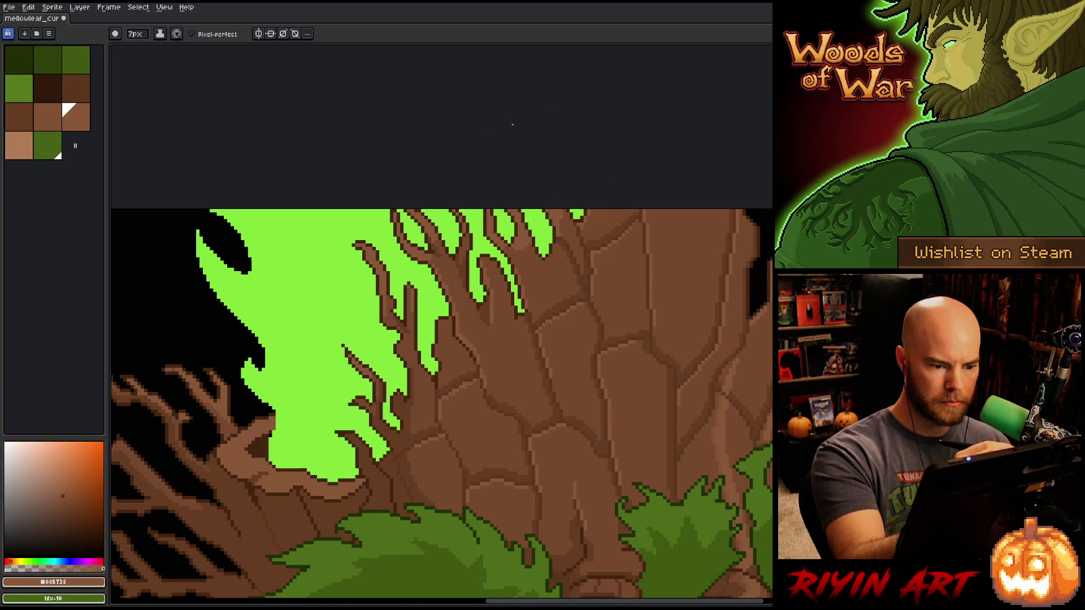
pyautogui.keyDown('alt'); pyautogui.click(529, 249); pyautogui.keyUp('alt')
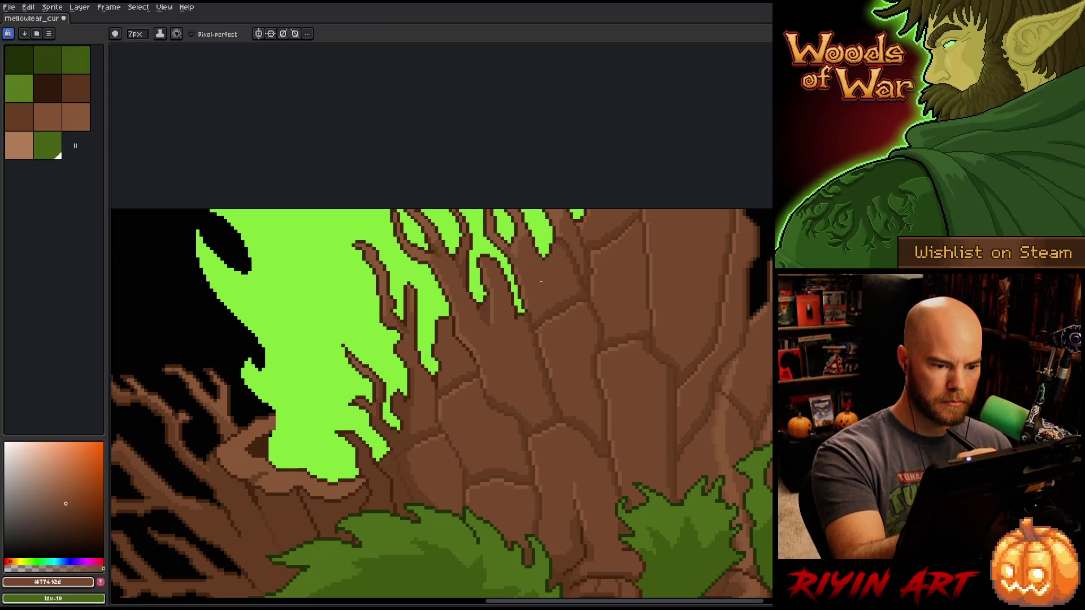
pyautogui.press('space')
pyautogui.moveTo(748, 404); pyautogui.dragTo(767, 400)
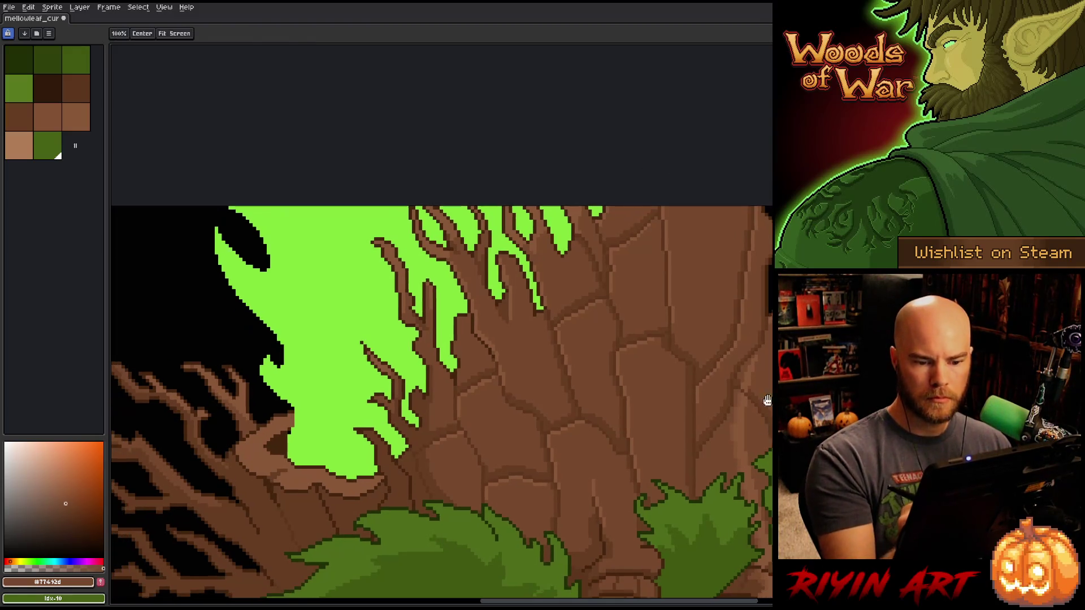
pyautogui.click(76, 117)
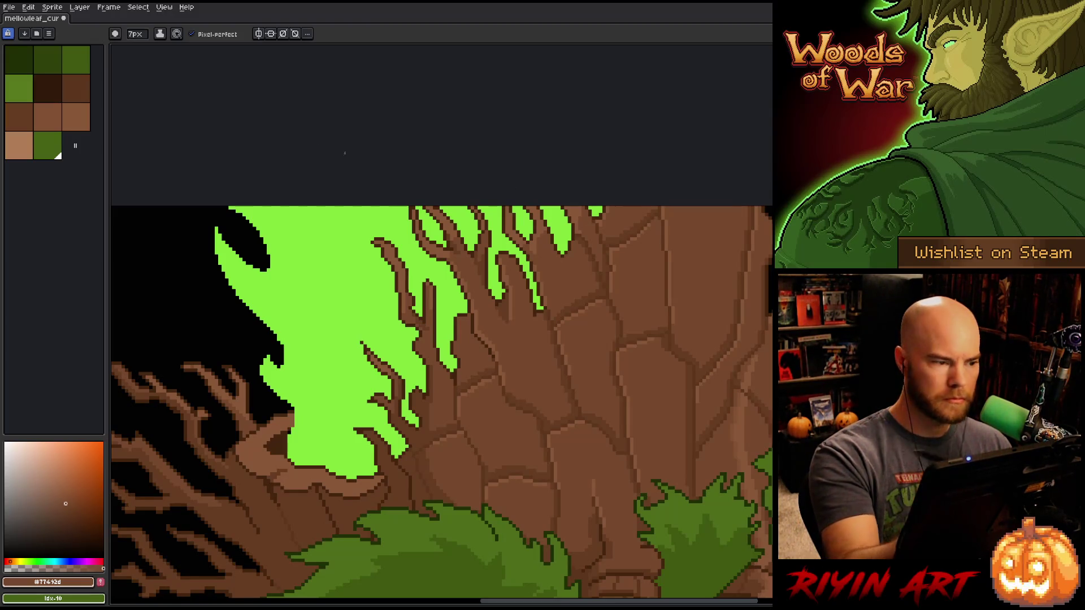
# - Load the darker bark brown #77492d and shrink the brush to 1 px
pyautogui.click(135, 34)
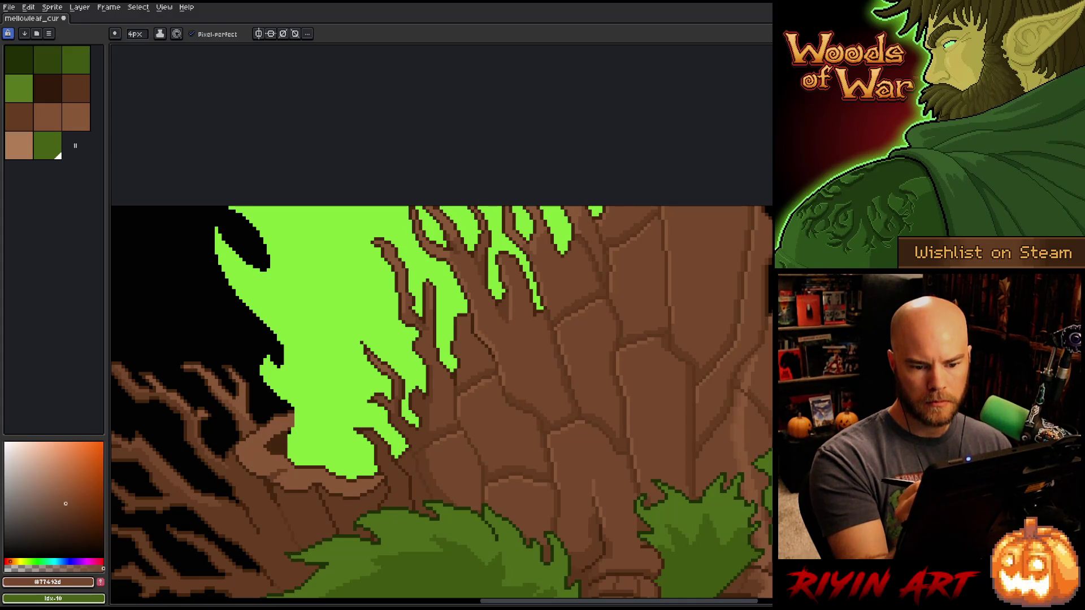
pyautogui.click(76, 117)
pyautogui.keyDown('alt'); pyautogui.click(508, 395); pyautogui.keyUp('alt')
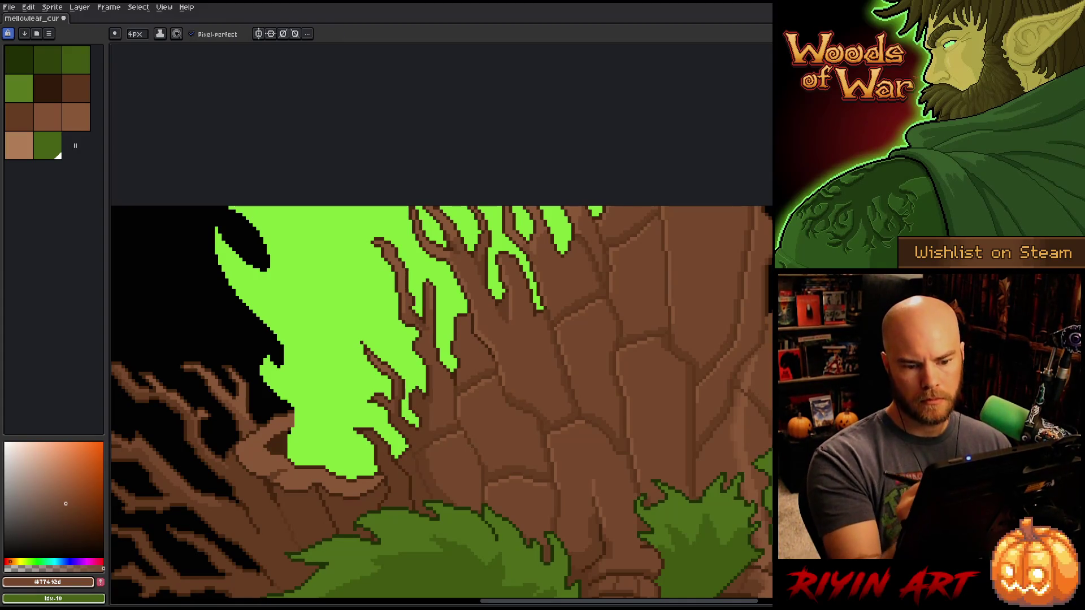
pyautogui.press('-')
pyautogui.press('-')
pyautogui.press('-')
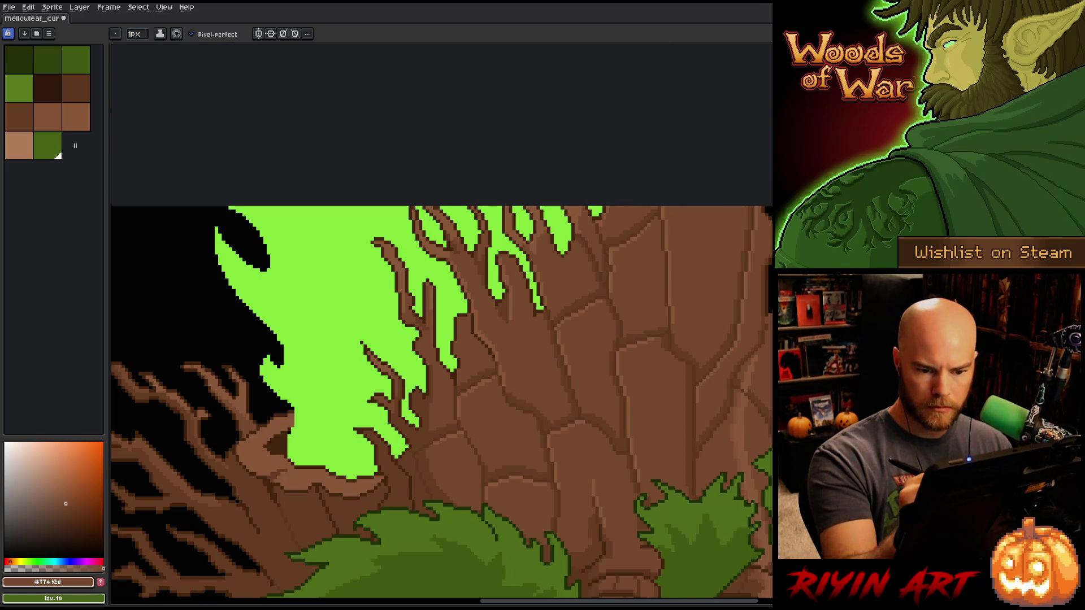
pyautogui.scroll(-3, 440, 404)
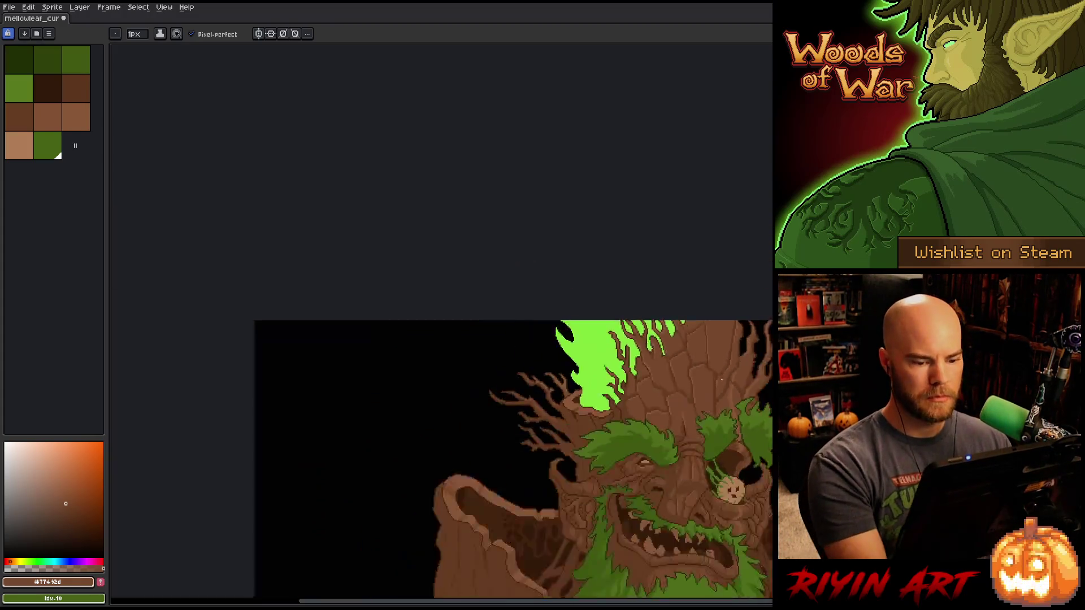
pyautogui.scroll(2, 441, 404)
pyautogui.moveTo(697, 426)
pyautogui.mouseDown()
pyautogui.moveTo(537, 400)
pyautogui.moveTo(493, 321)
pyautogui.mouseUp()
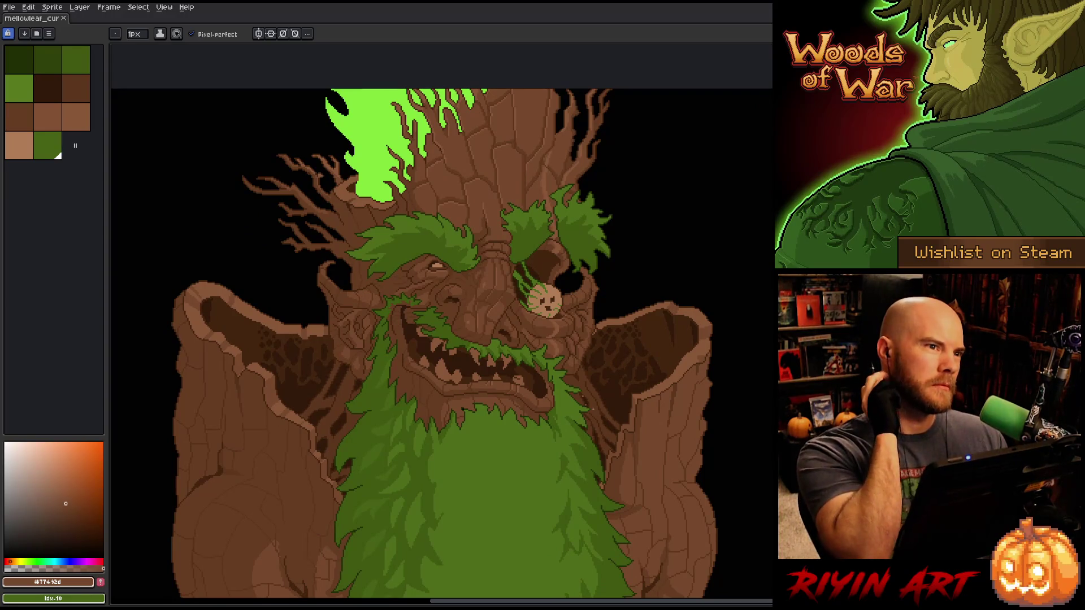
pyautogui.scroll(1, 525, 335)
pyautogui.moveTo(510, 246); pyautogui.dragTo(547, 281)
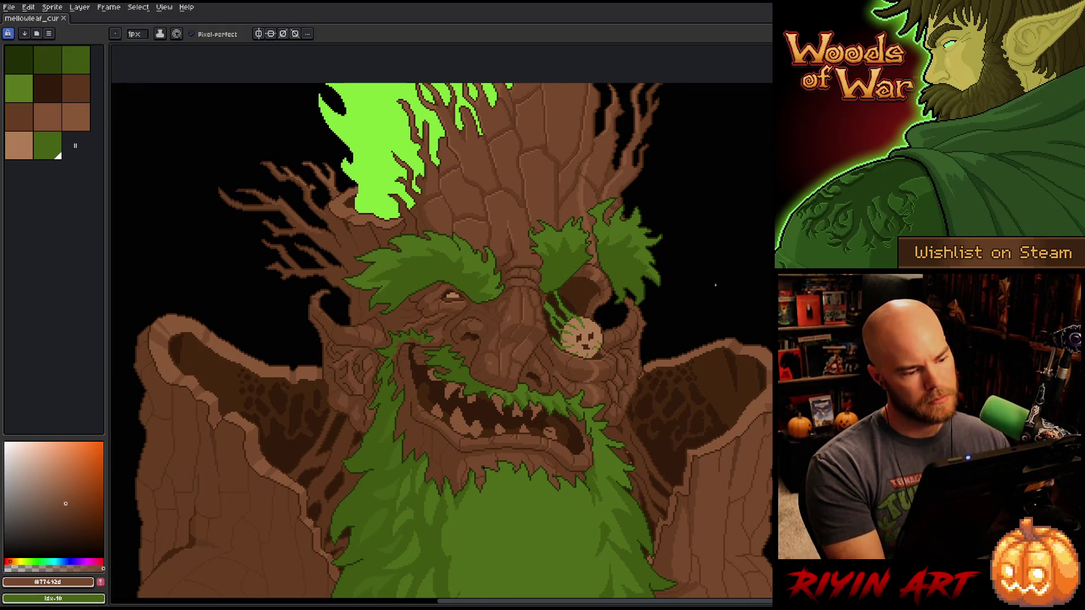
pyautogui.scroll(-1, 715, 286)
pyautogui.moveTo(667, 407)
pyautogui.mouseDown()
pyautogui.moveTo(606, 303)
pyautogui.moveTo(576, 413)
pyautogui.moveTo(568, 401)
pyautogui.mouseUp()
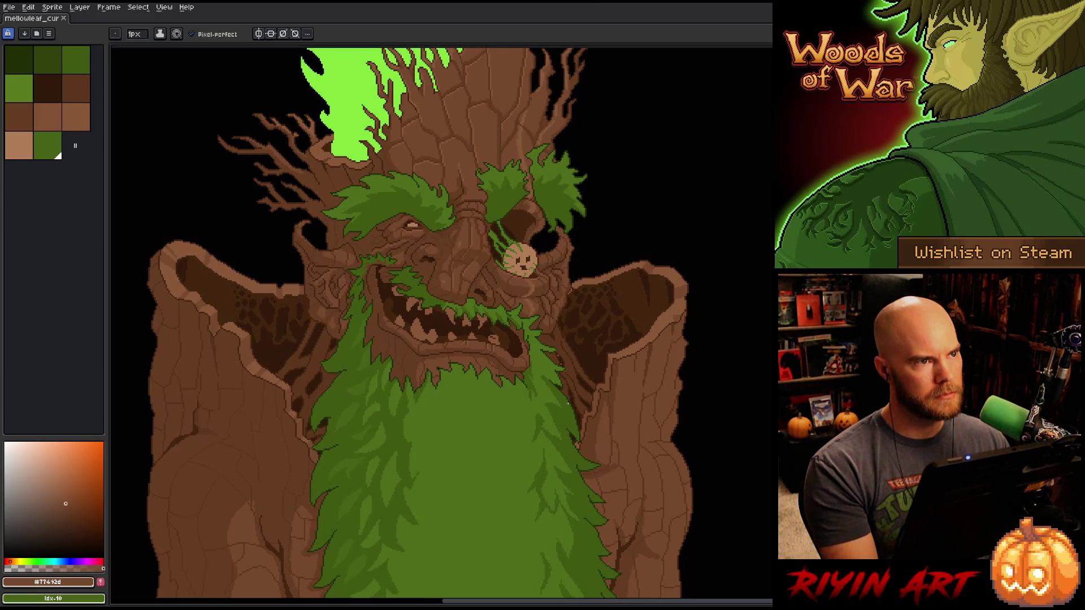
pyautogui.press('space')
pyautogui.press('space')
pyautogui.moveTo(567, 404)
pyautogui.mouseDown()
pyautogui.moveTo(574, 354)
pyautogui.moveTo(557, 353)
pyautogui.moveTo(578, 372)
pyautogui.mouseUp()
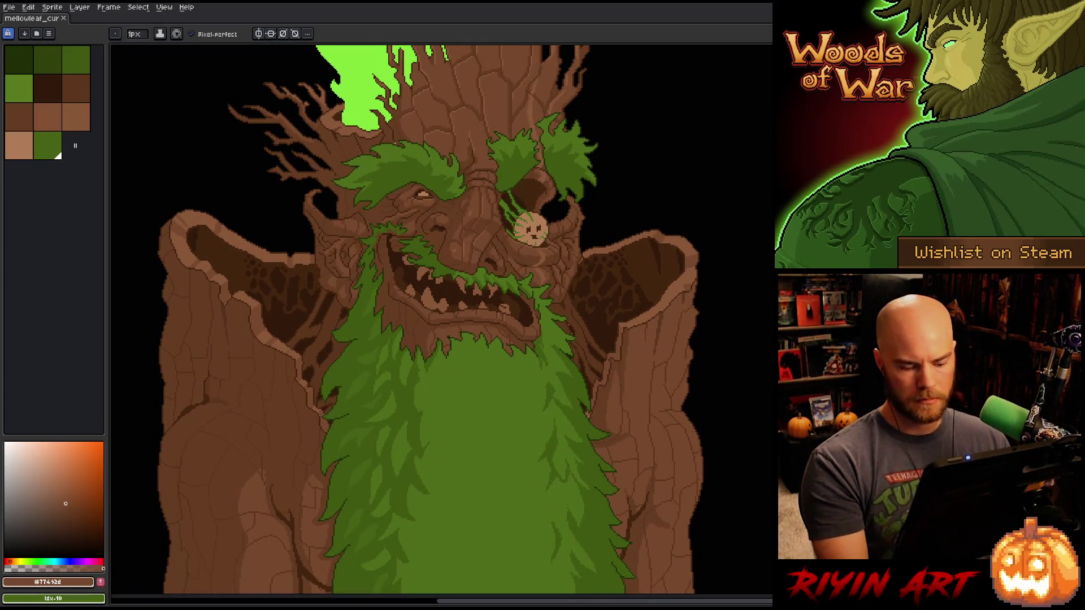
# - Sample the flame's bright green and add it as a new palette swatch
pyautogui.keyDown('alt'); pyautogui.click(364, 86); pyautogui.keyUp('alt')
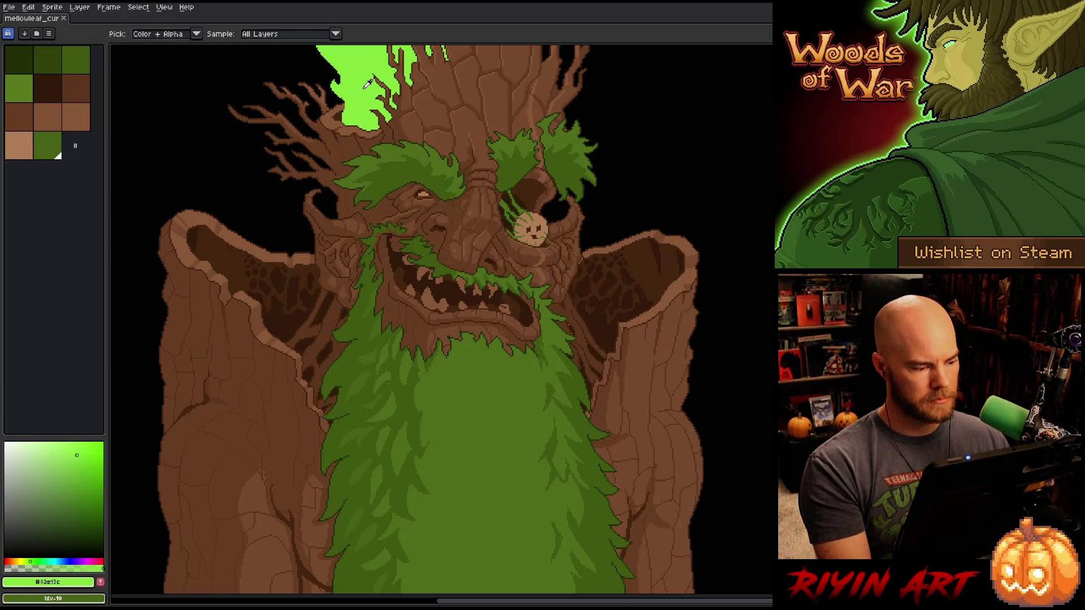
pyautogui.keyDown('alt'); pyautogui.click(434, 106); pyautogui.keyUp('alt')
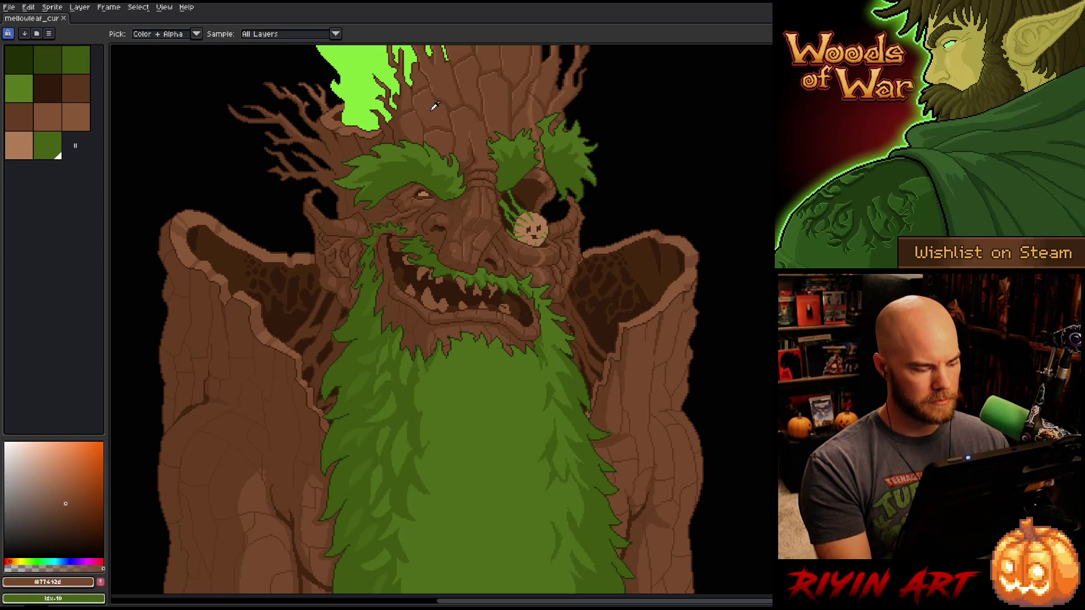
pyautogui.keyDown('alt'); pyautogui.click(375, 89); pyautogui.keyUp('alt')
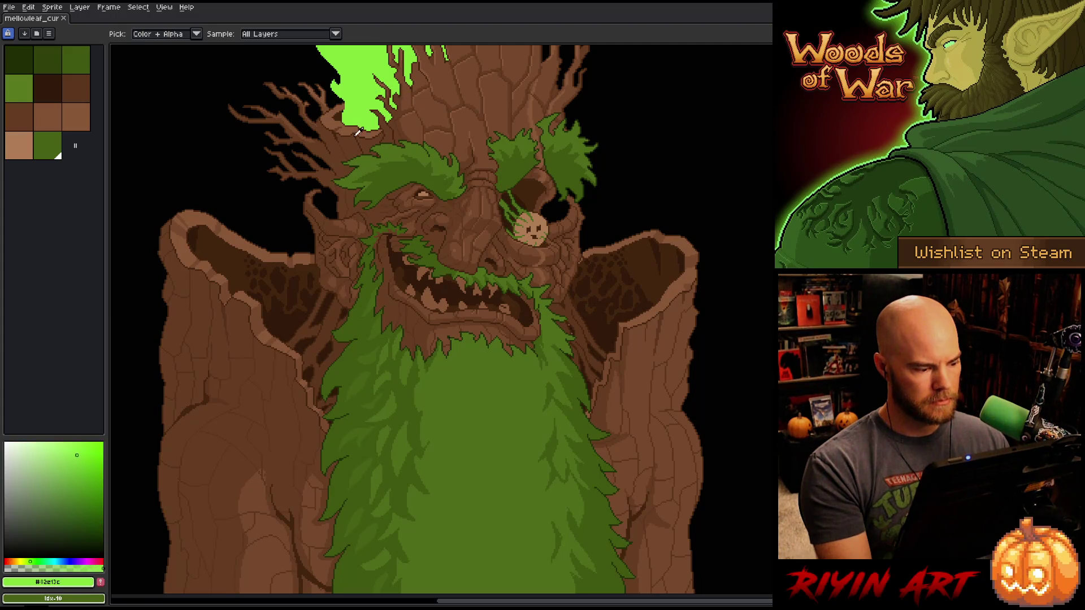
pyautogui.click(68, 462)
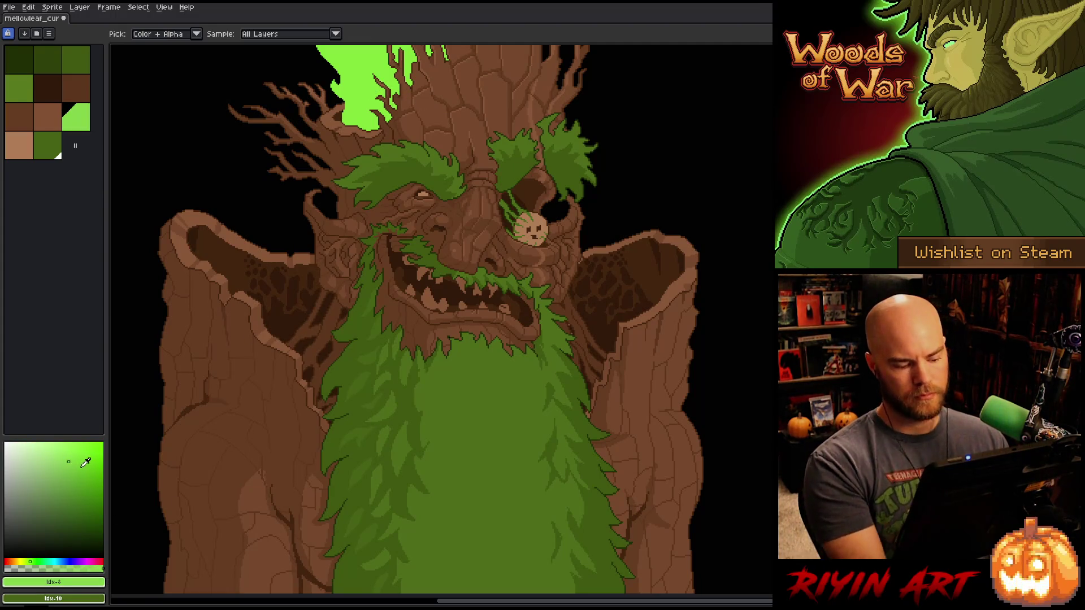
# - Replace the flame green with the new palette swatch, previewed, and save the sprite
pyautogui.hotkey('shift', 'r')
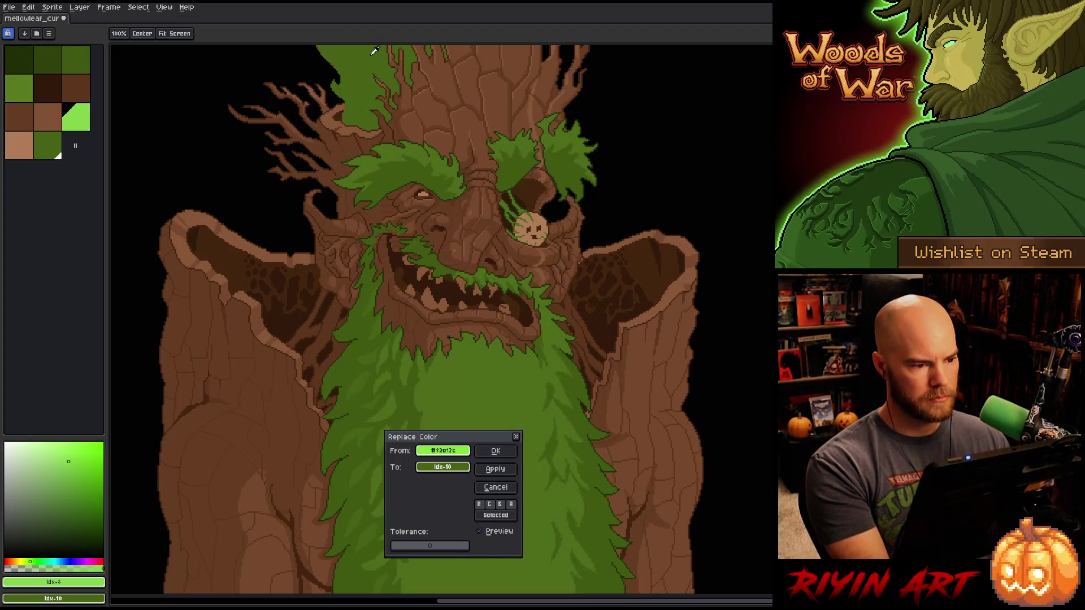
pyautogui.moveTo(443, 467)
pyautogui.mouseDown()
pyautogui.moveTo(132, 590)
pyautogui.moveTo(103, 579)
pyautogui.mouseUp()
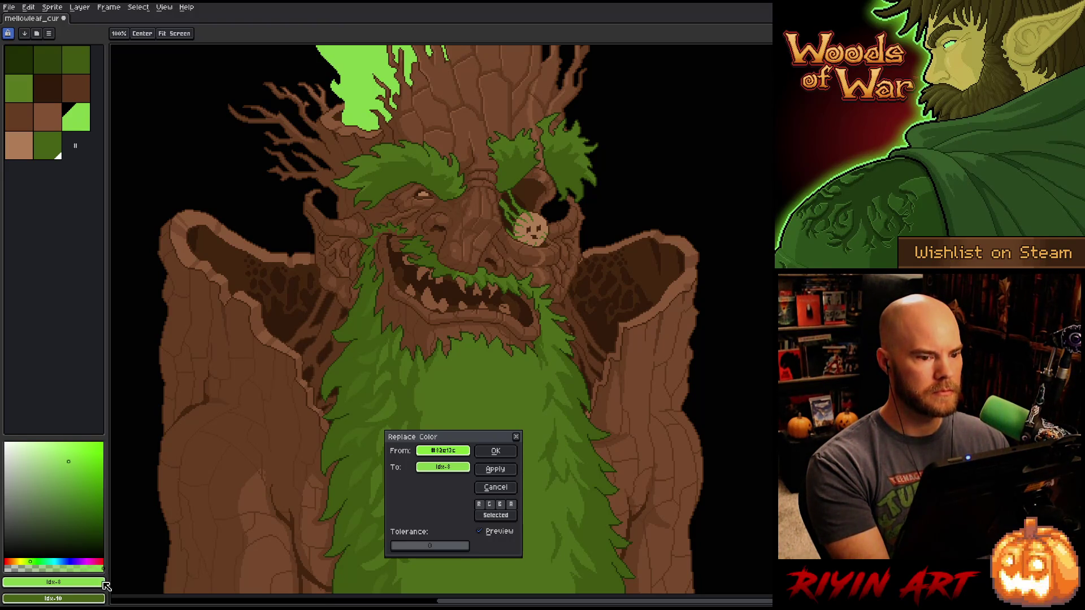
pyautogui.click(483, 532)
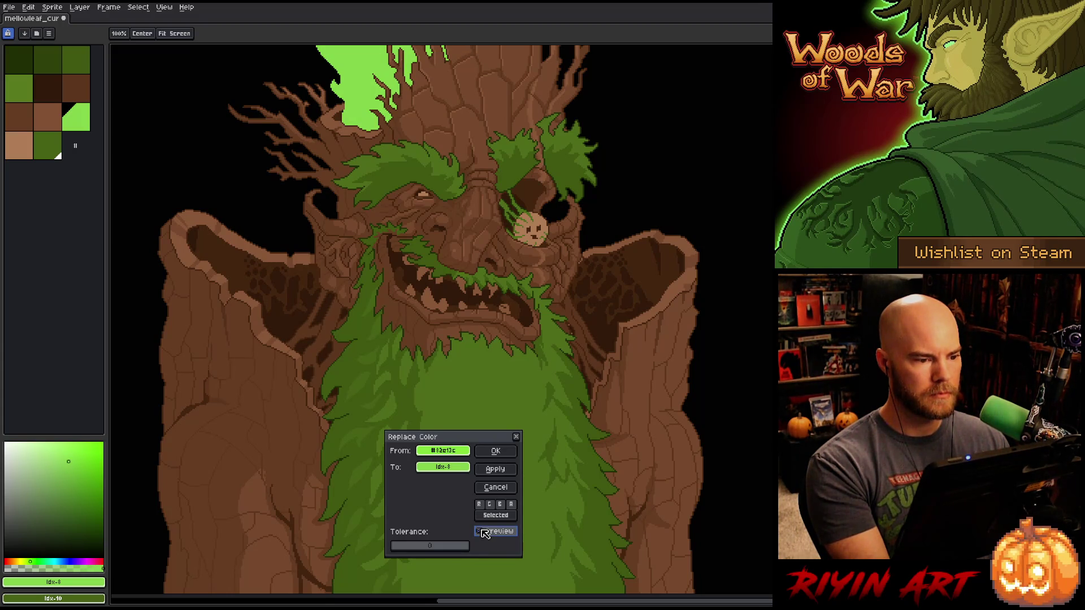
pyautogui.click(495, 450)
pyautogui.press('i')
pyautogui.scroll(-1, 449, 439)
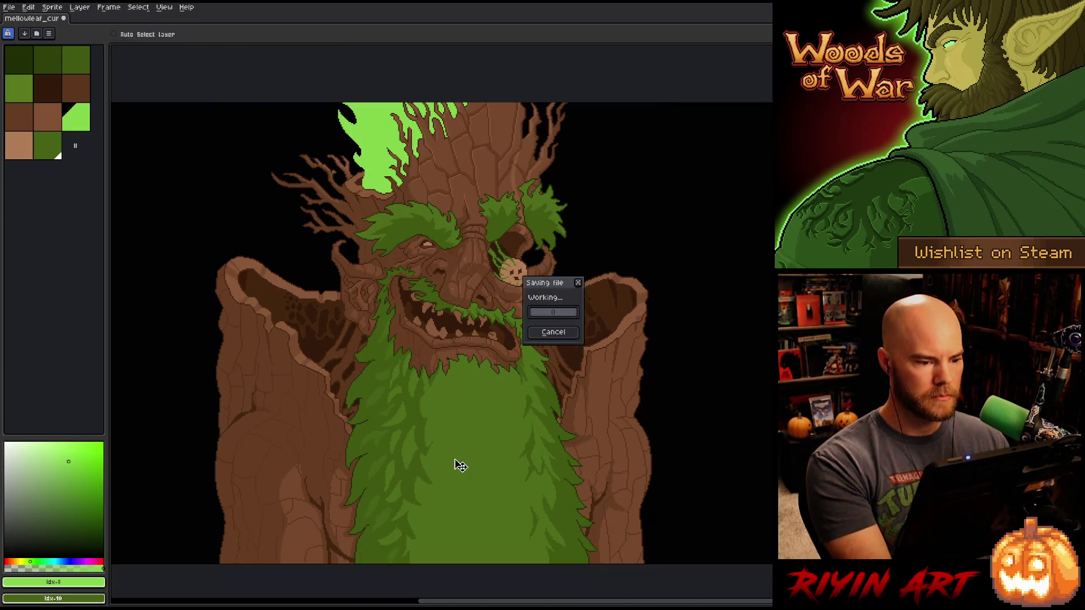
pyautogui.press('h')
pyautogui.moveTo(455, 475); pyautogui.dragTo(450, 467)
pyautogui.press('i')
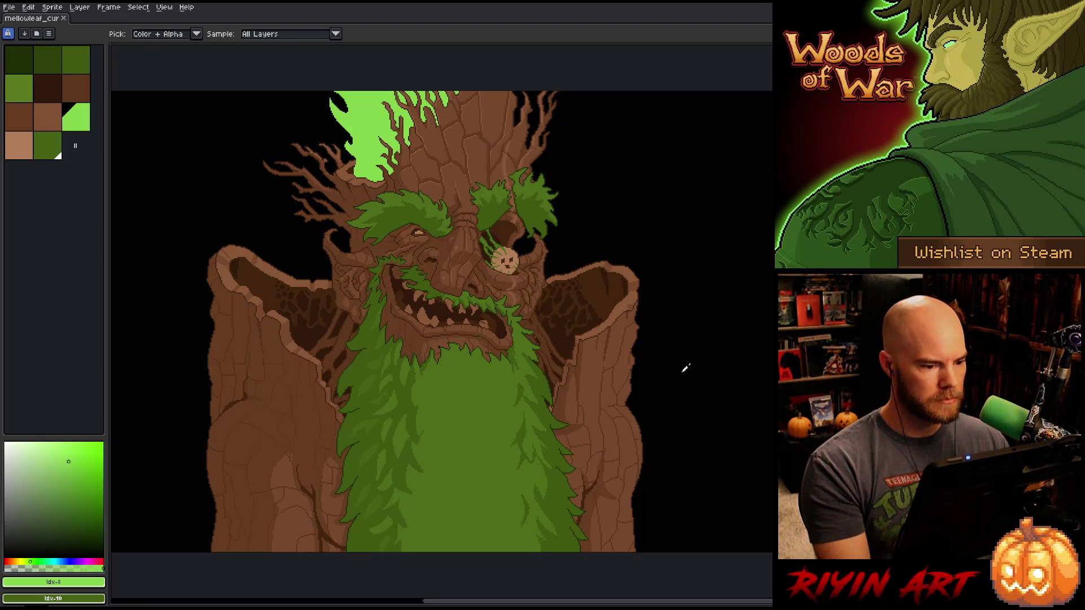
pyautogui.scroll(1, 439, 275)
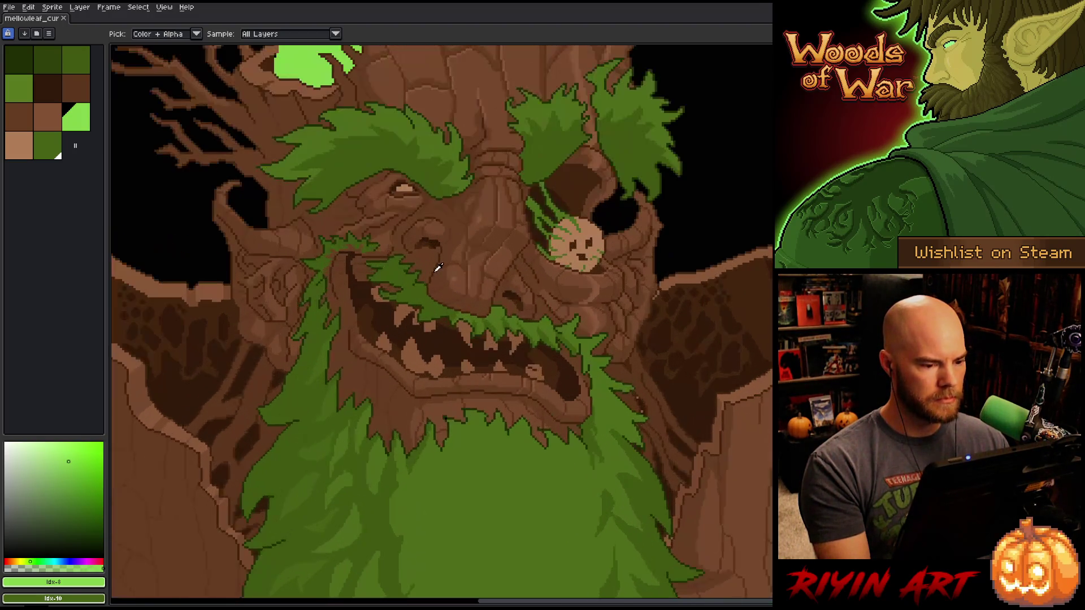
pyautogui.scroll(1, 449, 273)
pyautogui.scroll(-3, 448, 269)
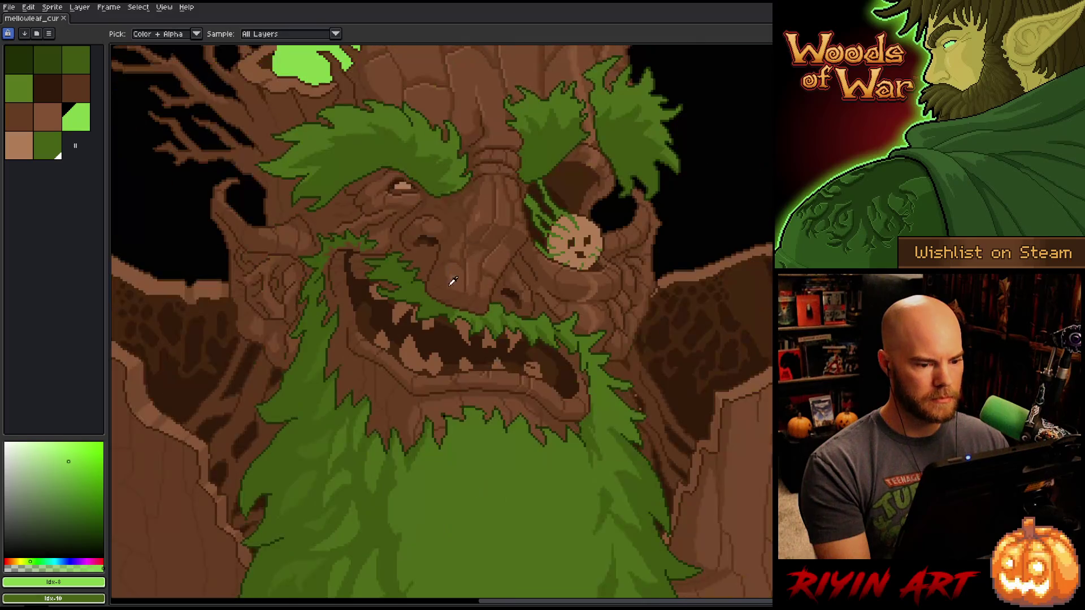
pyautogui.scroll(1, 479, 330)
pyautogui.scroll(1, 475, 319)
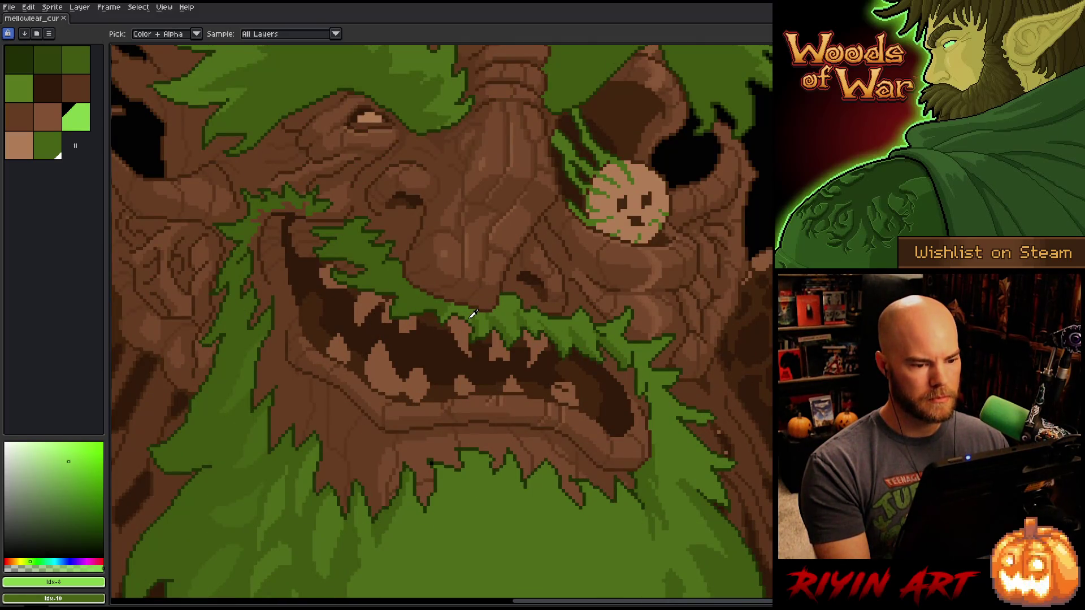
pyautogui.scroll(-2, 474, 315)
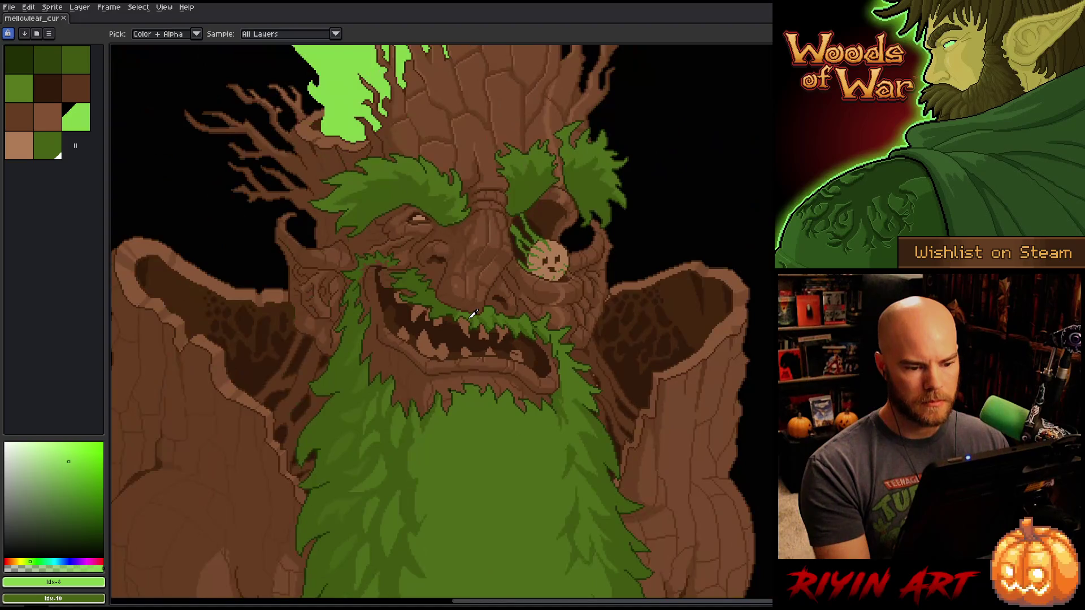
pyautogui.rightClick(473, 317)
pyautogui.scroll(-1, 472, 322)
pyautogui.press('space')
pyautogui.scroll(-1, 468, 326)
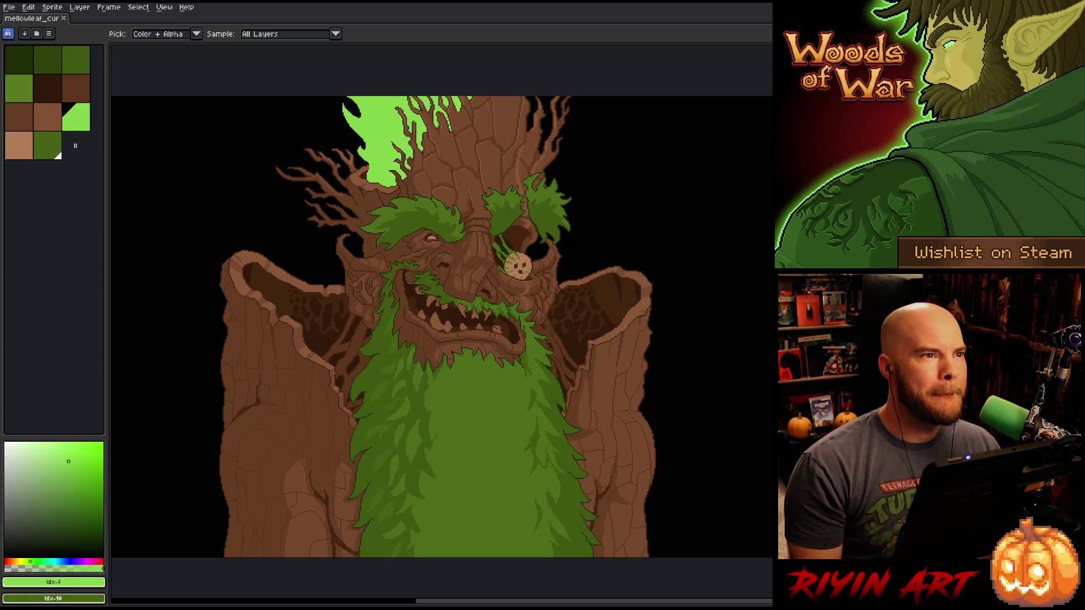
pyautogui.scroll(2, 463, 147)
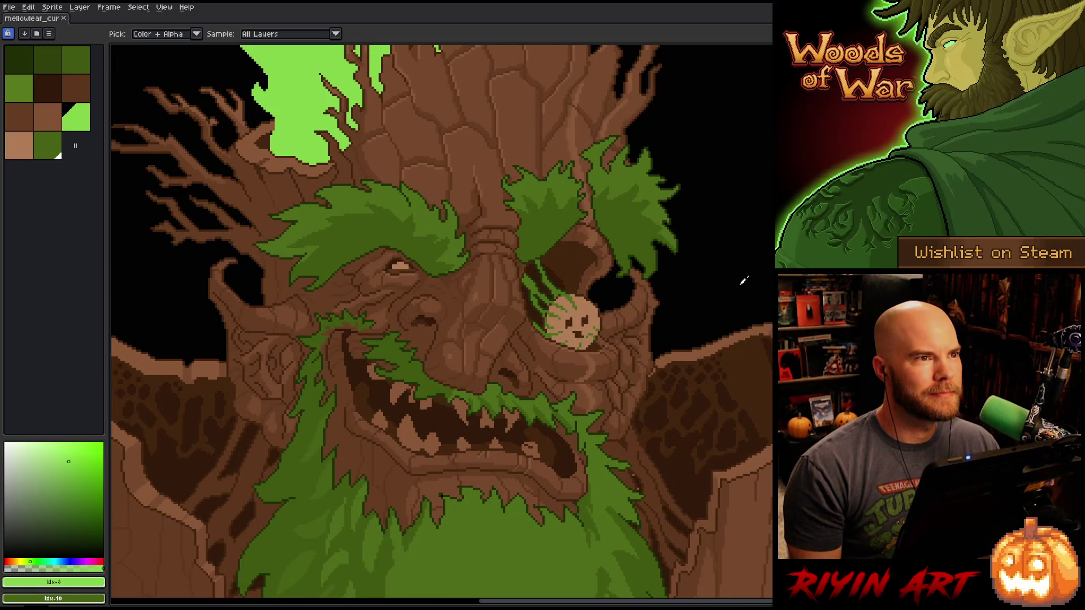
pyautogui.hscroll(1, 767, 273)
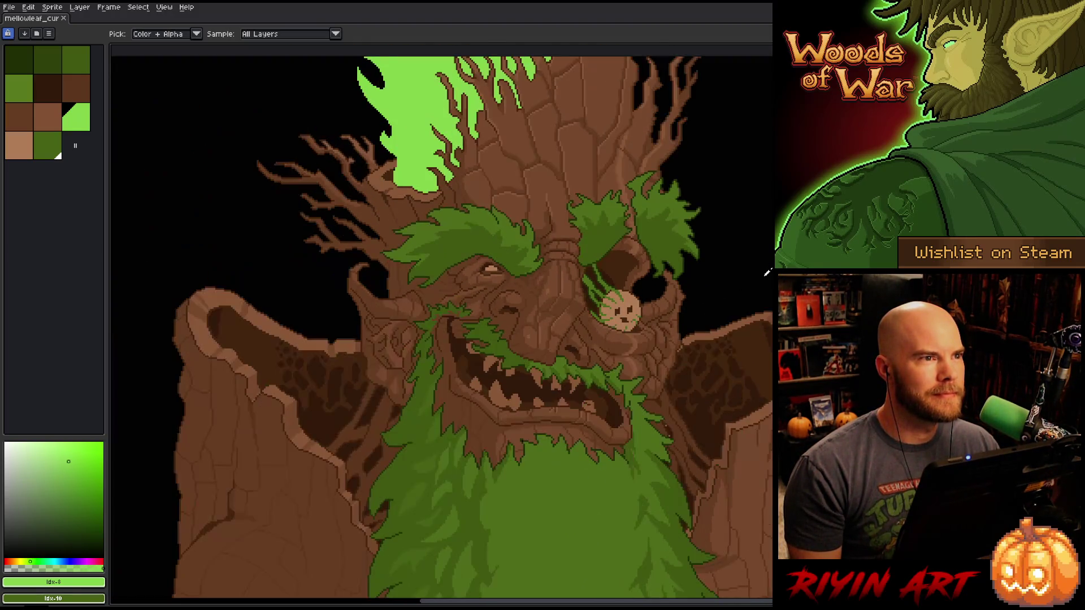